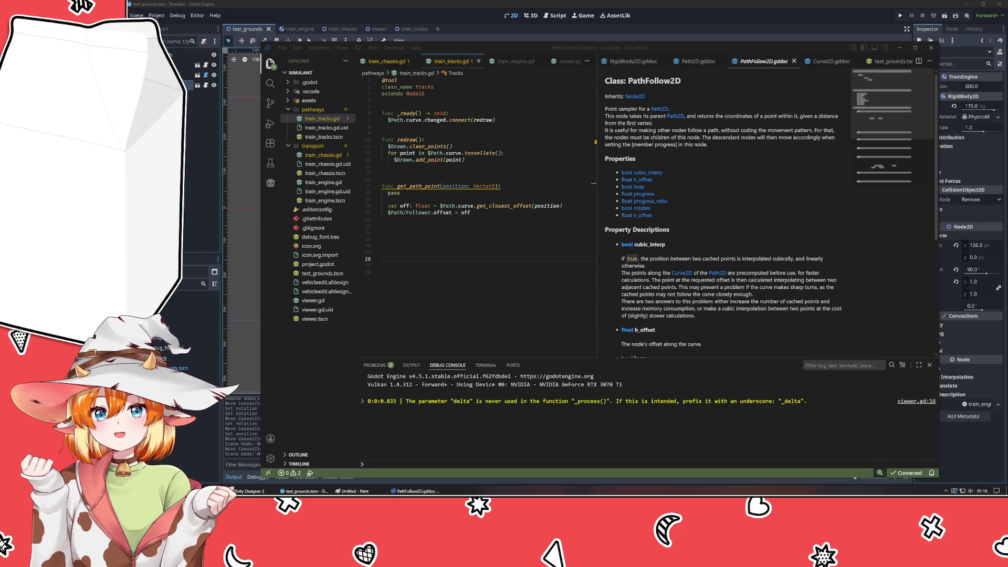
# - Read through train_tracks.gd and the PathFollow2D documentation beside it
pyautogui.click(472, 294)
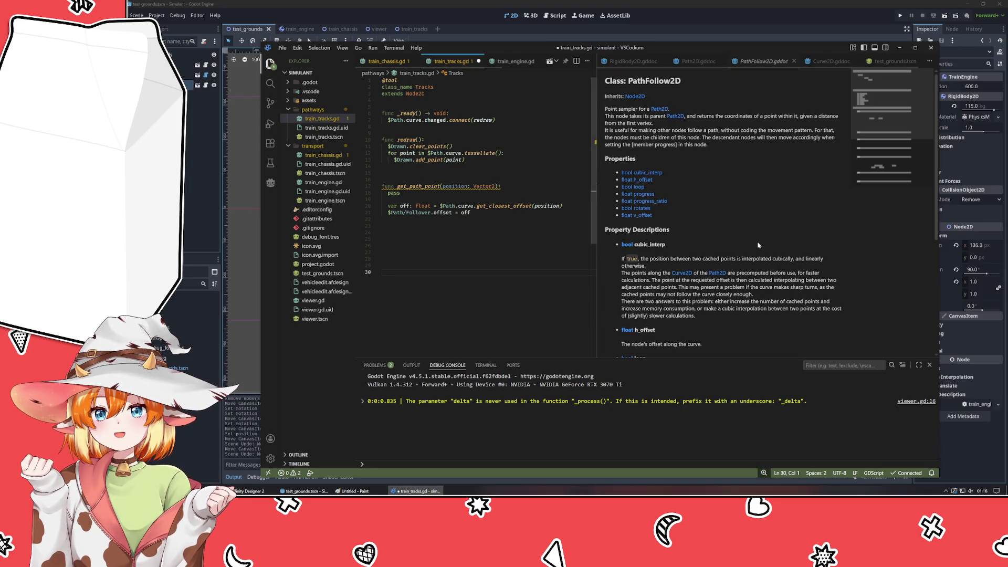
pyautogui.scroll(-4, 757, 245)
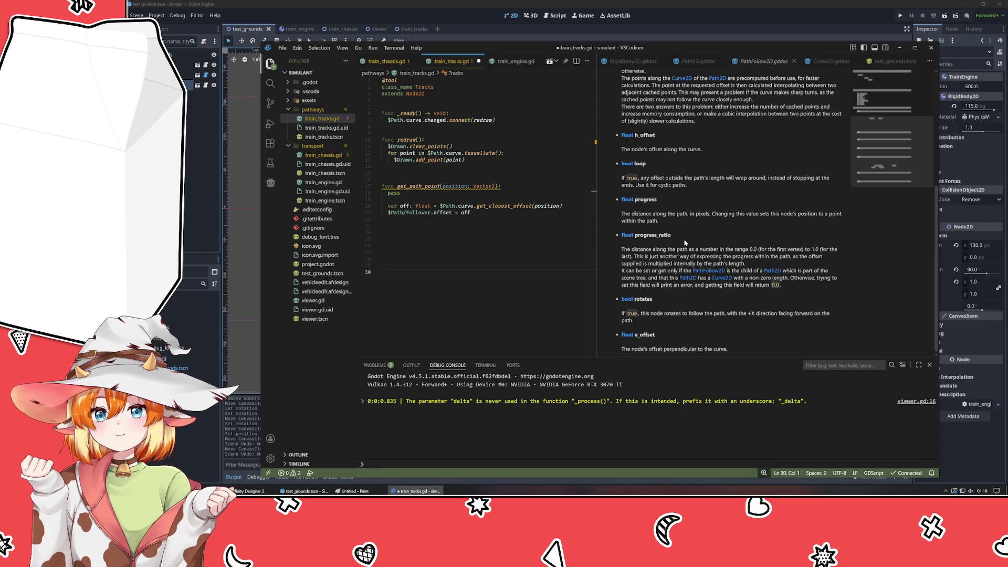
pyautogui.click(660, 270)
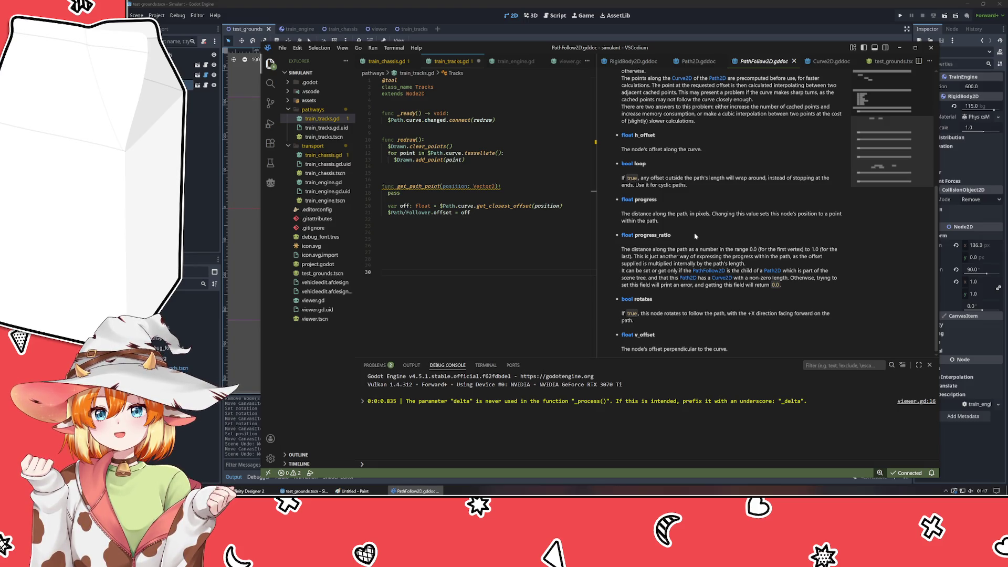
pyautogui.scroll(3, 696, 236)
pyautogui.scroll(1, 729, 237)
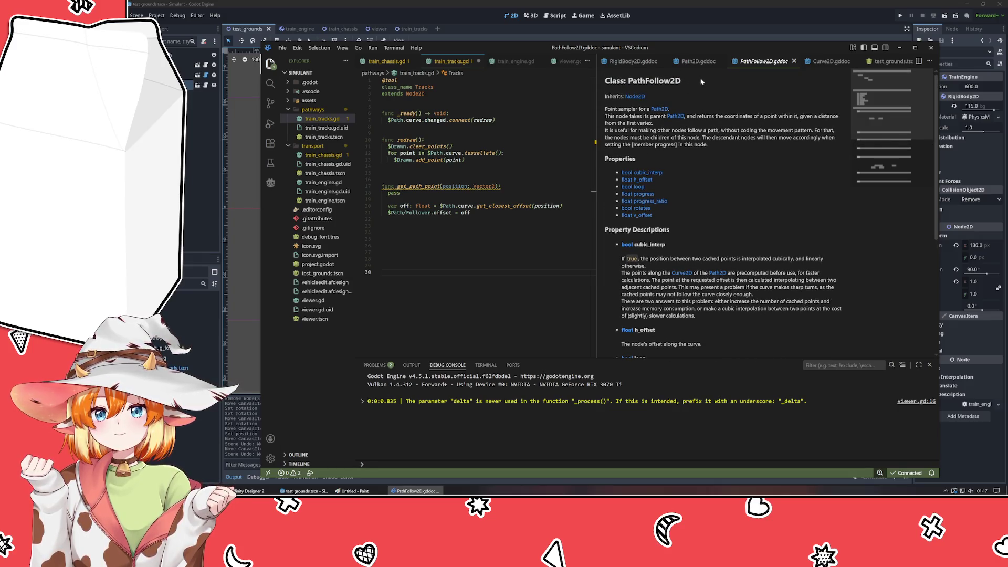
pyautogui.scroll(-3, 711, 135)
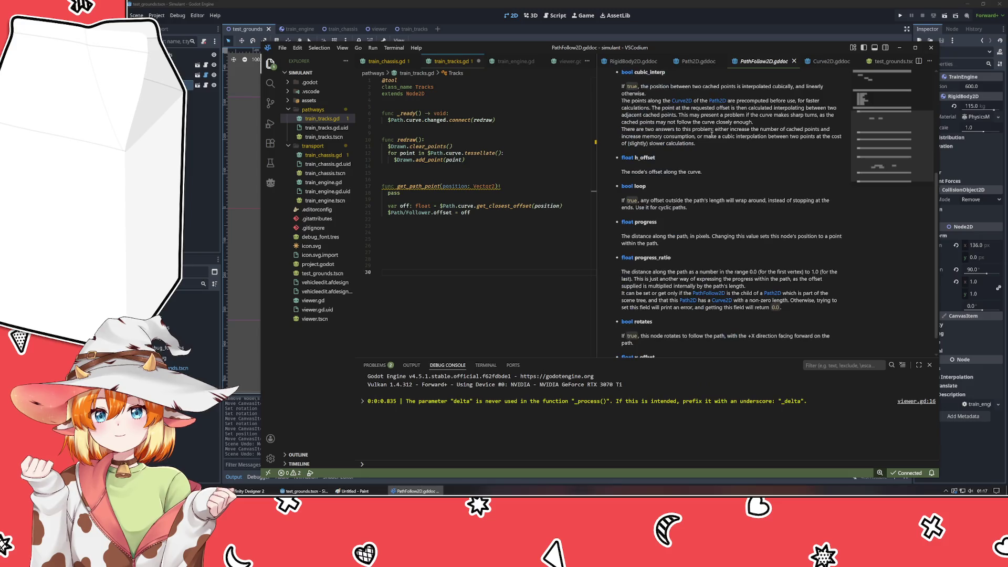
pyautogui.scroll(-1, 710, 174)
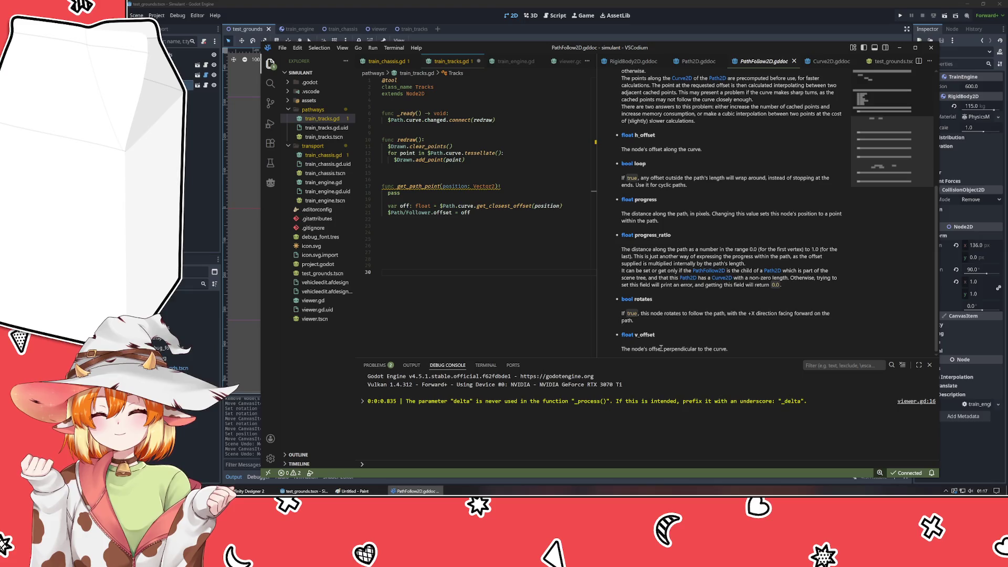
pyautogui.scroll(3, 673, 248)
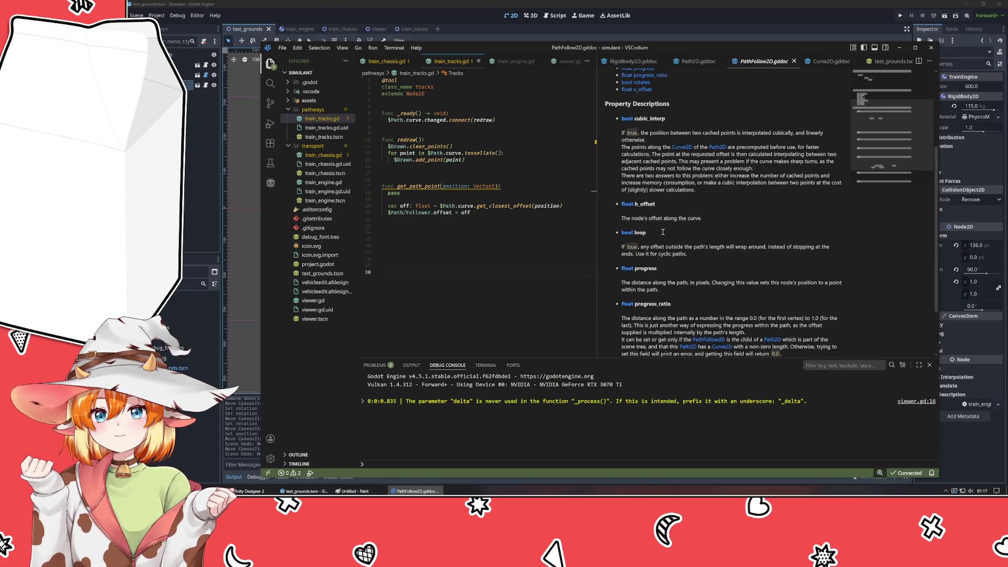
pyautogui.scroll(-3, 662, 231)
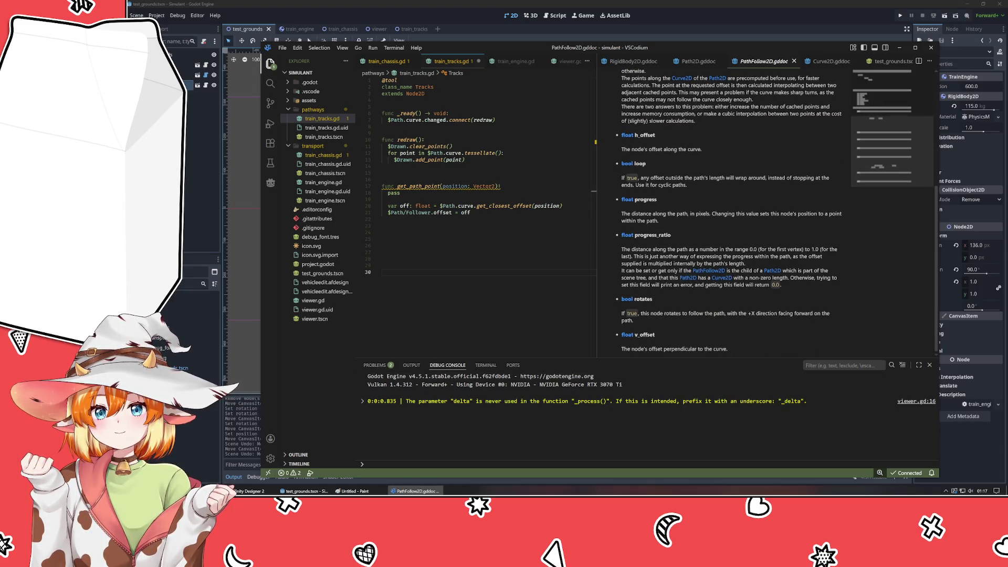
# - Show the Path2D class documentation in the right editor group next to train_tracks.gd
pyautogui.hotkey('alt', 'Tab')
pyautogui.hotkey('alt', 'Tab')
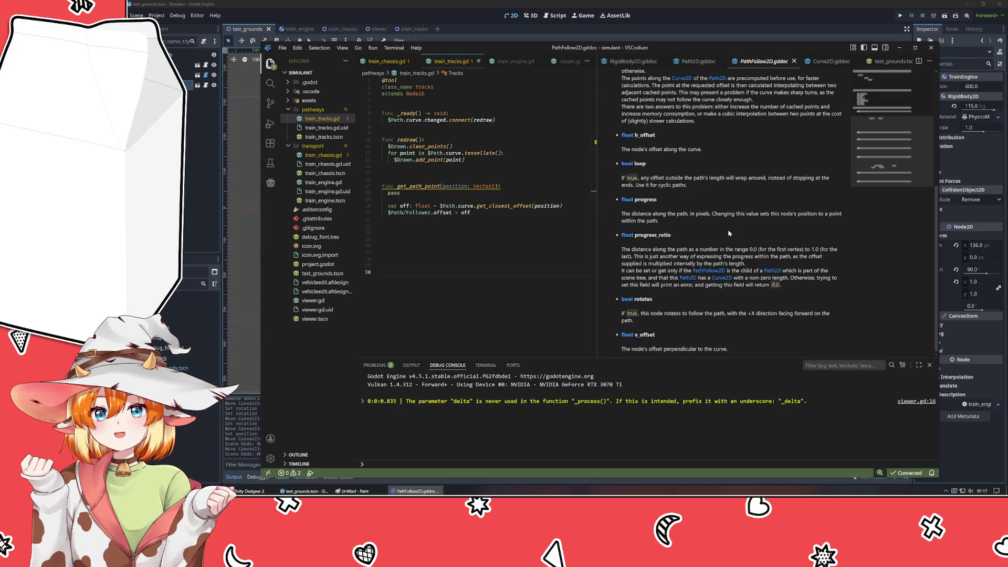
pyautogui.scroll(3, 729, 233)
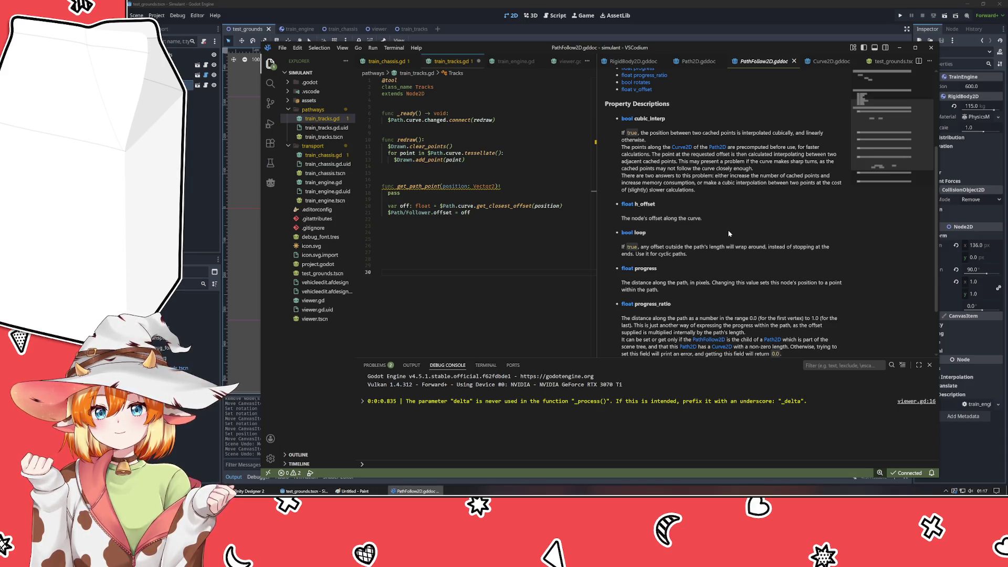
pyautogui.scroll(-3, 729, 233)
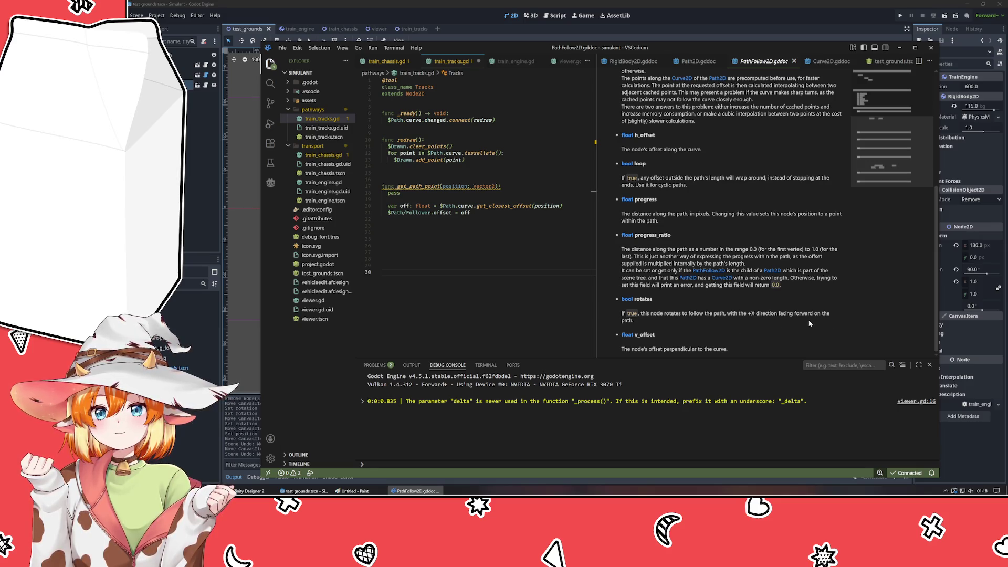
pyautogui.scroll(5, 793, 312)
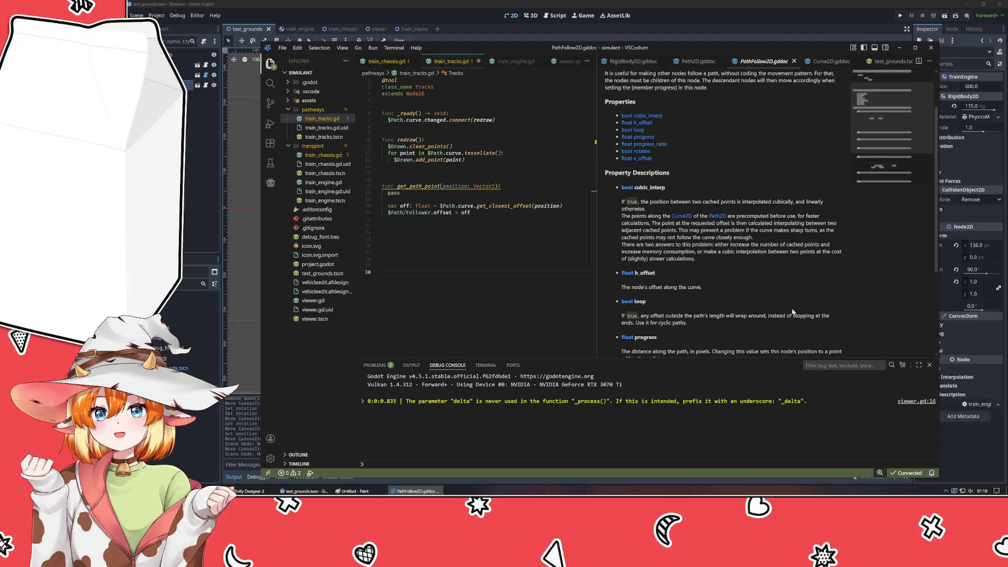
pyautogui.click(700, 61)
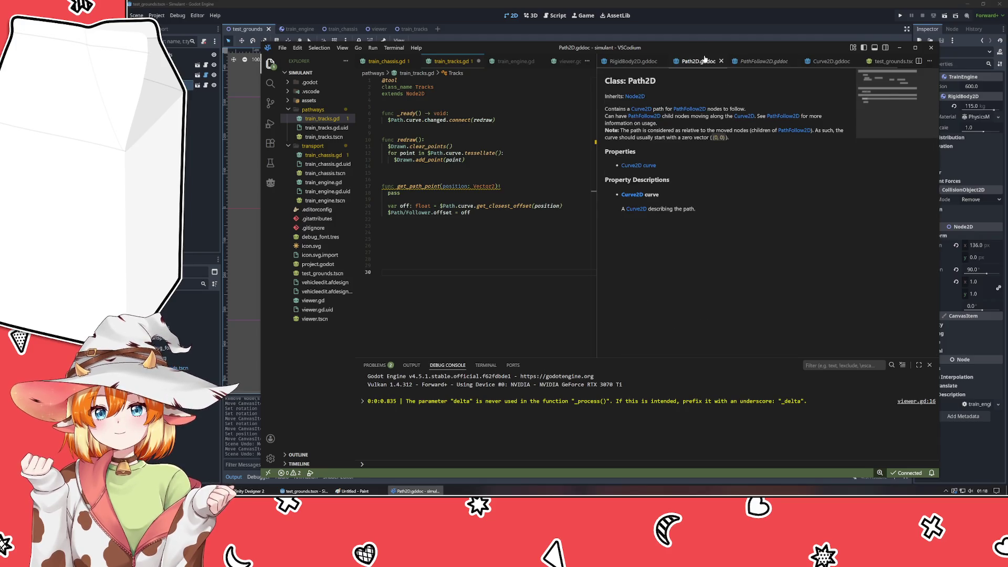
# - Open the Curve2D class reference at its get_closest_offset method description
pyautogui.click(839, 61)
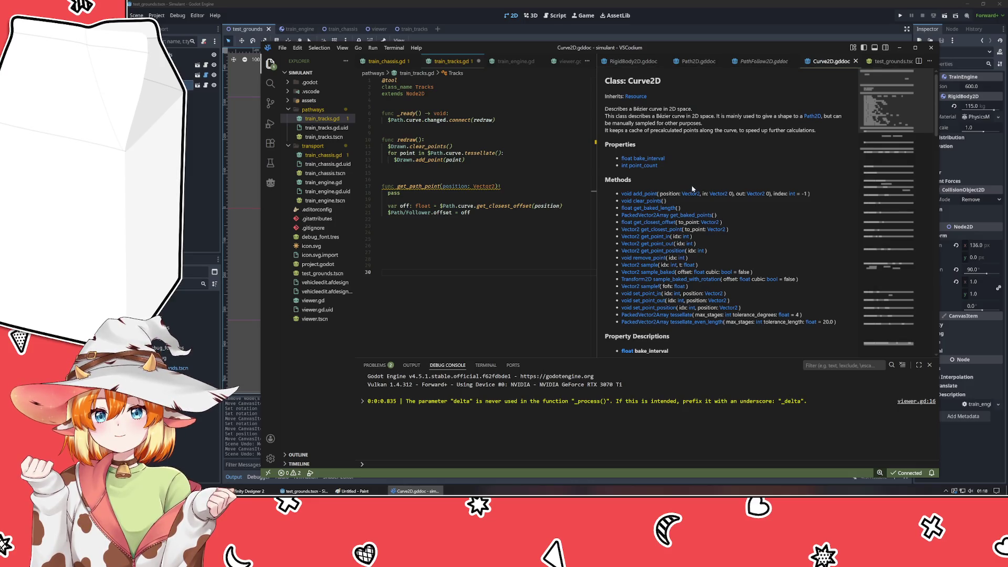
pyautogui.click(658, 223)
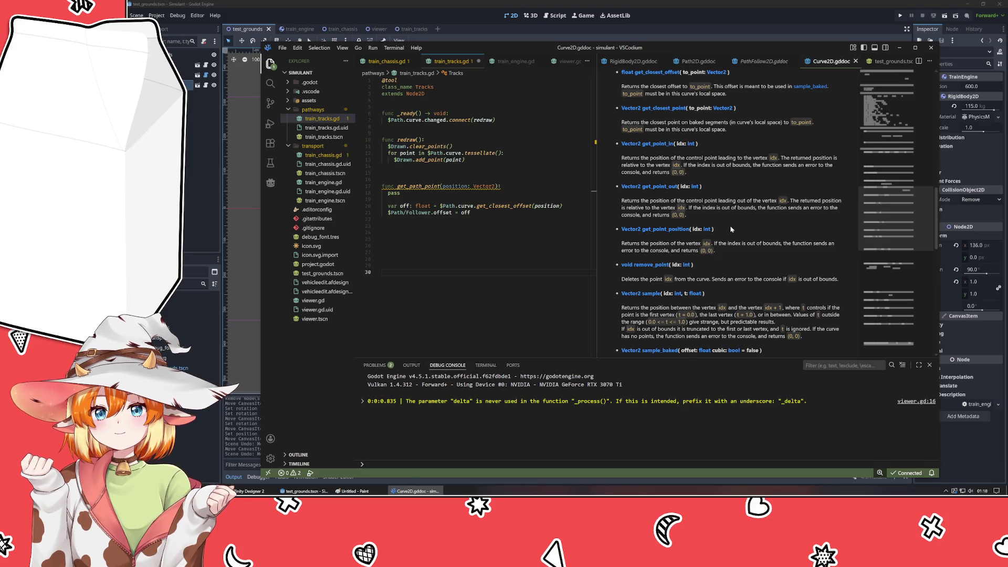
pyautogui.scroll(3, 731, 229)
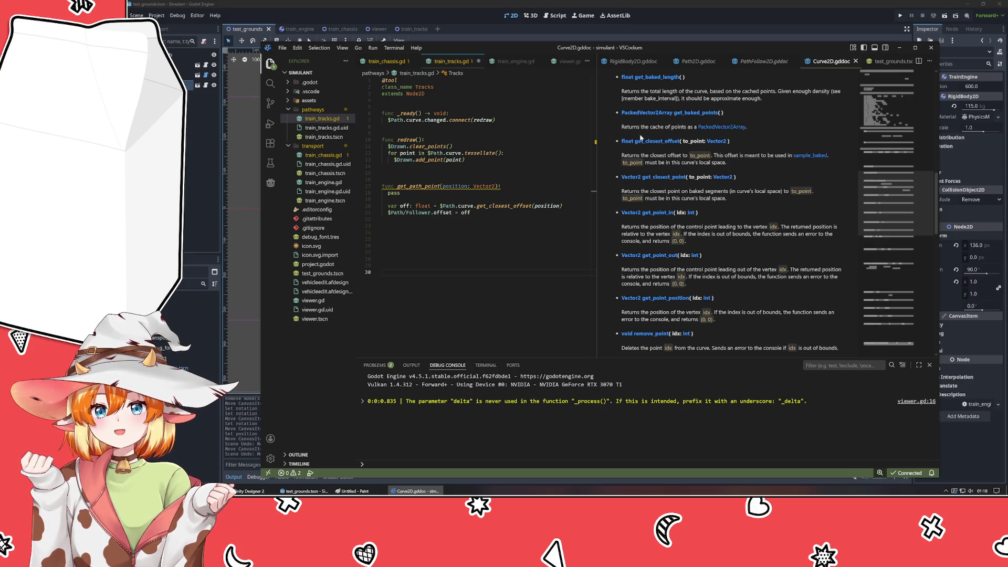
# - In Godot, search the help for 'curve' and open the Curve2D class reference
pyautogui.hotkey('alt', 'Tab')
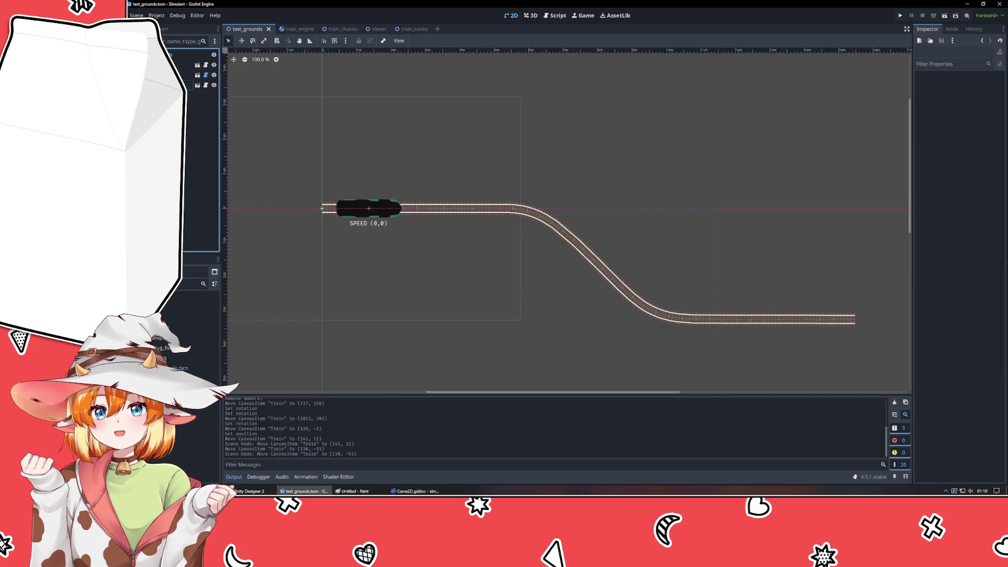
pyautogui.press('F1')
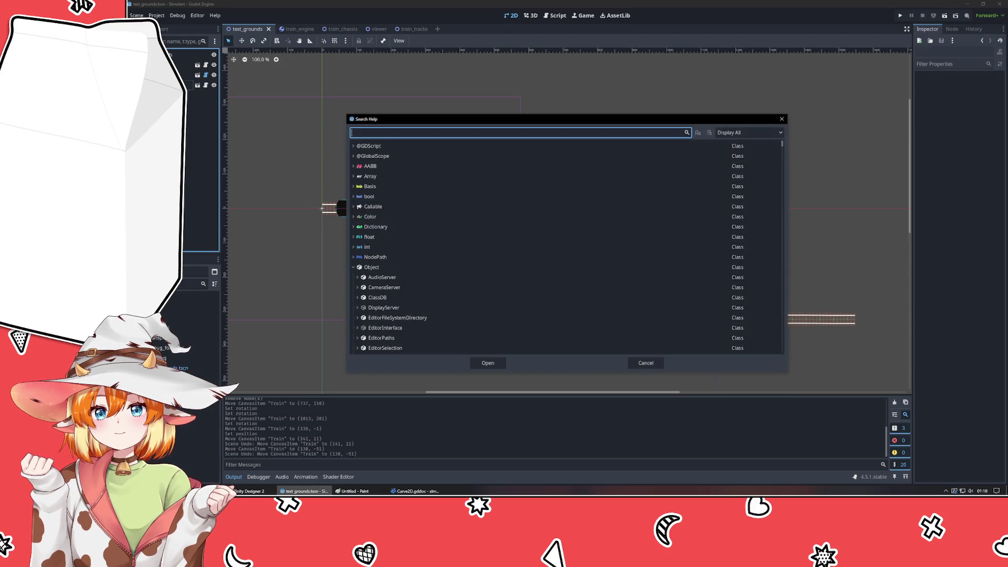
pyautogui.write('curve')
pyautogui.press('Down')
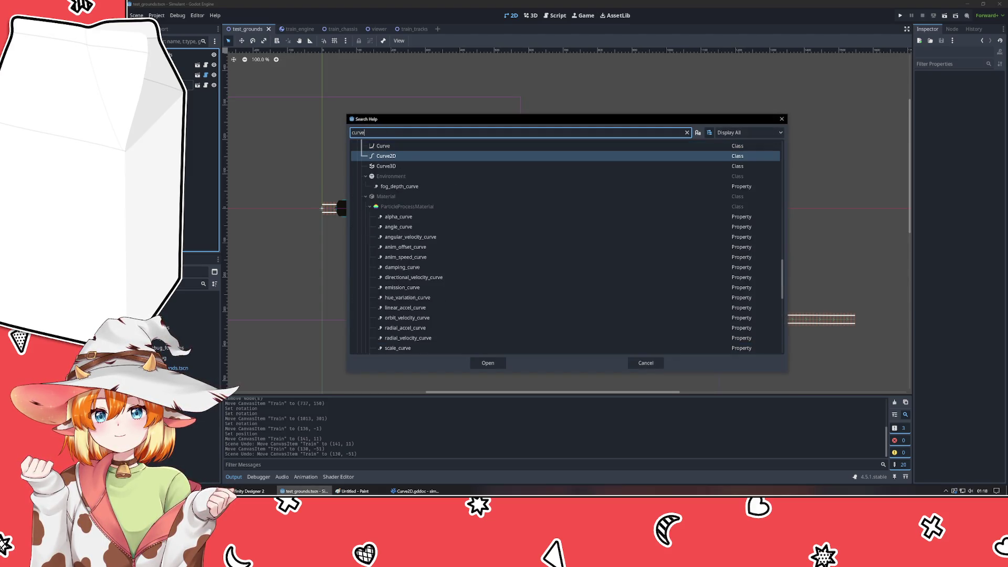
pyautogui.press('Return')
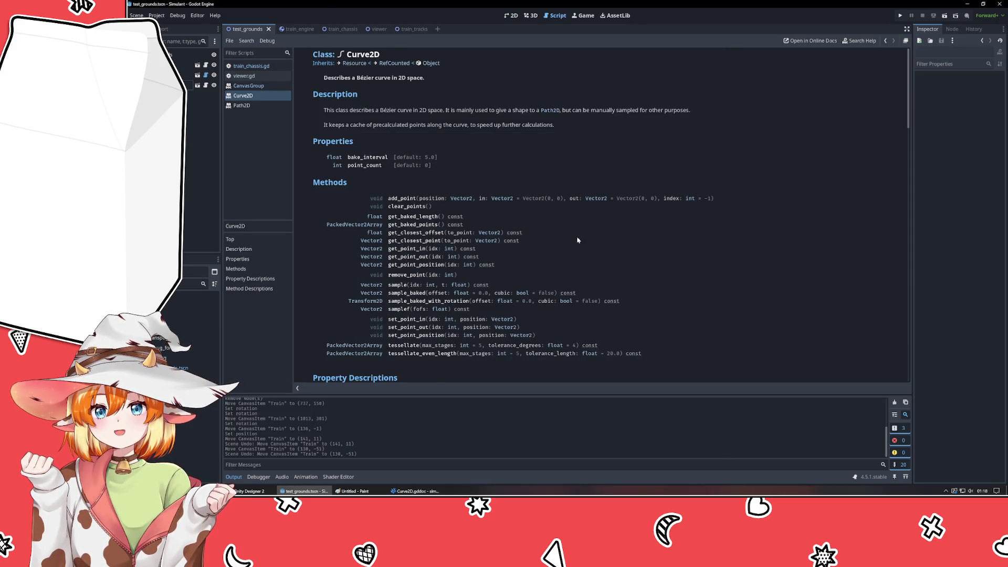
# - Scroll the Curve2D reference to the get_closest_offset and get_closest_point descriptions
pyautogui.scroll(-6, 578, 240)
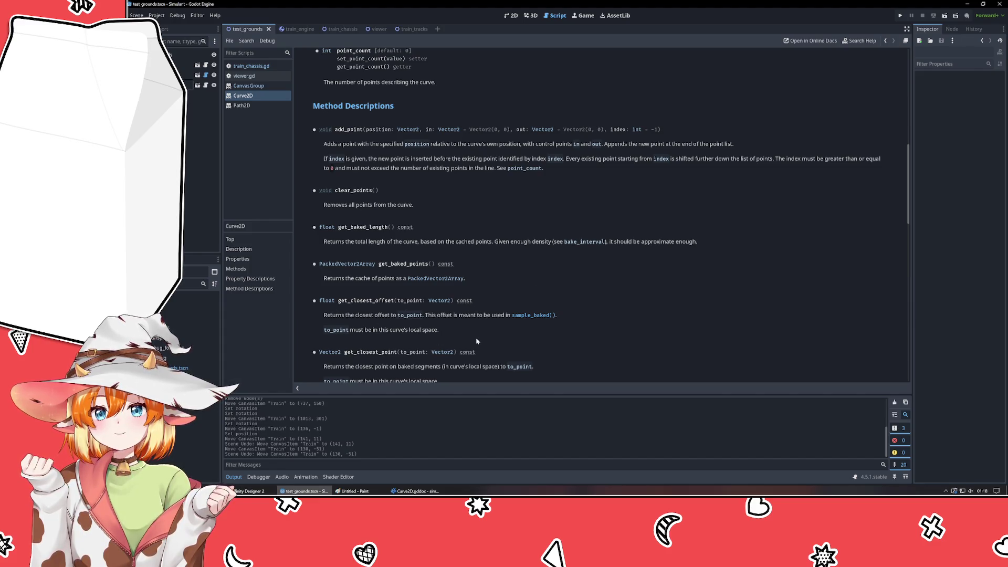
pyautogui.scroll(-3, 339, 337)
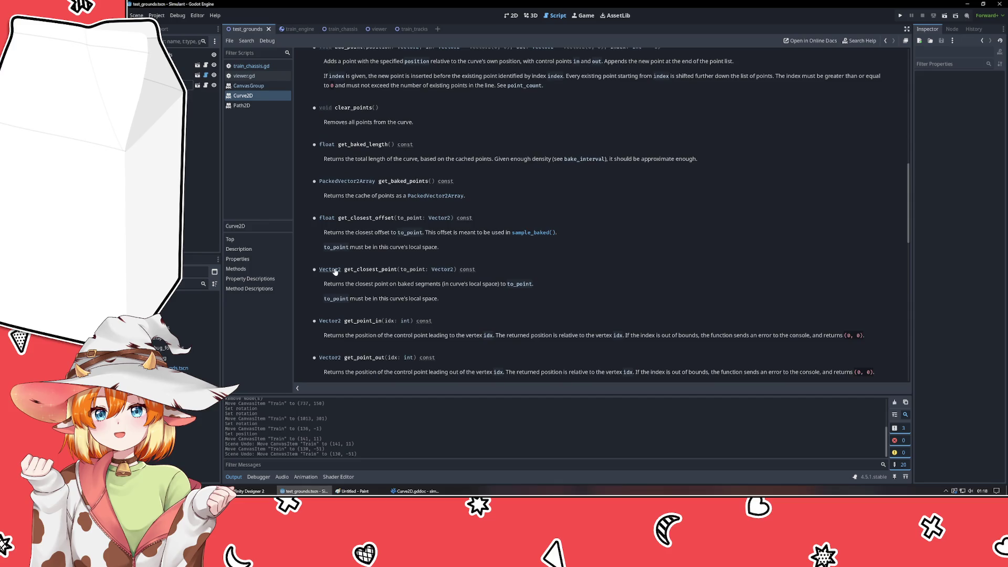
pyautogui.hotkey('alt', 'Tab')
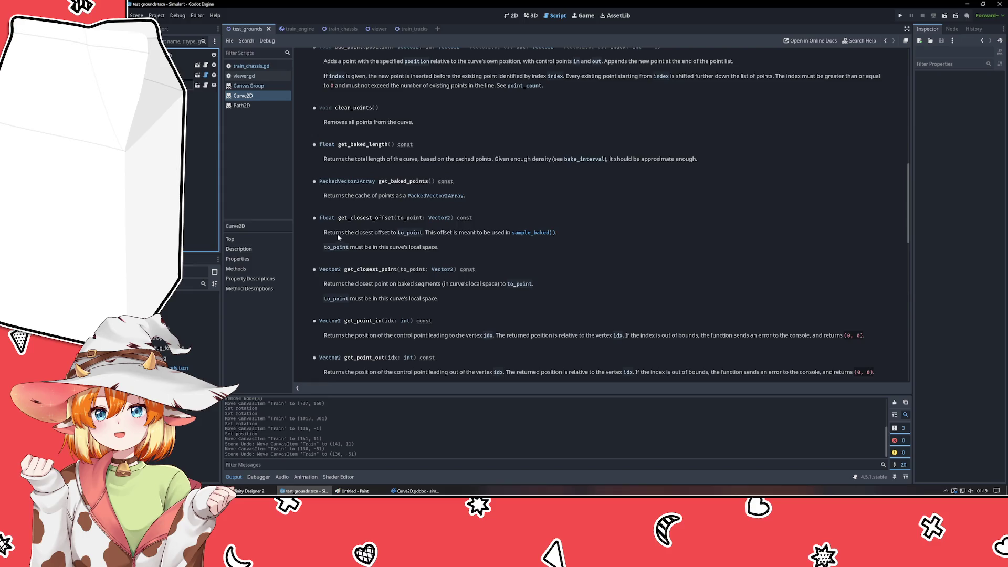
pyautogui.moveTo(338, 237); pyautogui.dragTo(557, 234)
pyautogui.click(379, 240)
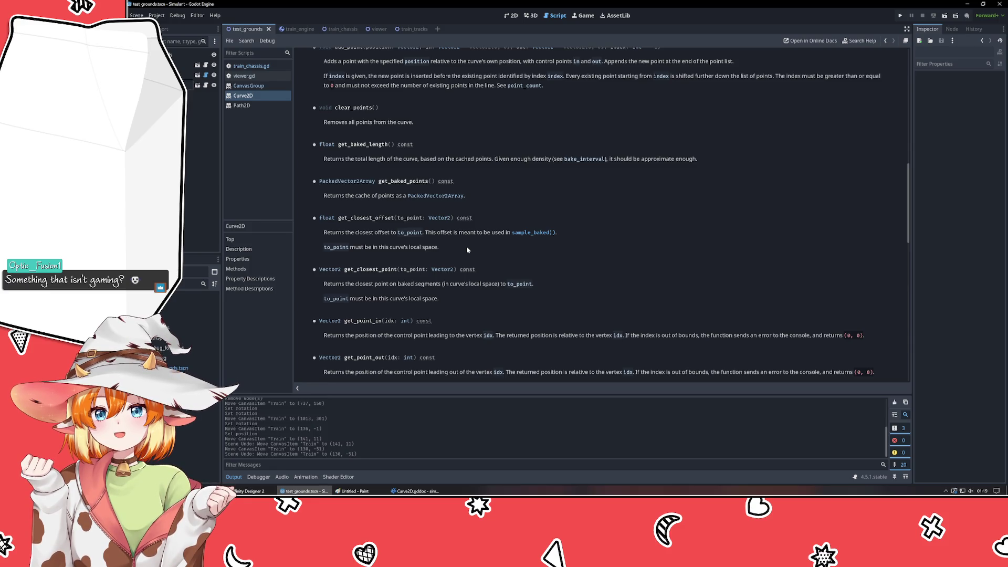
pyautogui.click(510, 15)
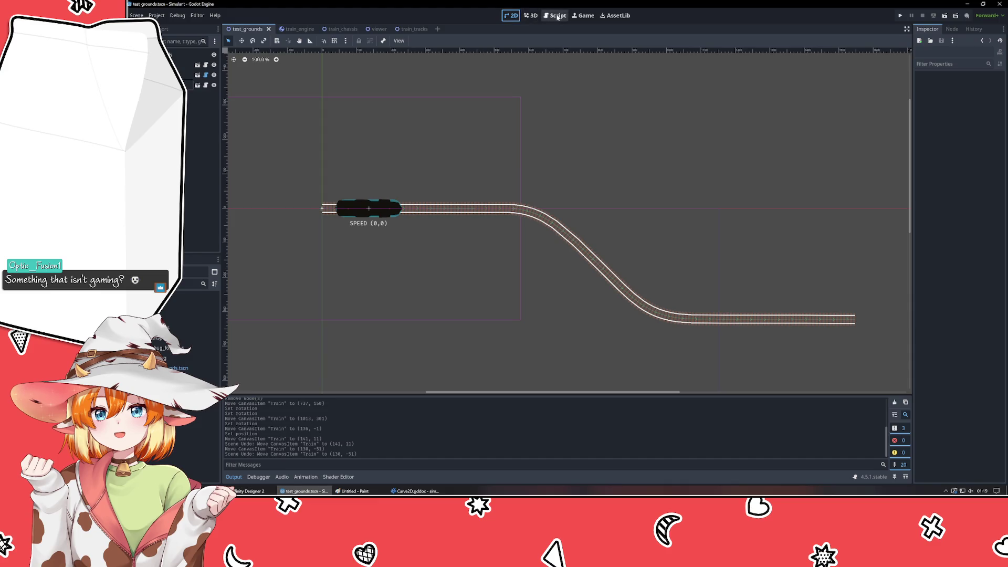
pyautogui.click(558, 17)
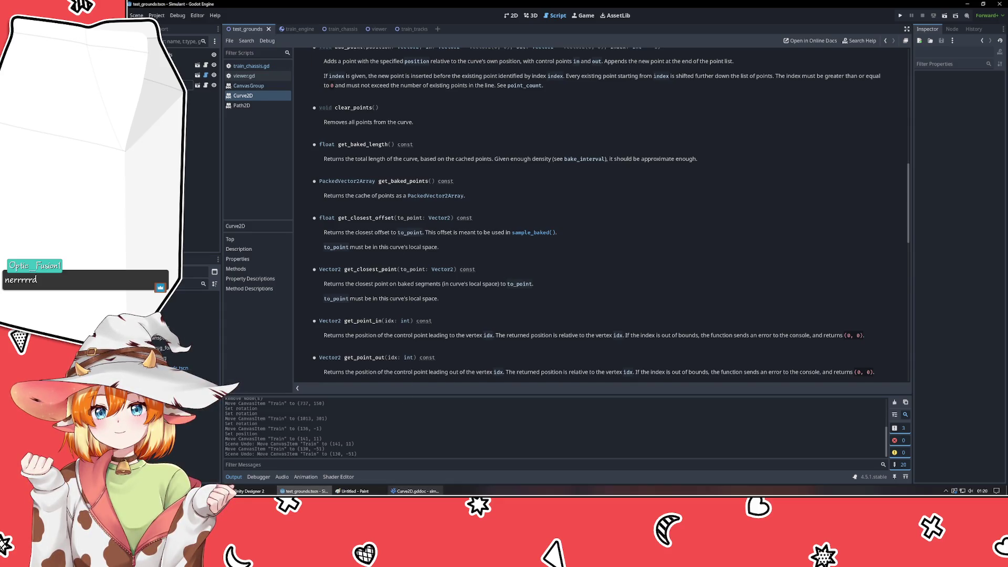
# - Bring VSCodium forward and look over the Path2D and PathFollow2D documentation tabs
pyautogui.click(415, 491)
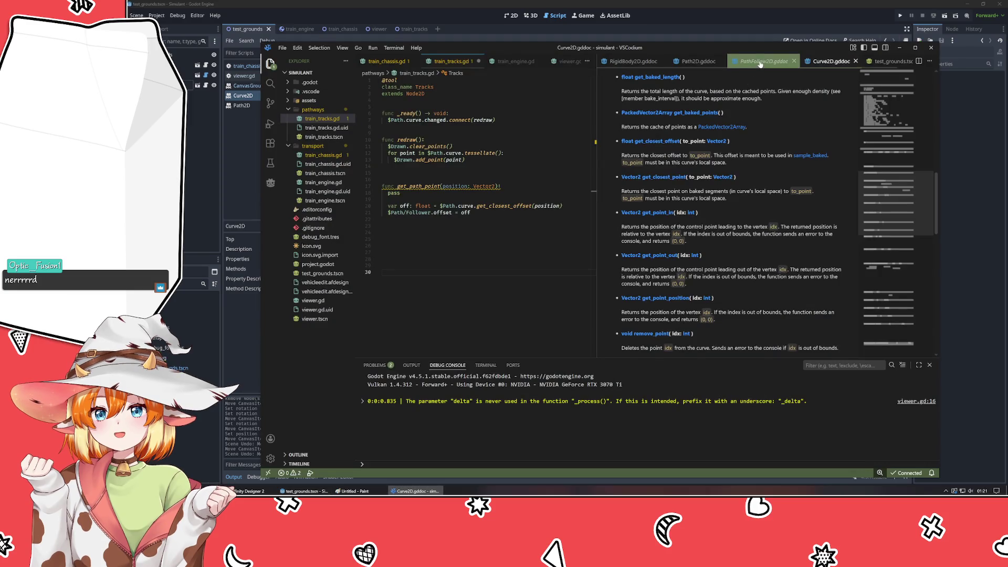
pyautogui.click(763, 61)
pyautogui.click(697, 61)
pyautogui.click(733, 61)
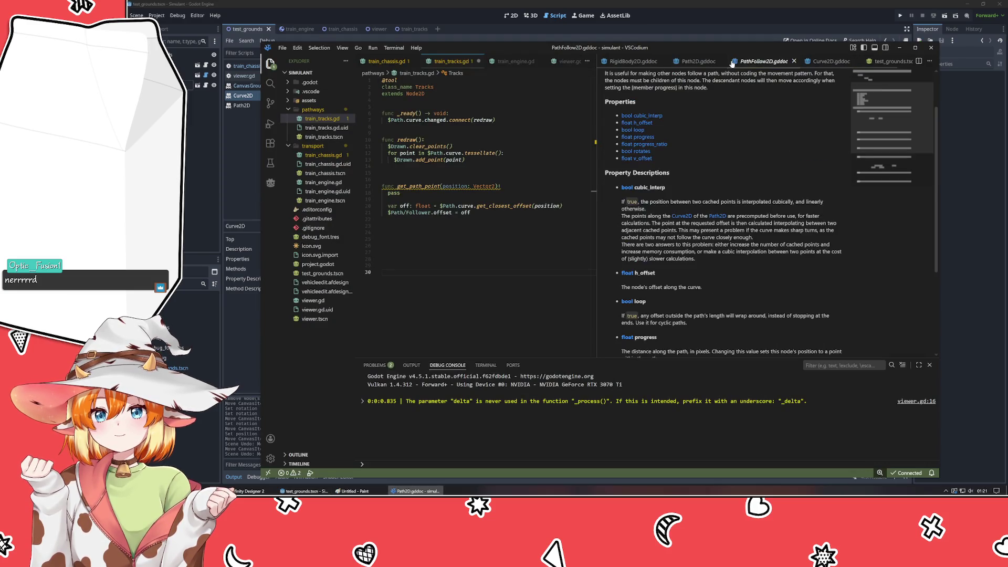
pyautogui.scroll(-5, 692, 257)
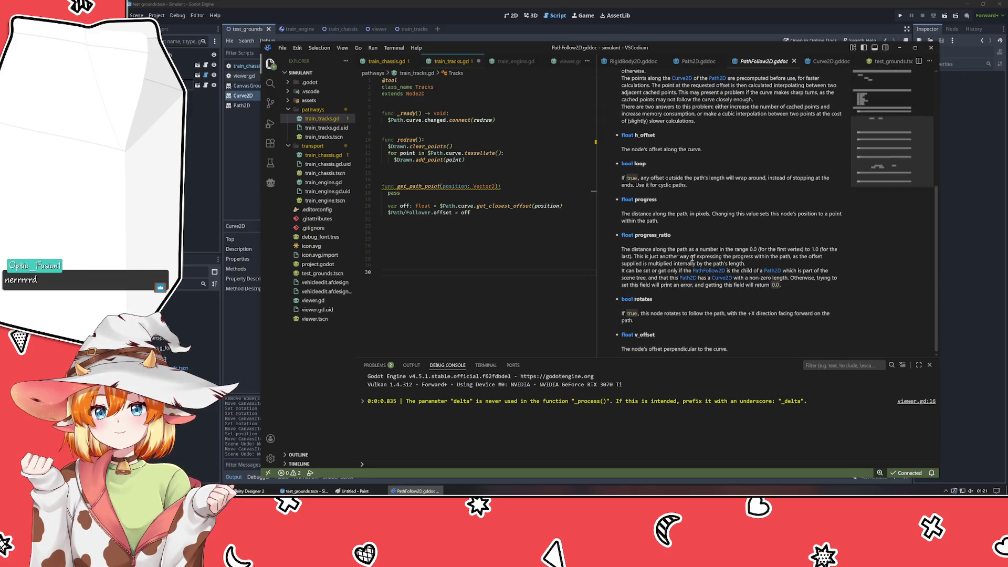
pyautogui.scroll(7, 692, 259)
pyautogui.scroll(-7, 692, 259)
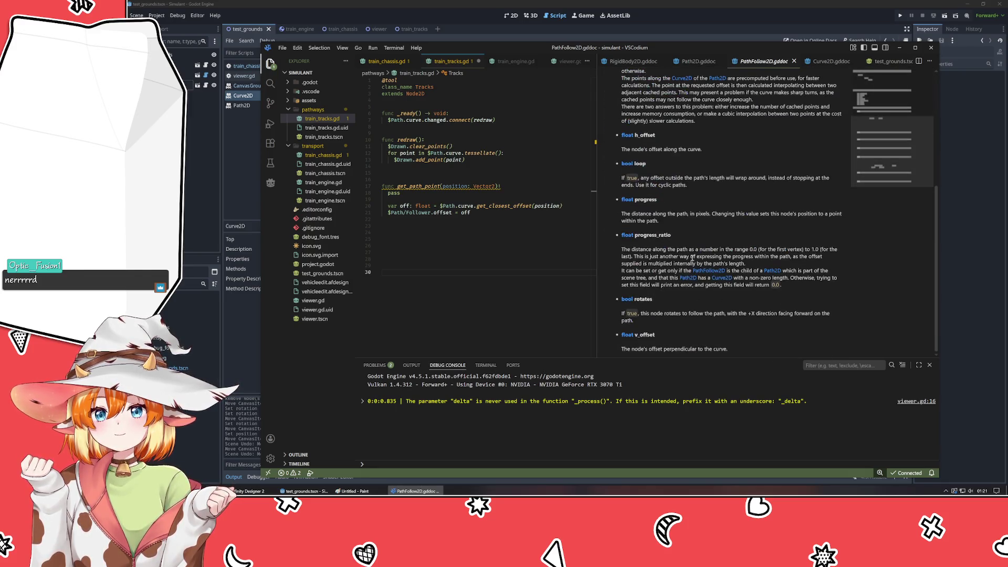
# - Read the Curve2D reference, then show PathFollow2D's progress and progress_ratio property descriptions
pyautogui.click(829, 61)
pyautogui.click(750, 33)
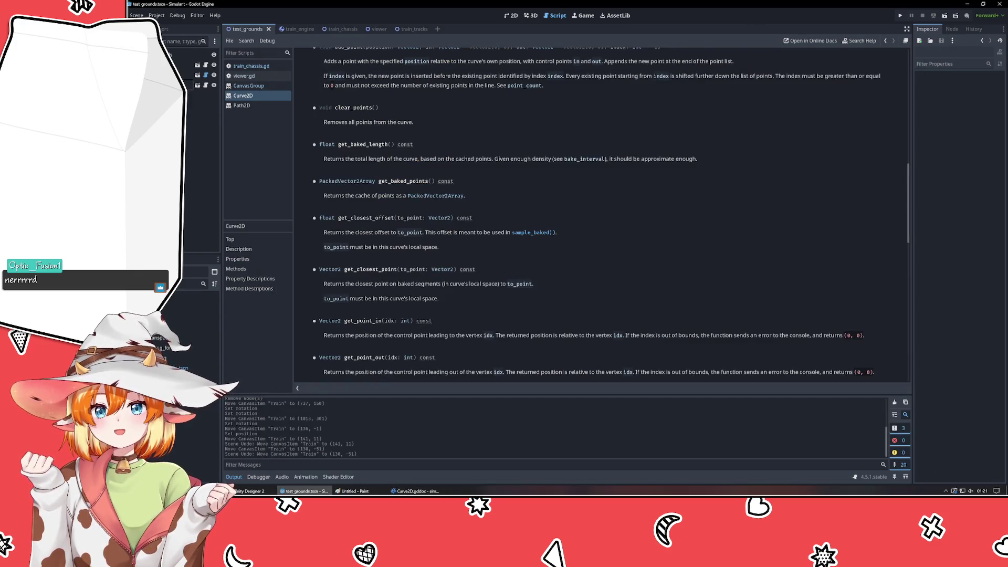
pyautogui.click(414, 491)
pyautogui.scroll(10, 671, 272)
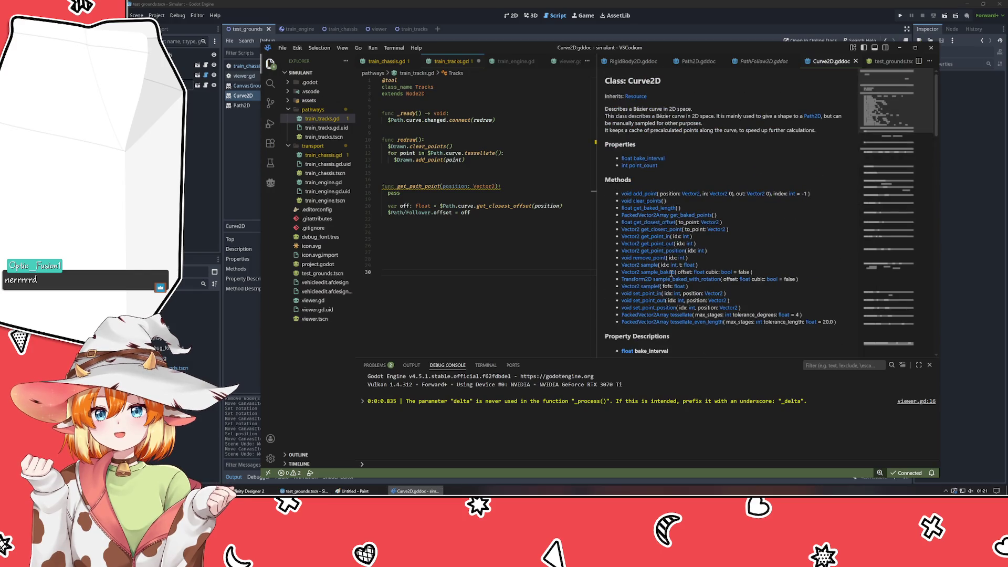
pyautogui.scroll(-6, 671, 273)
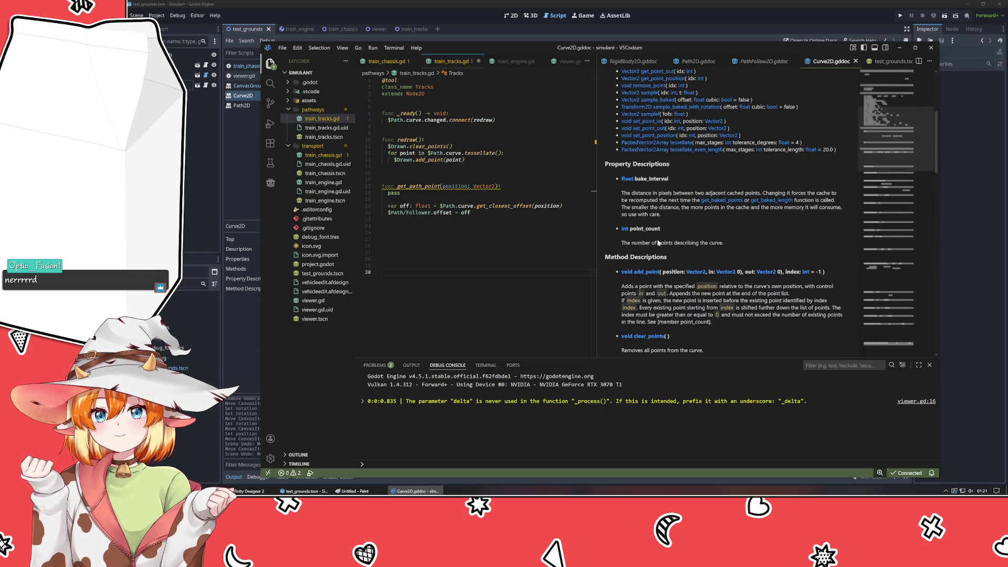
pyautogui.scroll(-15, 658, 242)
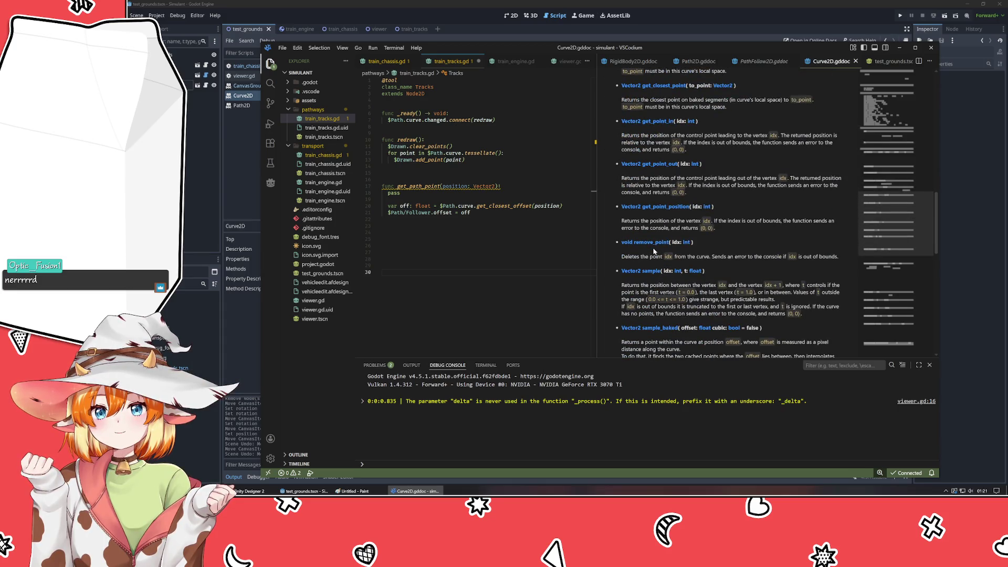
pyautogui.scroll(-12, 653, 249)
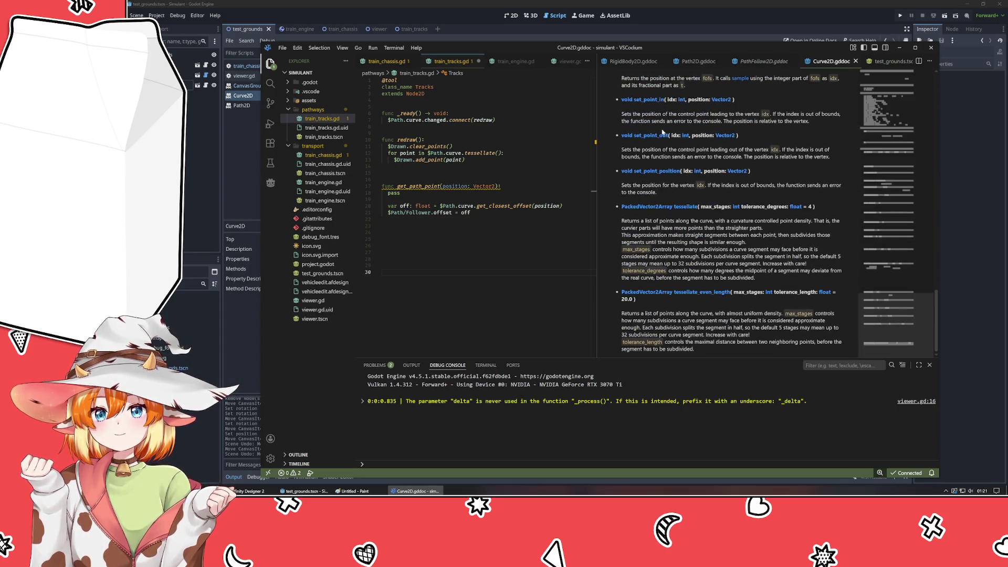
pyautogui.hotkey('ctrl', 'pageup')
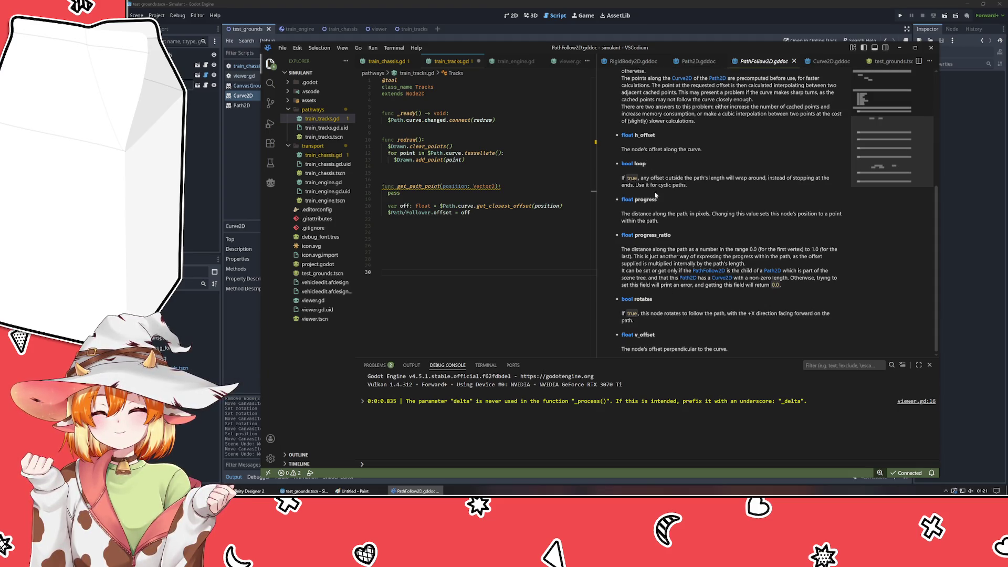
pyautogui.scroll(3, 698, 220)
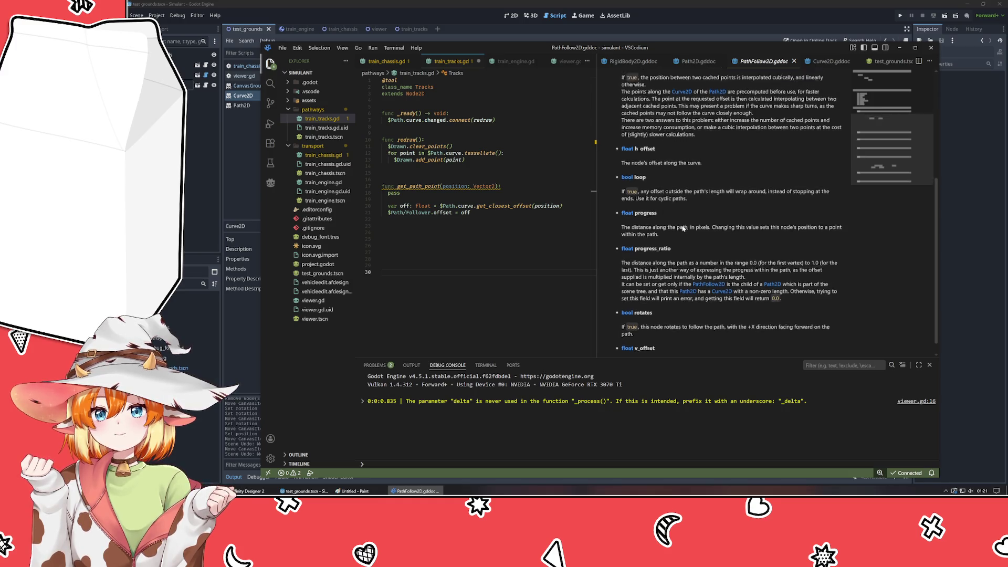
# - Check the KidsCanCode Path2D tutorial example, then minimize the browser
pyautogui.hotkey('alt', 'Tab')
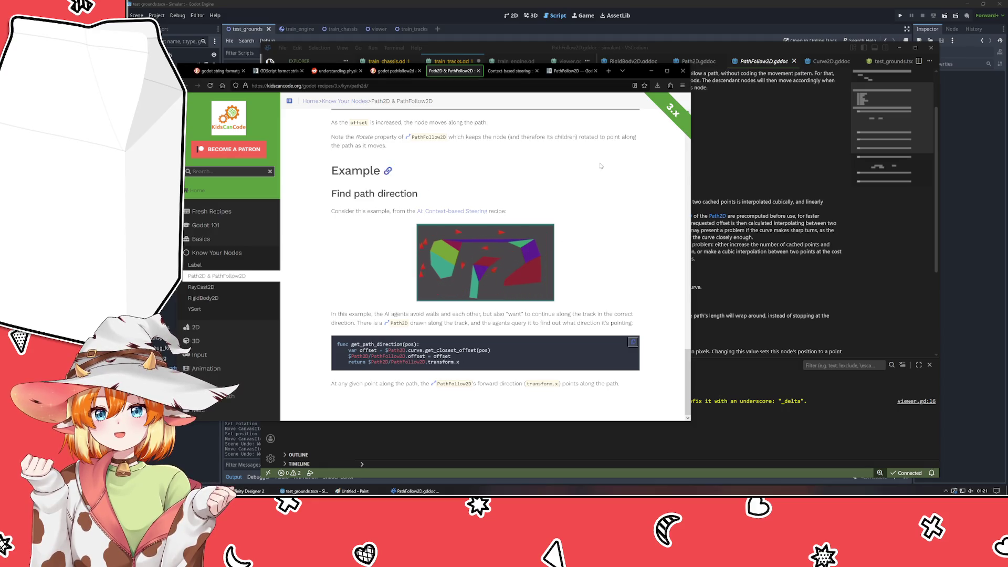
pyautogui.click(652, 71)
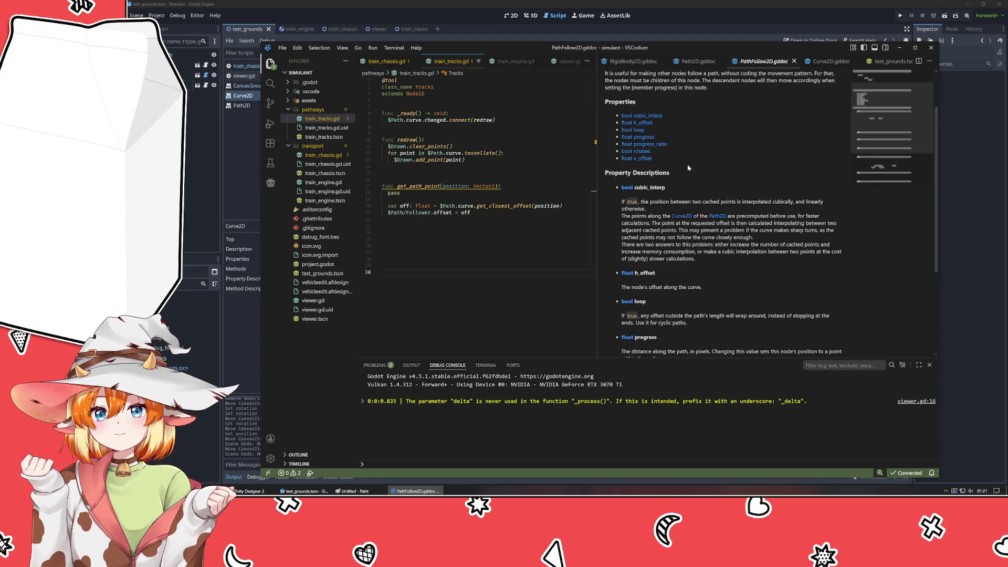
pyautogui.scroll(-3, 687, 168)
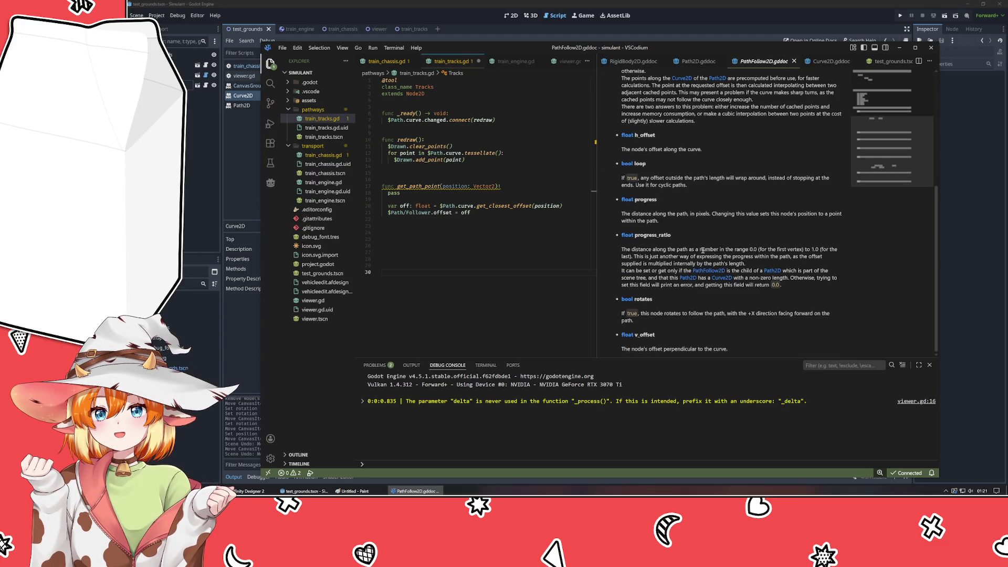
# - In Godot's help, open the Path2D class reference from the Curve2D page
pyautogui.click(252, 230)
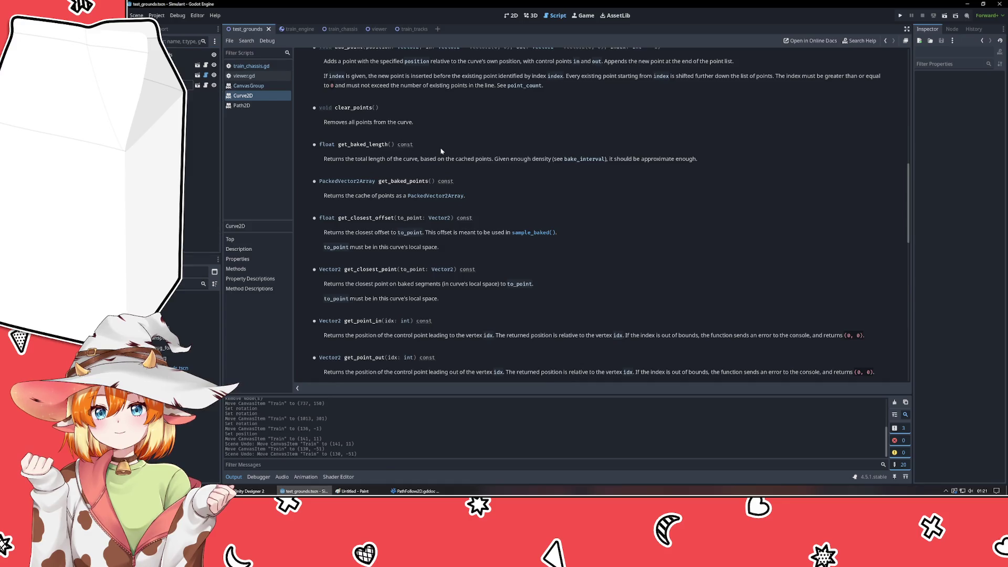
pyautogui.scroll(10, 441, 151)
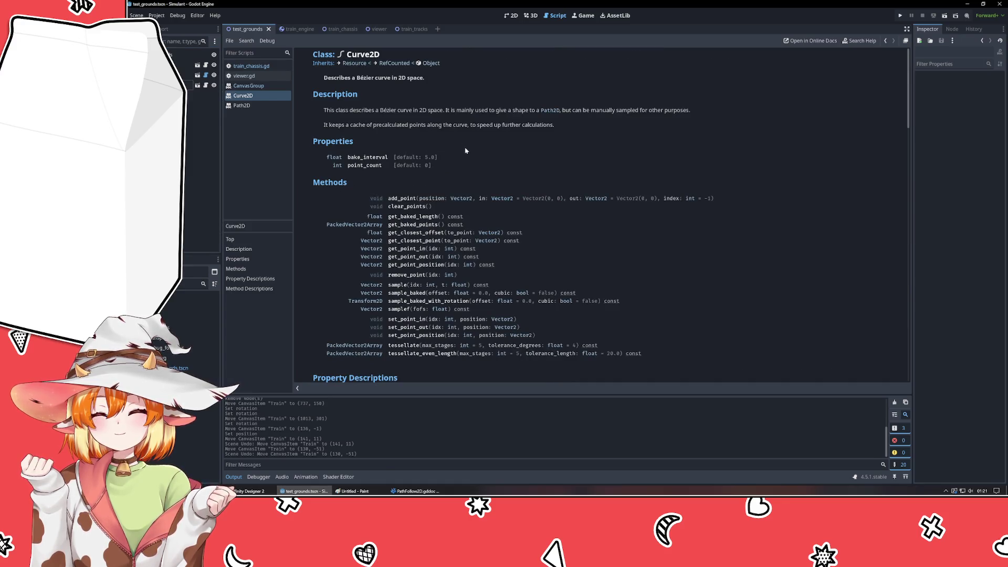
pyautogui.click(550, 110)
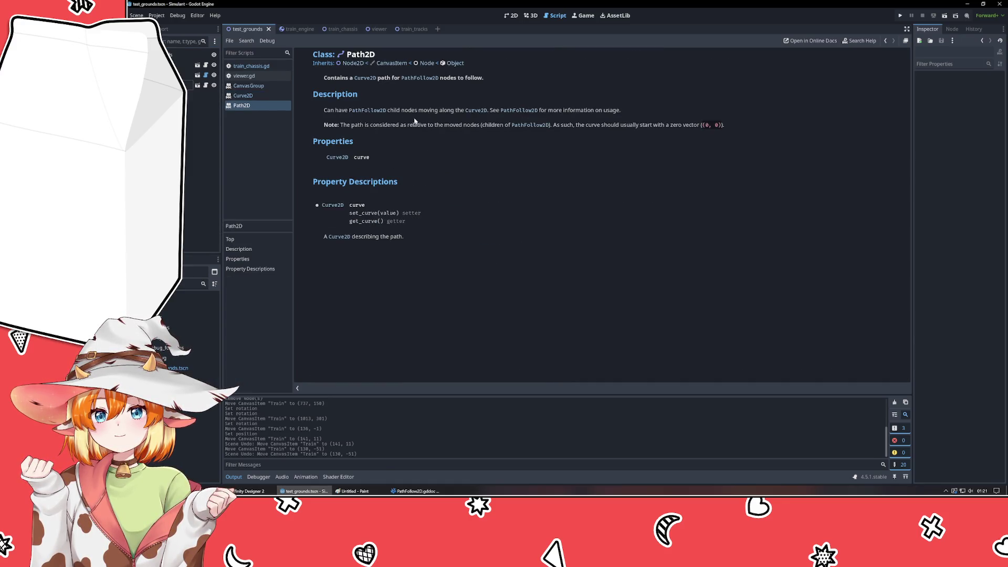
# - Read Godot's PathFollow2D reference, compare it with the KidsCanCode tutorial, and return to VSCodium
pyautogui.click(368, 110)
pyautogui.scroll(-10, 376, 157)
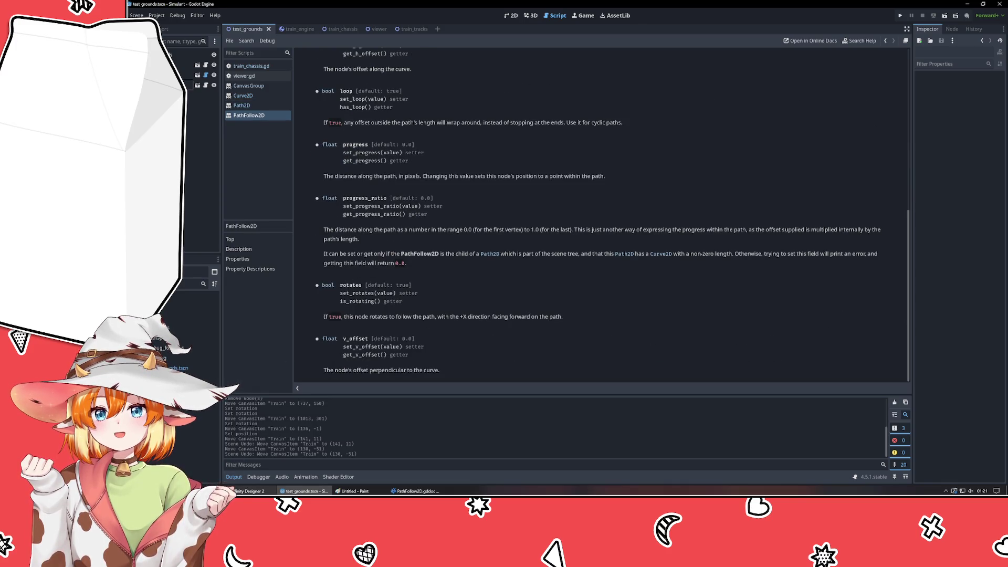
pyautogui.hotkey('alt', 'Tab')
pyautogui.scroll(5, 320, 257)
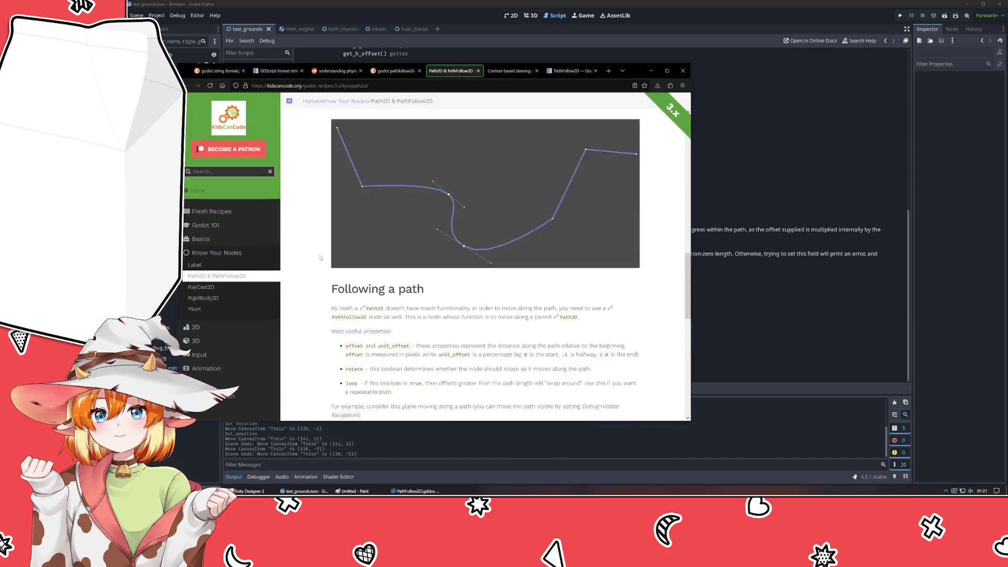
pyautogui.scroll(5, 319, 258)
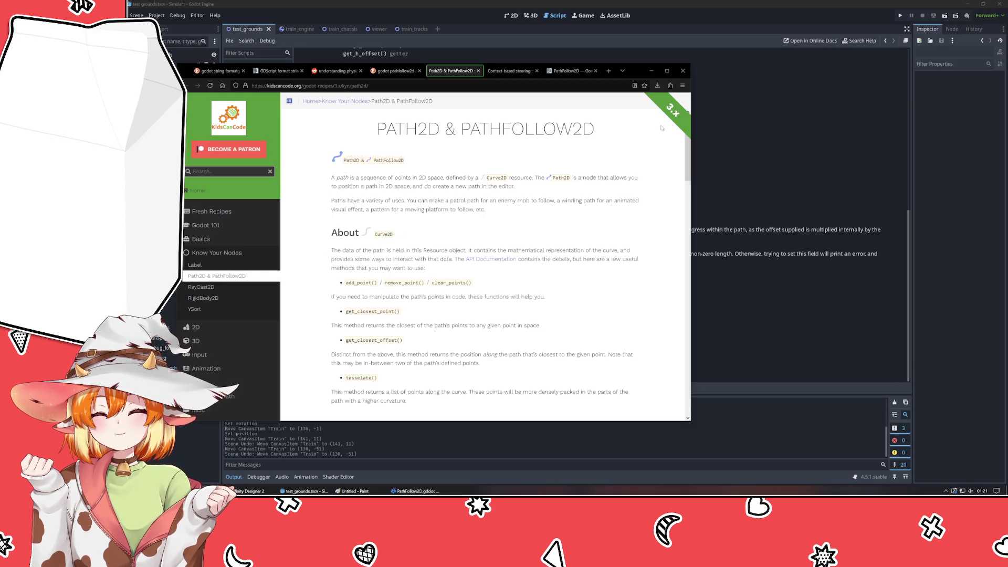
pyautogui.click(651, 71)
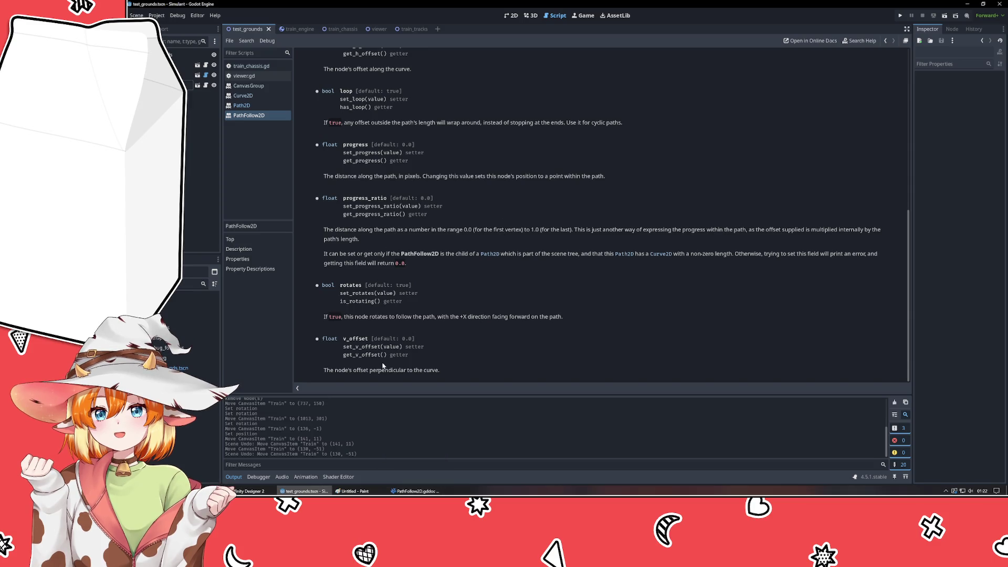
pyautogui.click(415, 491)
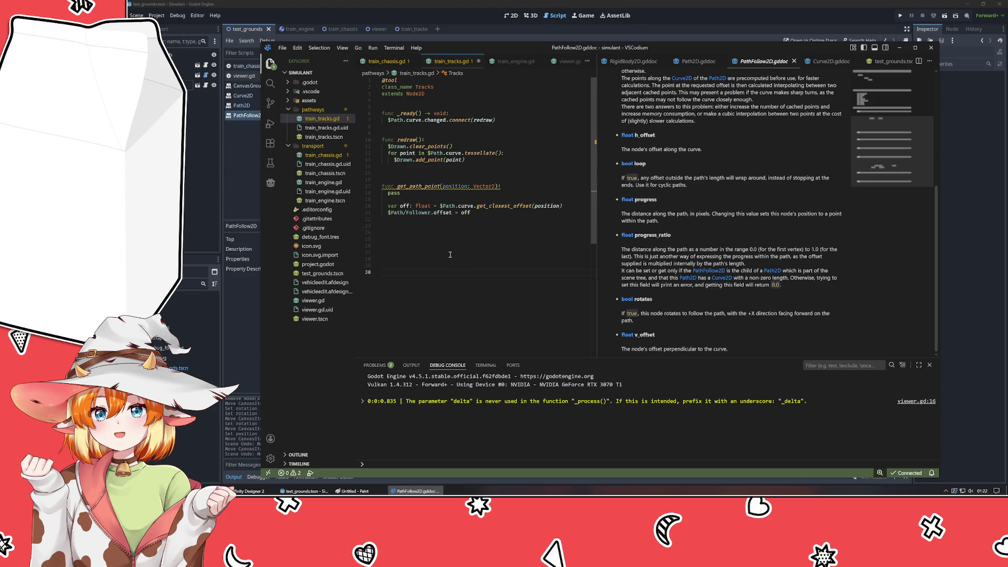
# - On line 21 of train_tracks.gd, replace 'offset' with 'progress'
pyautogui.click(450, 254)
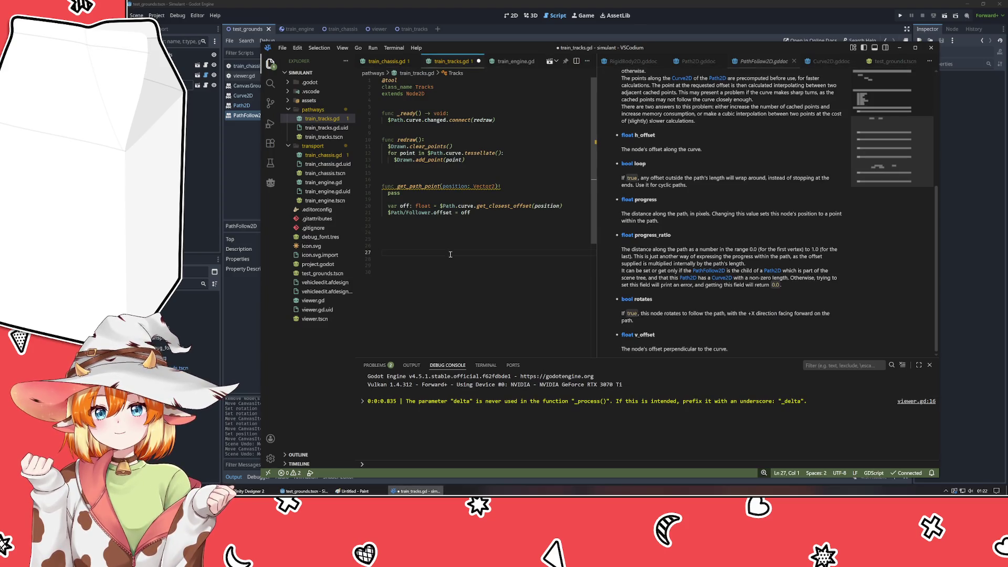
pyautogui.doubleClick(443, 213)
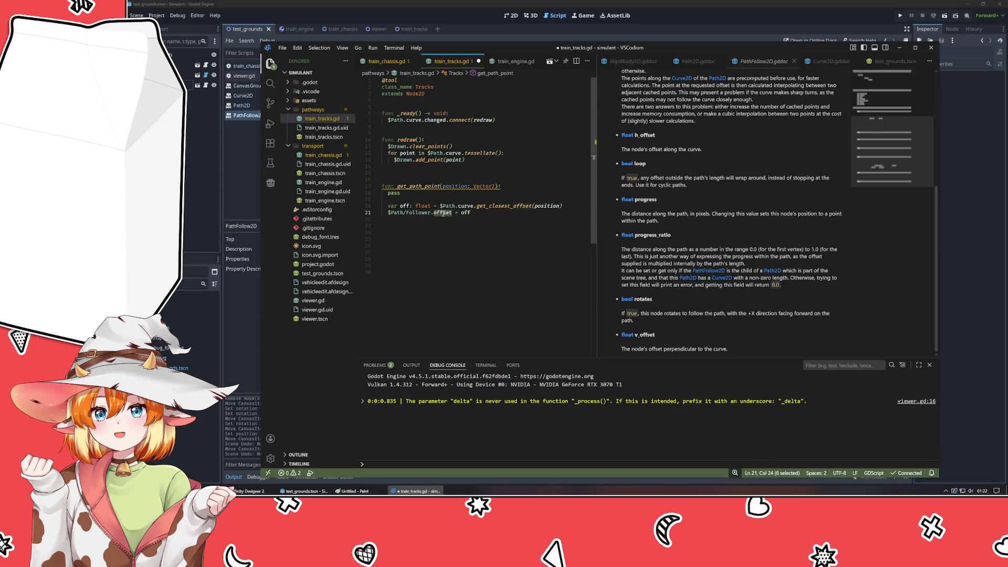
pyautogui.write('progre')
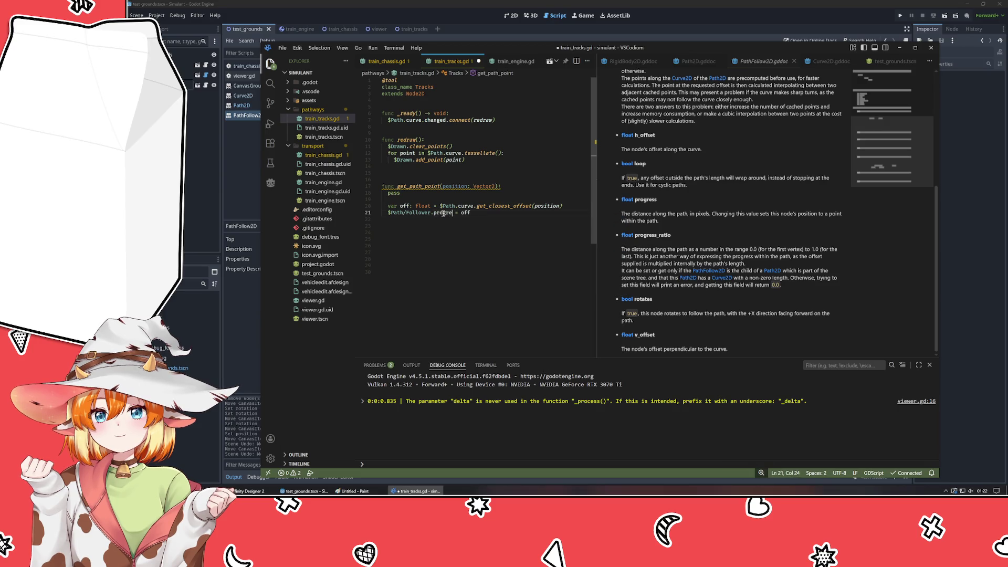
pyautogui.write('ss')
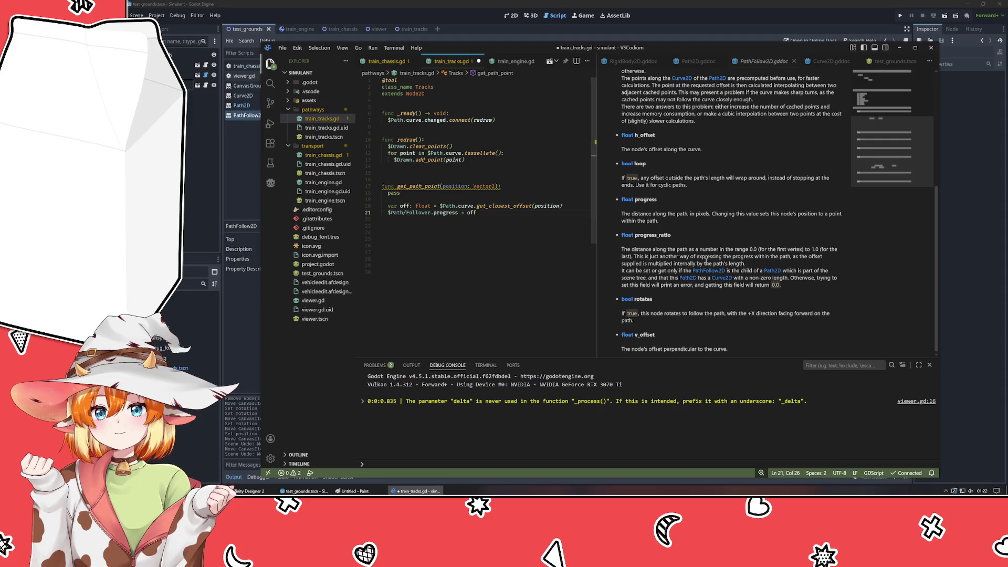
# - Show the Curve2D reference at the sample_baked and sample_baked_with_rotation methods
pyautogui.hotkey('ctrl', 'pagedown')
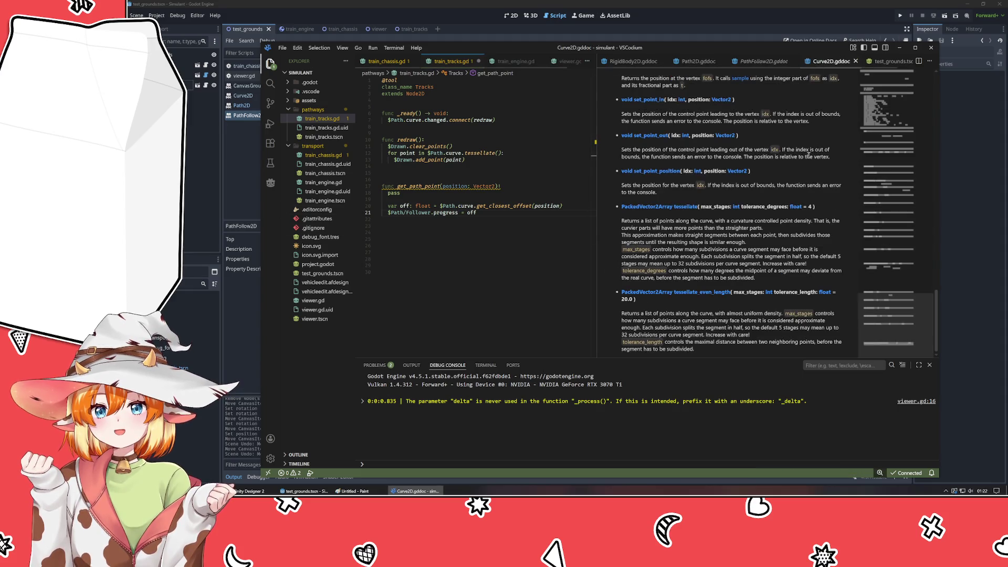
pyautogui.scroll(2, 727, 222)
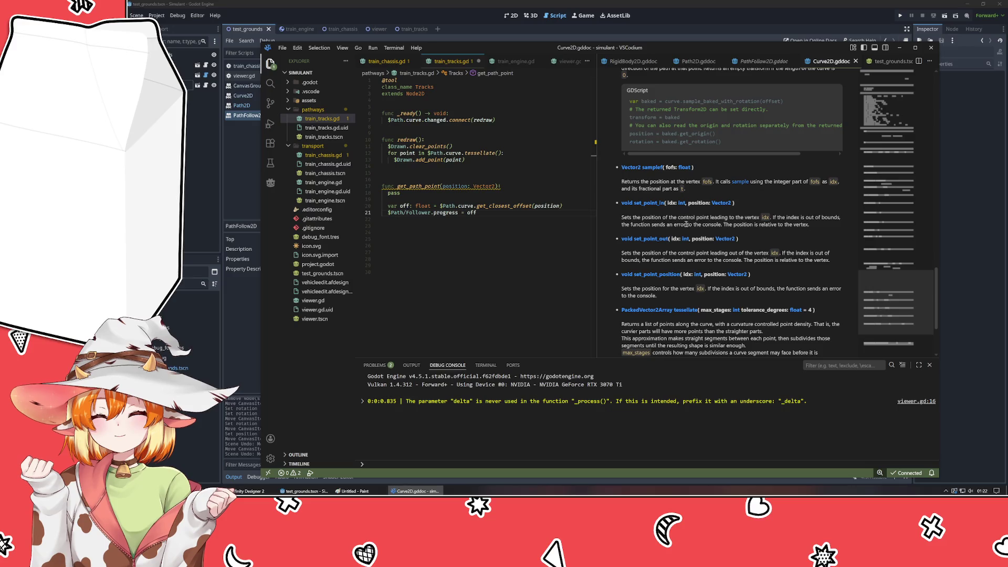
pyautogui.scroll(5, 689, 225)
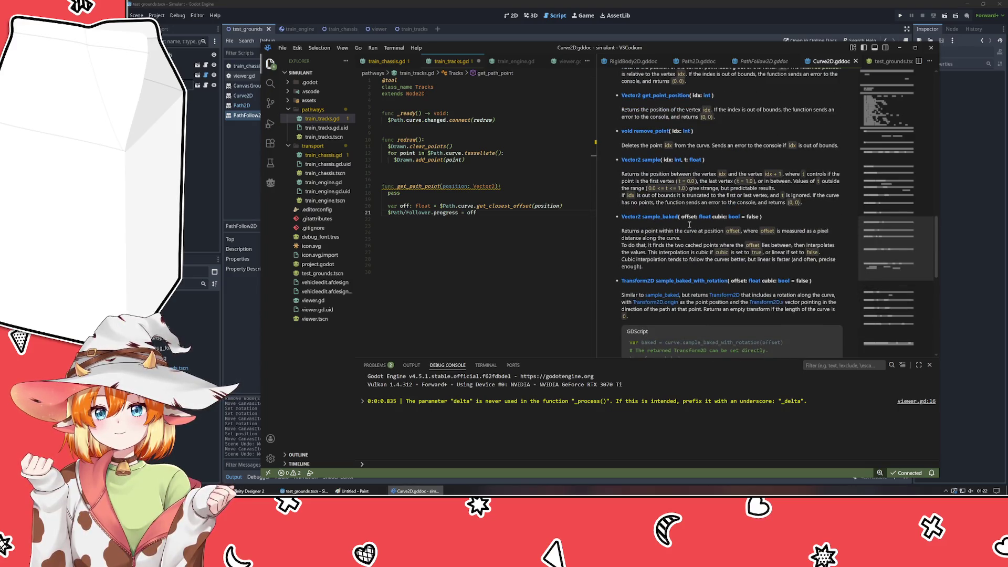
pyautogui.scroll(3, 689, 224)
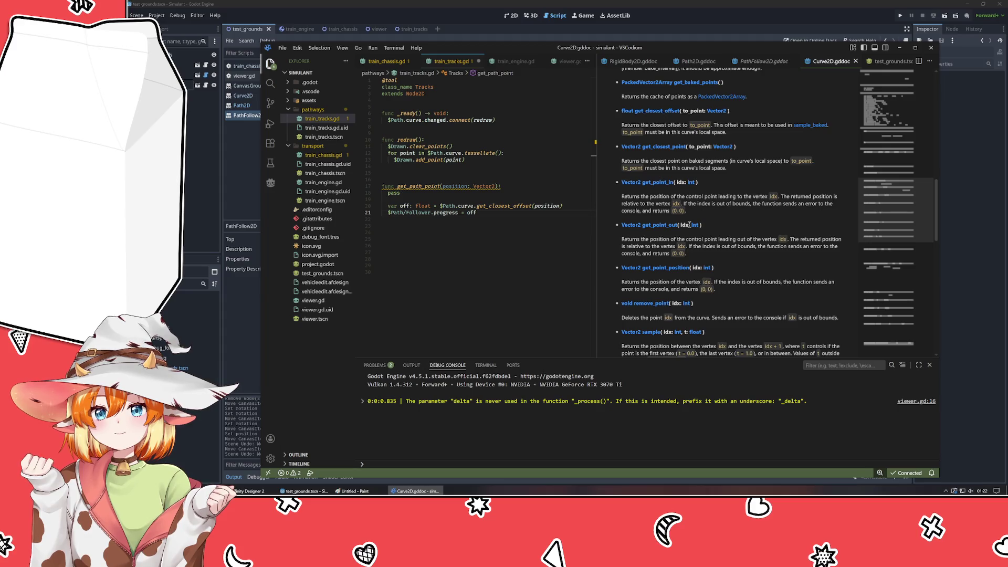
pyautogui.scroll(2, 689, 225)
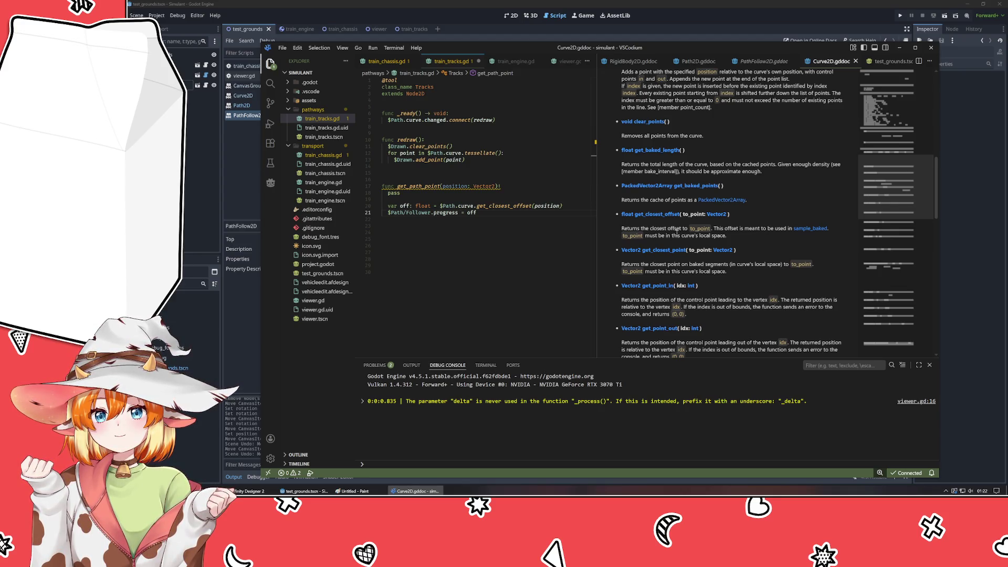
pyautogui.scroll(-5, 819, 234)
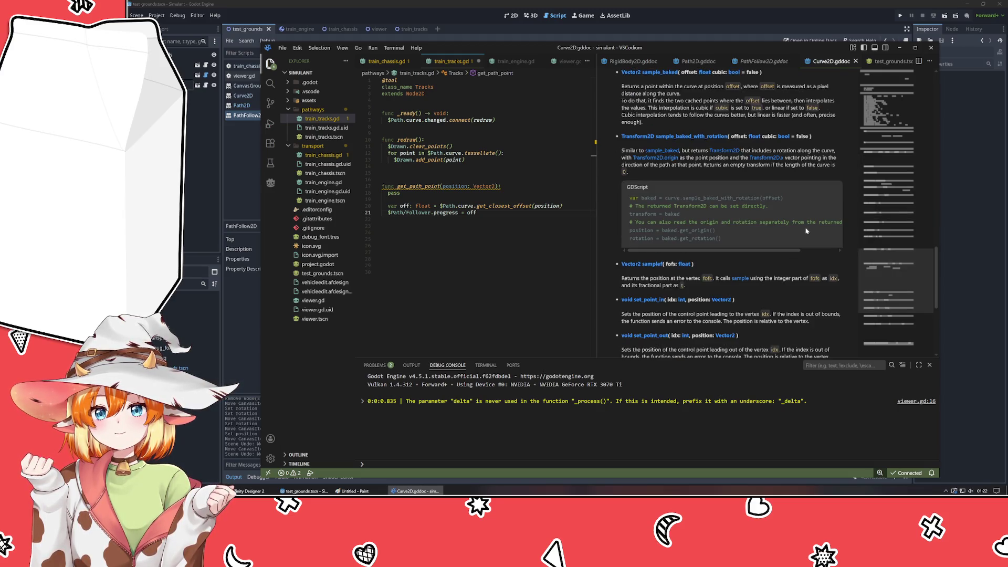
pyautogui.scroll(3, 740, 306)
pyautogui.scroll(-1, 745, 310)
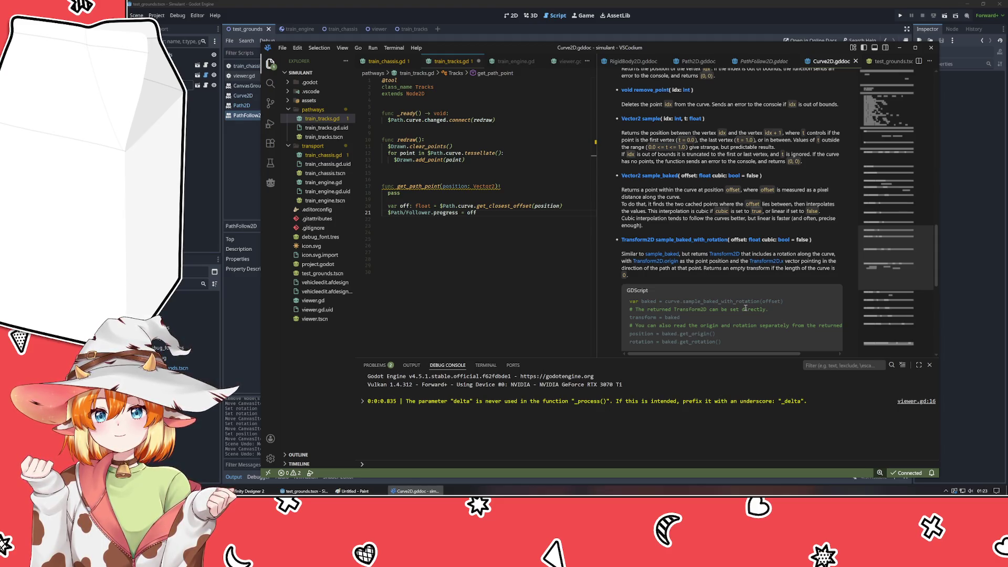
# - Delete the progress assignment line and rename the variable 'off' to 'prog'
pyautogui.click(493, 239)
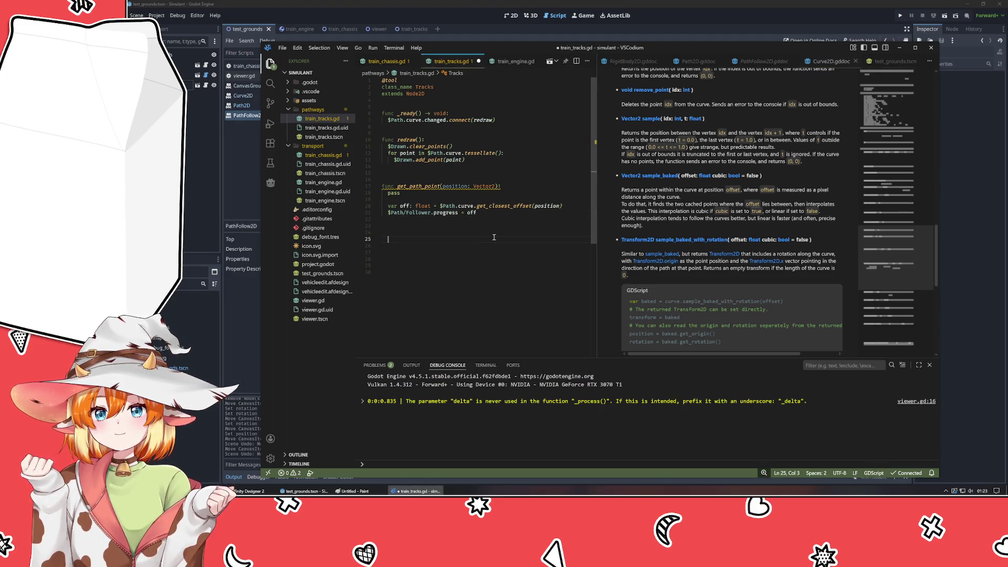
pyautogui.click(490, 216)
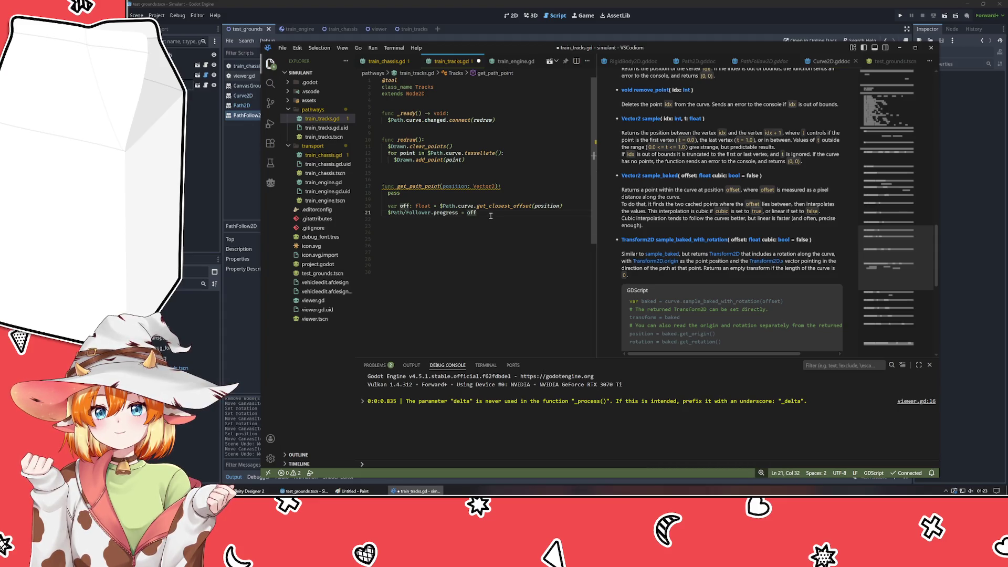
pyautogui.hotkey('shift', 'Home')
pyautogui.press('BackSpace')
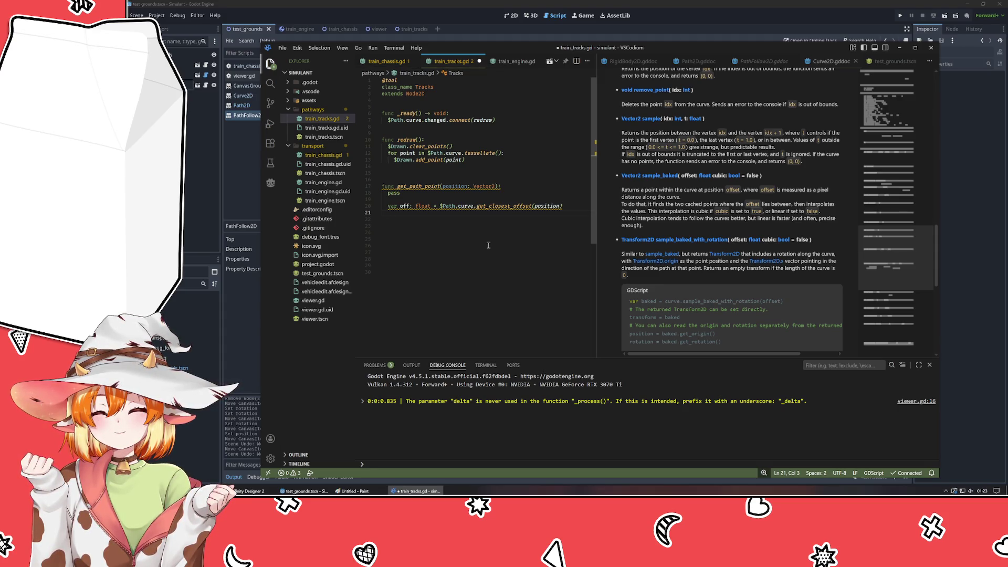
pyautogui.press('Up')
pyautogui.hotkey('ctrl', 'Right')
pyautogui.hotkey('ctrl', 'BackSpace')
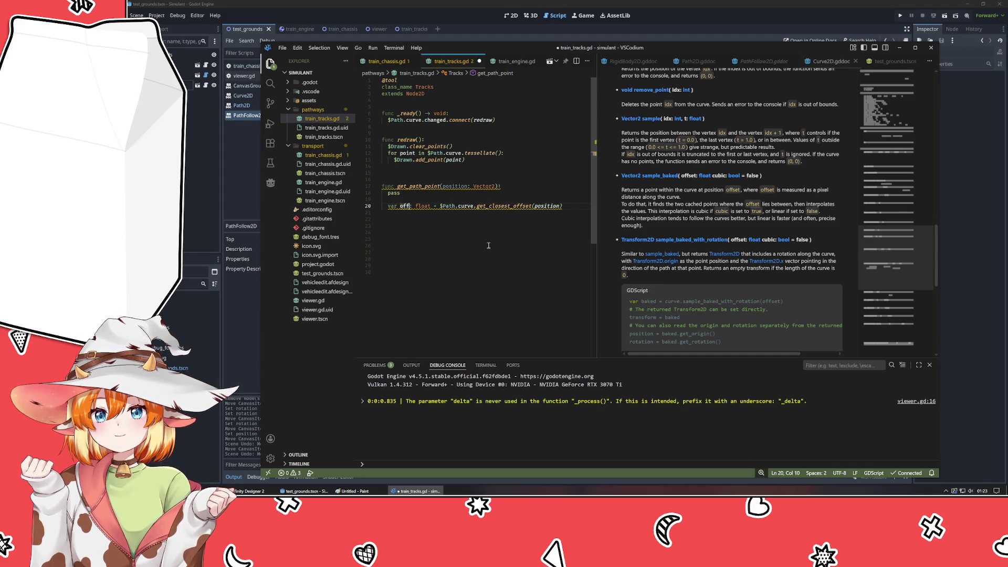
pyautogui.write('prog')
pyautogui.press('Down')
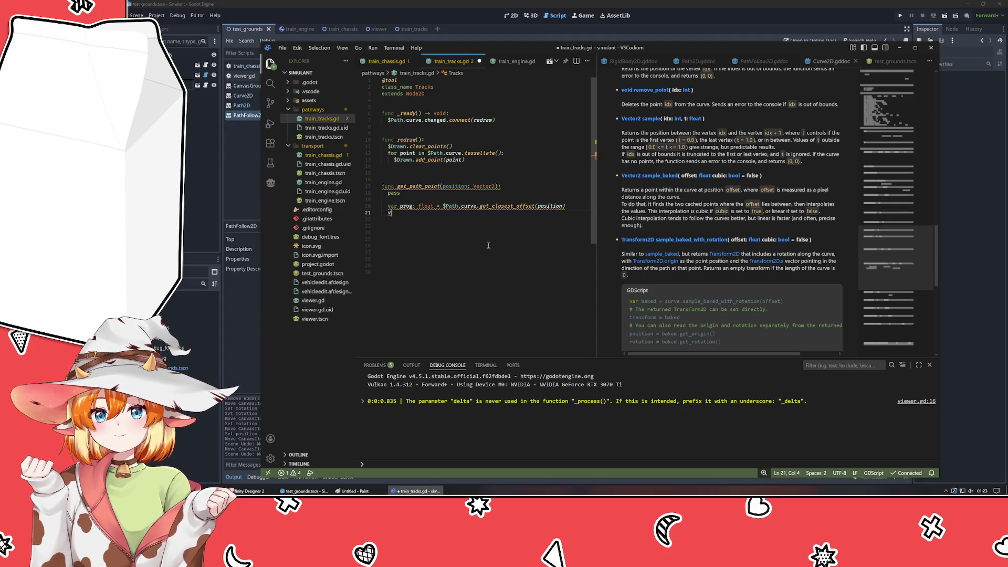
# - On line 21 add 'var online: Vector2 = $Path.curve.sample_baked(prog)'
pyautogui.write('ar ')
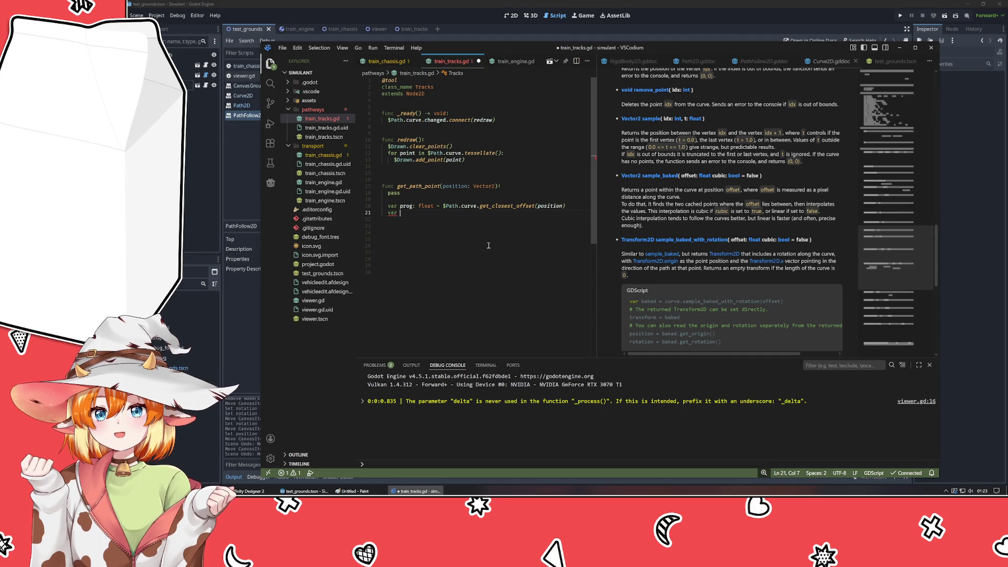
pyautogui.write('online::')
pyautogui.write('Vector2')
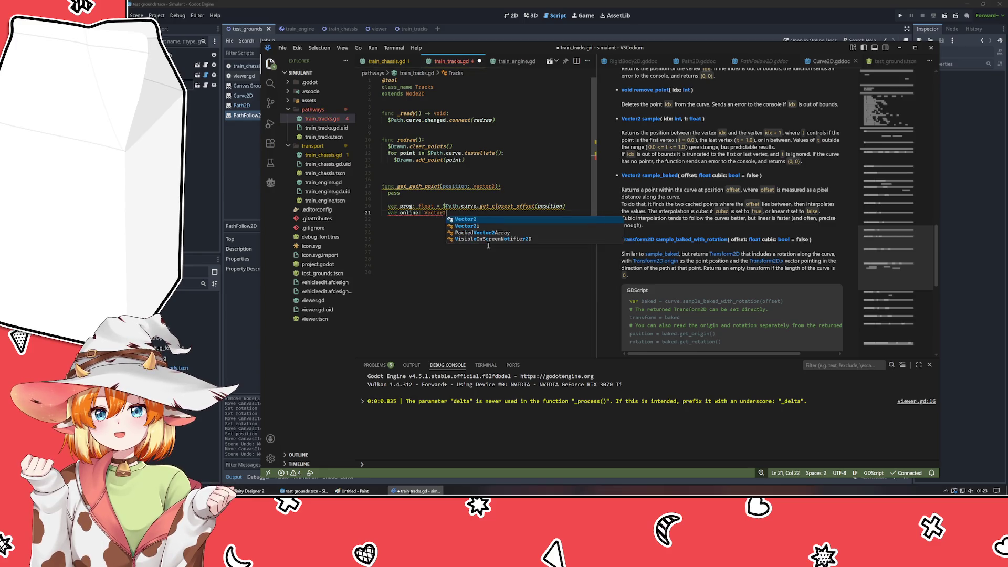
pyautogui.write(' = ')
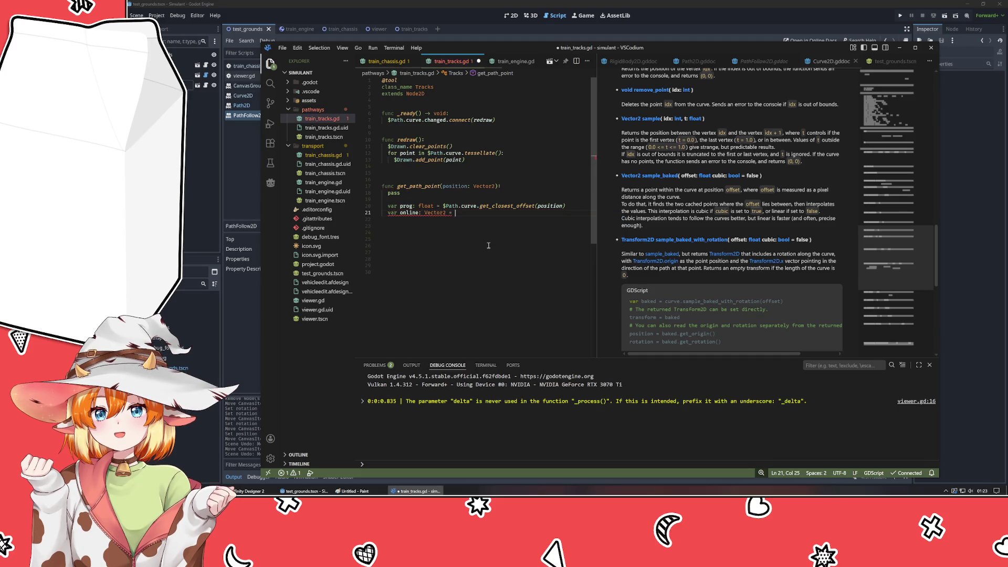
pyautogui.write('$Path')
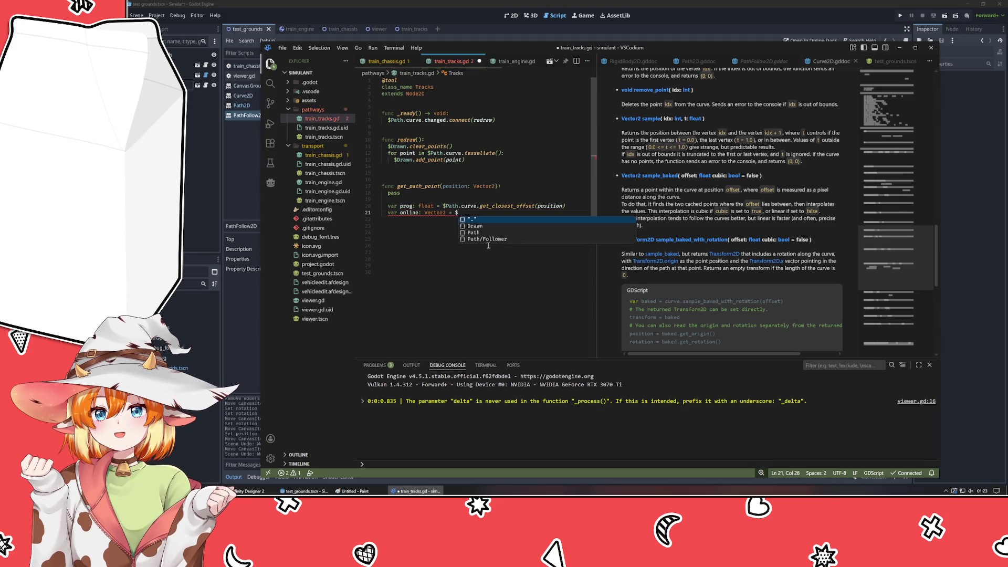
pyautogui.write('.curve')
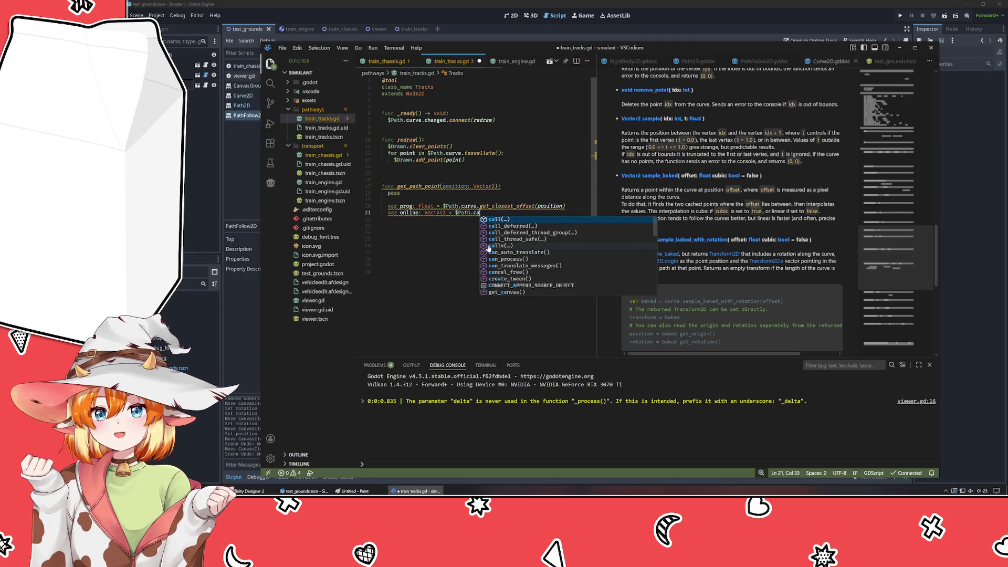
pyautogui.write('.')
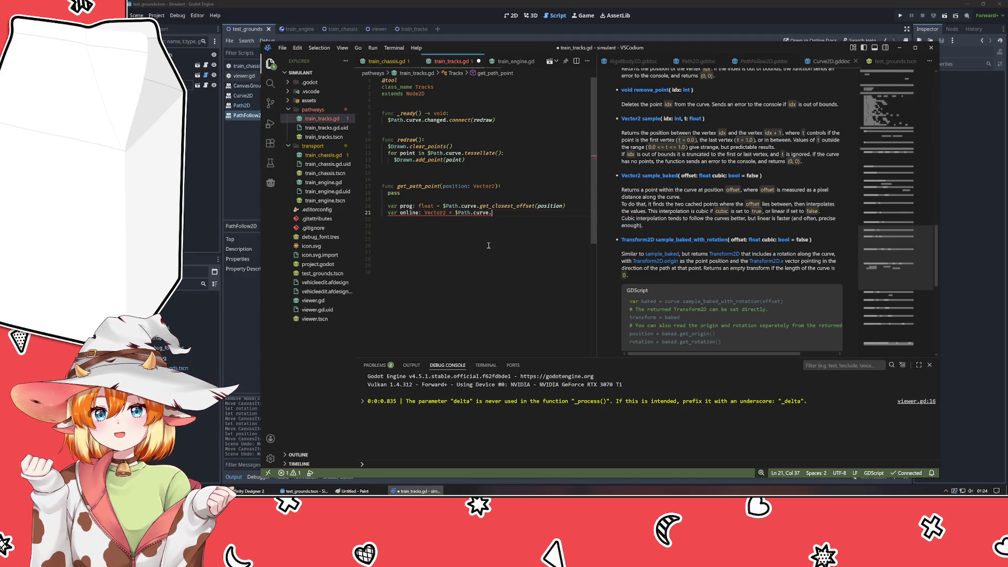
pyautogui.write('sample_b')
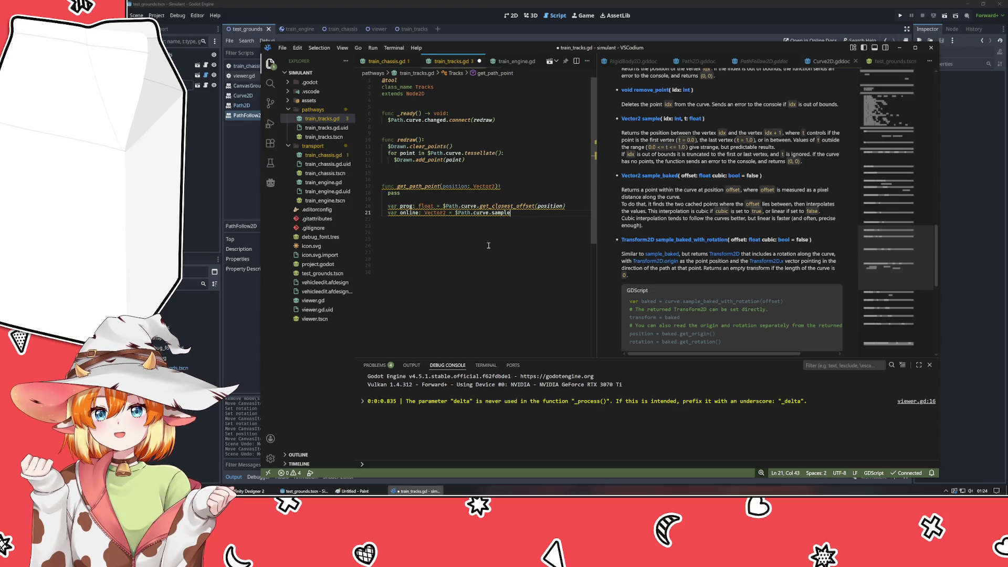
pyautogui.write('ack')
pyautogui.press('BackSpace')
pyautogui.press('BackSpace')
pyautogui.write('ke')
pyautogui.press('Return')
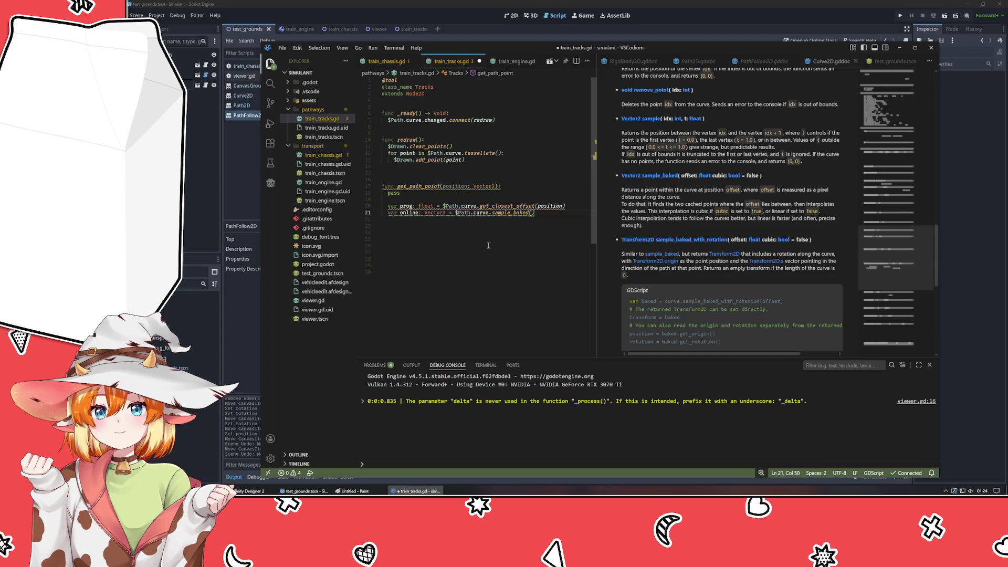
pyautogui.write('prog')
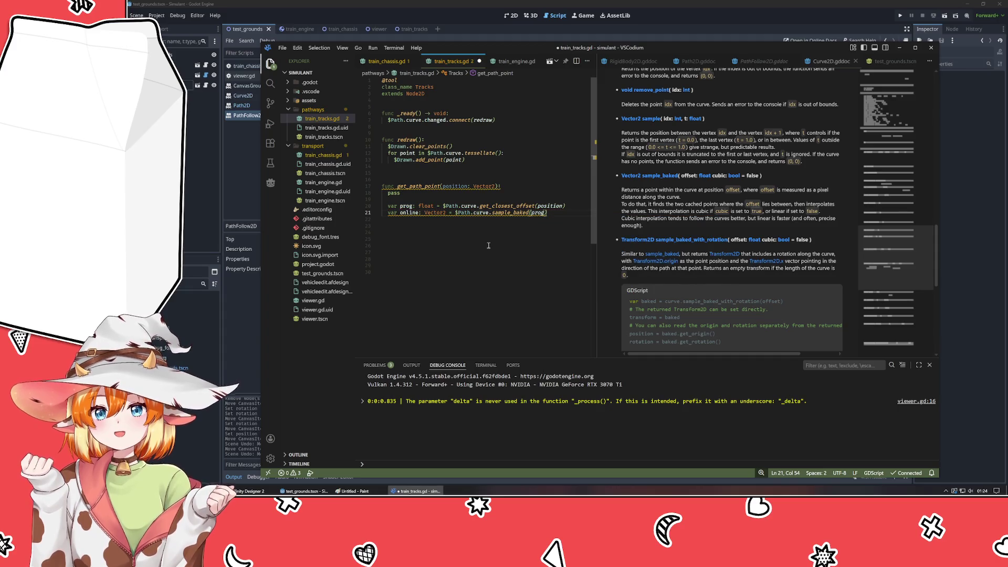
pyautogui.press('Return')
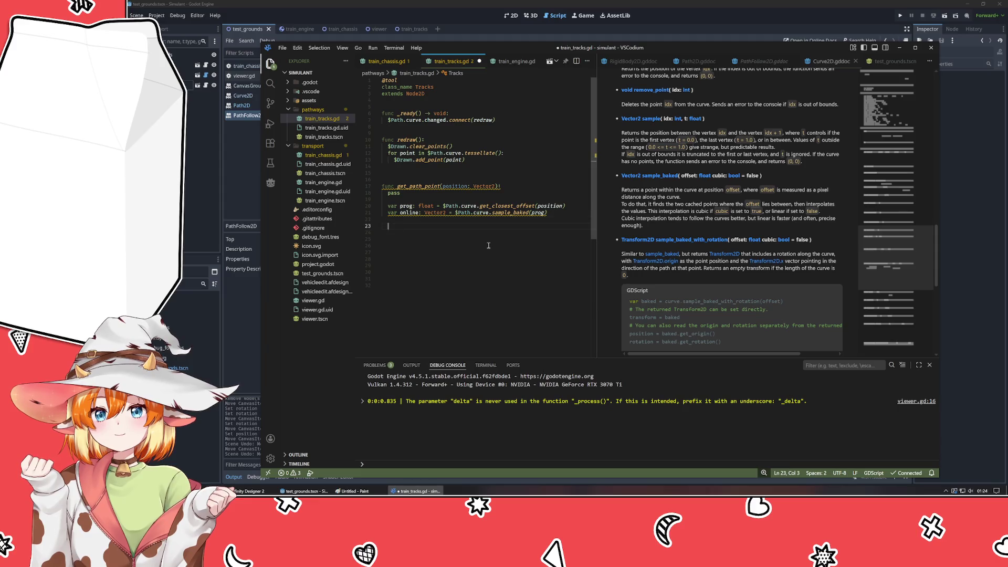
# - Add the comment '#todo - check what side of the line/point the position passed is'
pyautogui.write('return')
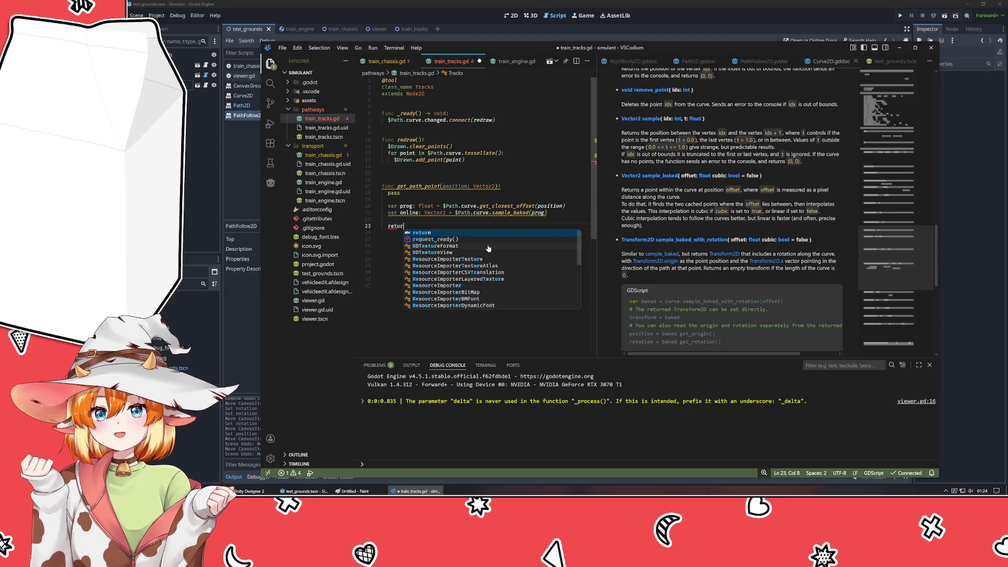
pyautogui.hotkey('ctrl', 'BackSpace')
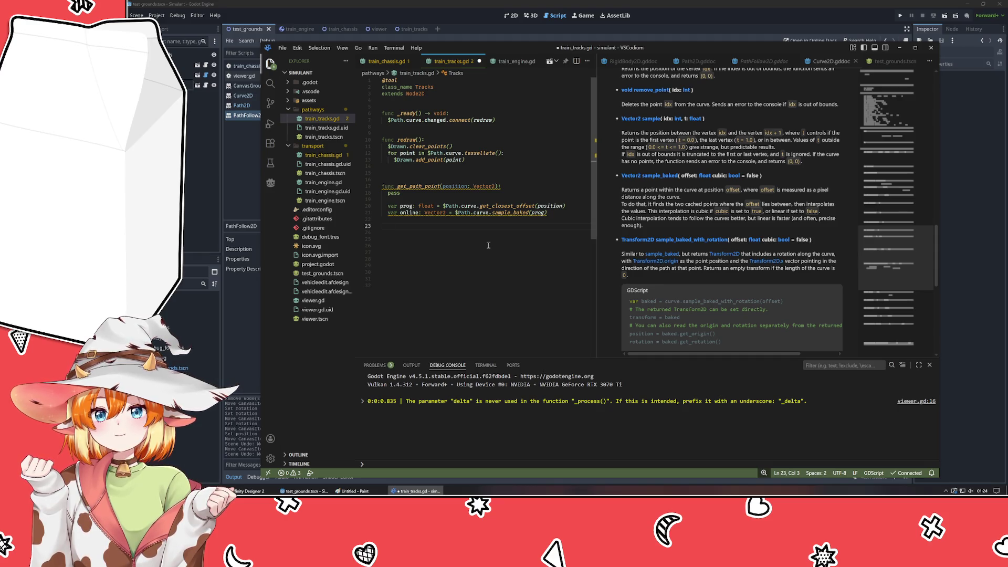
pyautogui.write('todo')
pyautogui.press('Return')
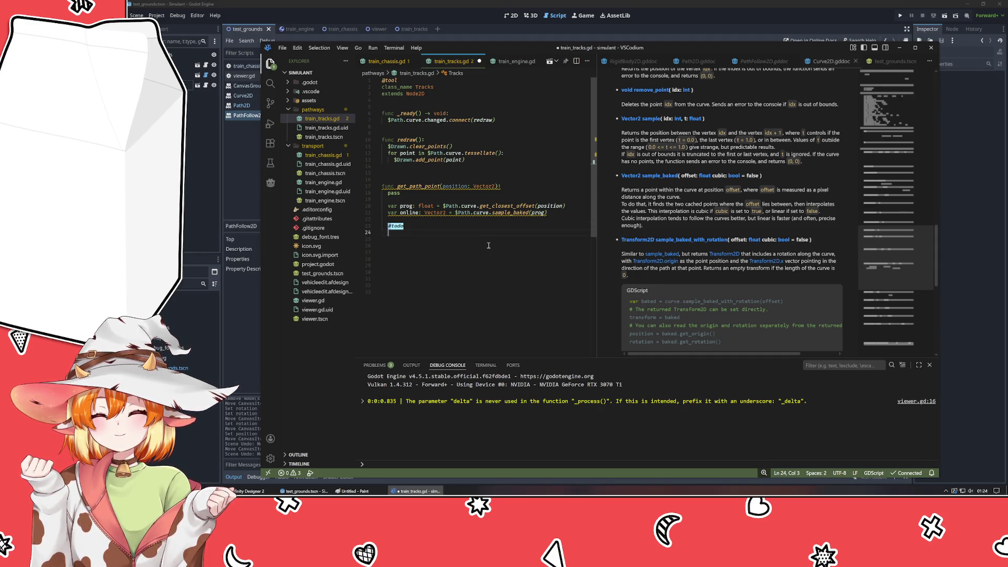
pyautogui.press('BackSpace')
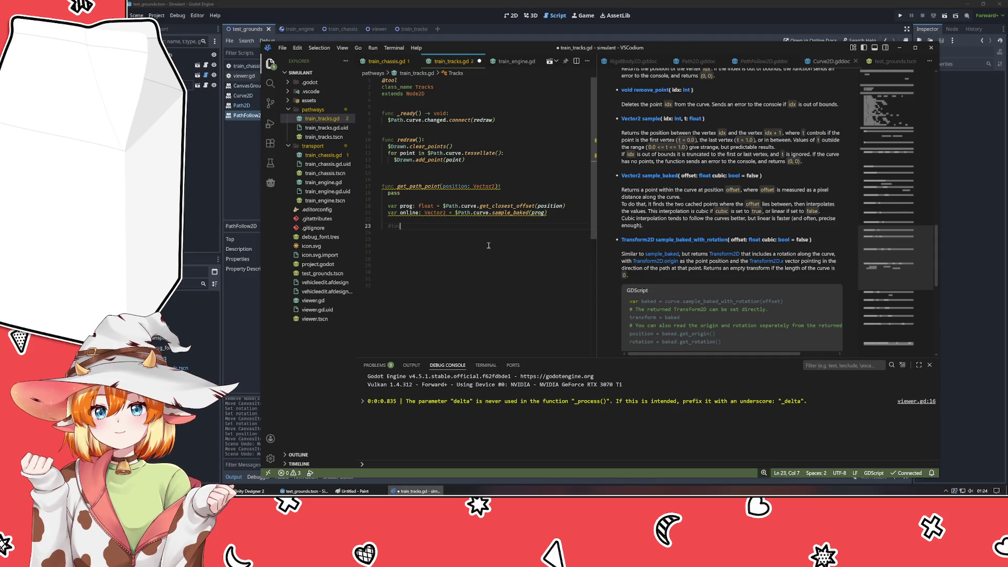
pyautogui.write('o - ')
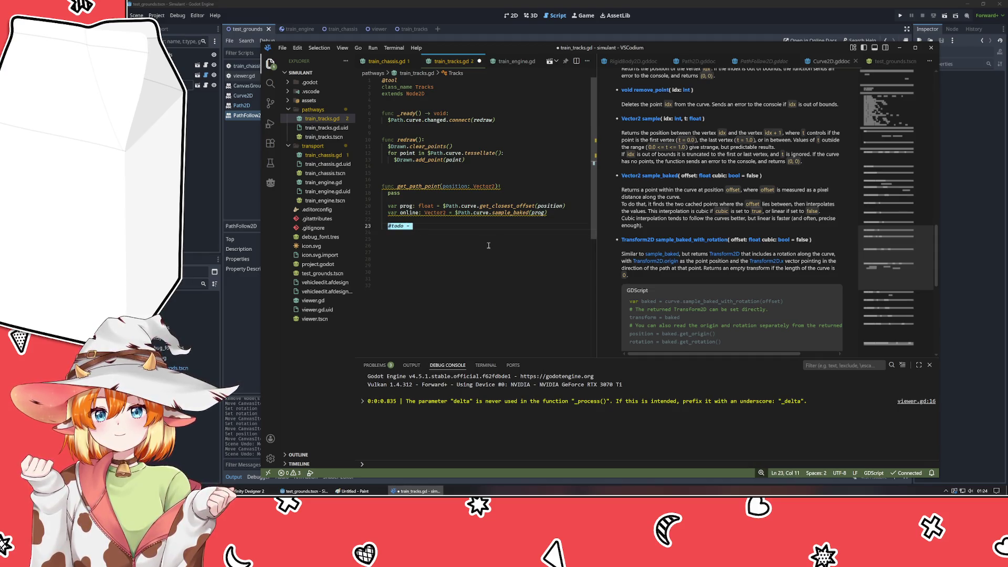
pyautogui.write('check ')
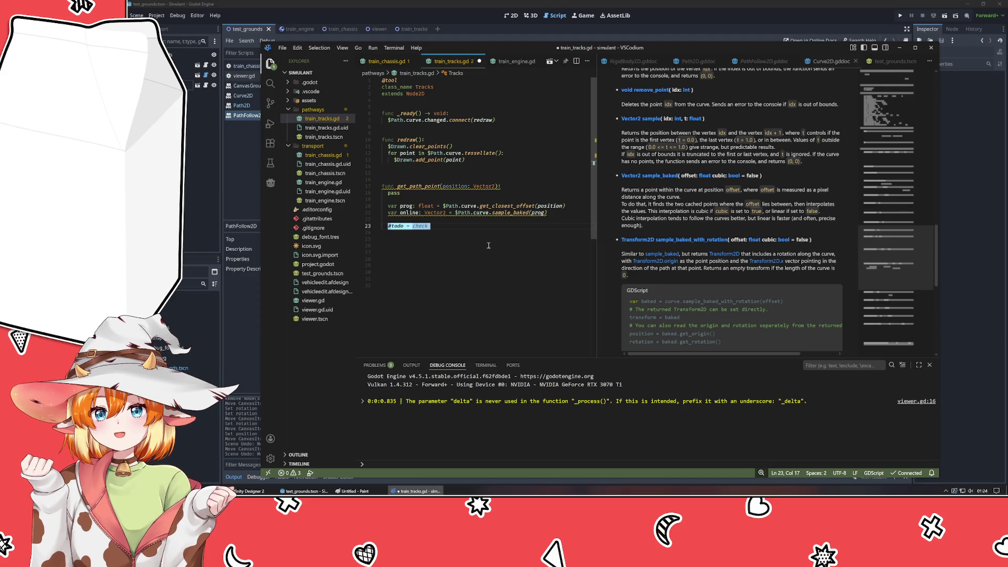
pyautogui.write('what ')
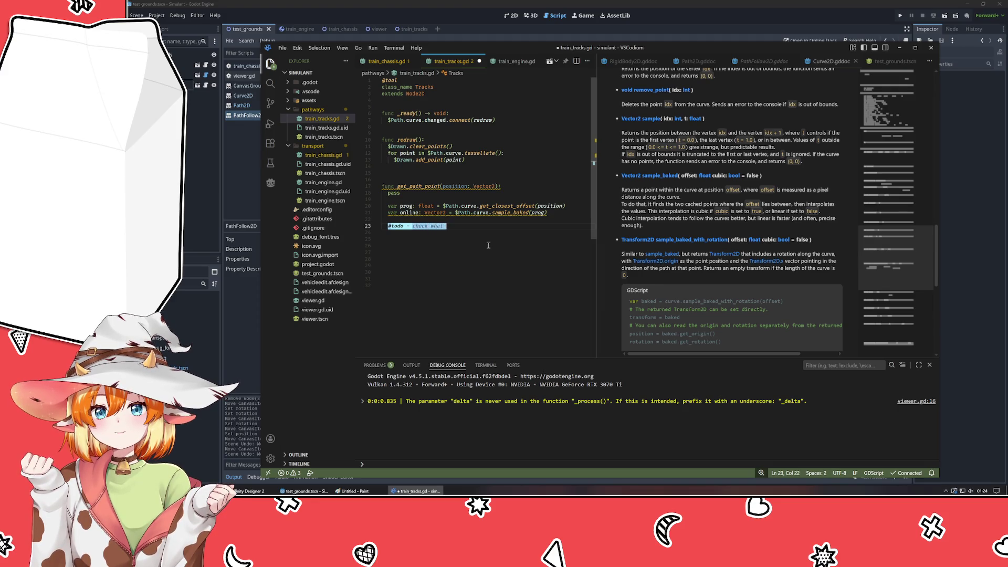
pyautogui.write('side of the l')
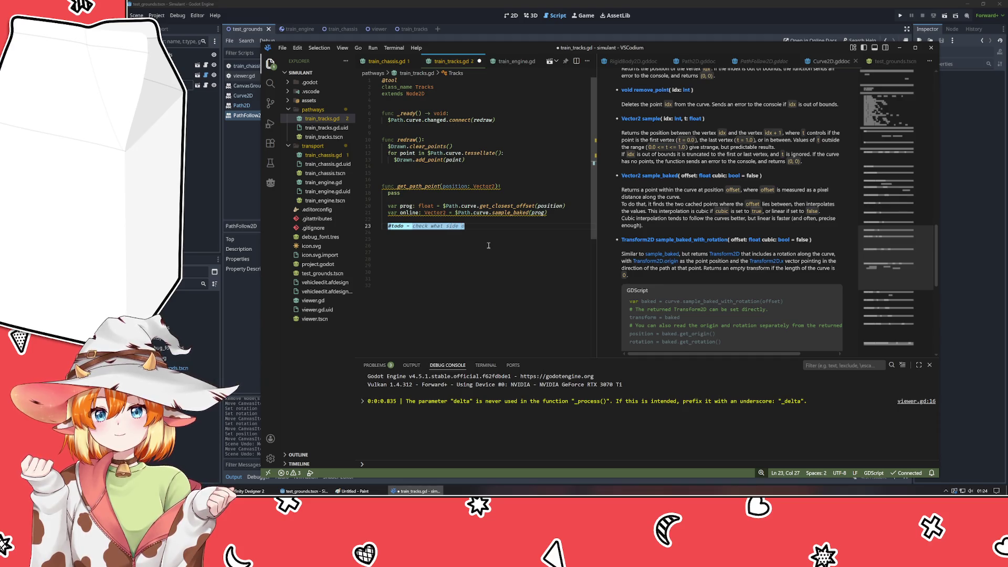
pyautogui.write('ine/')
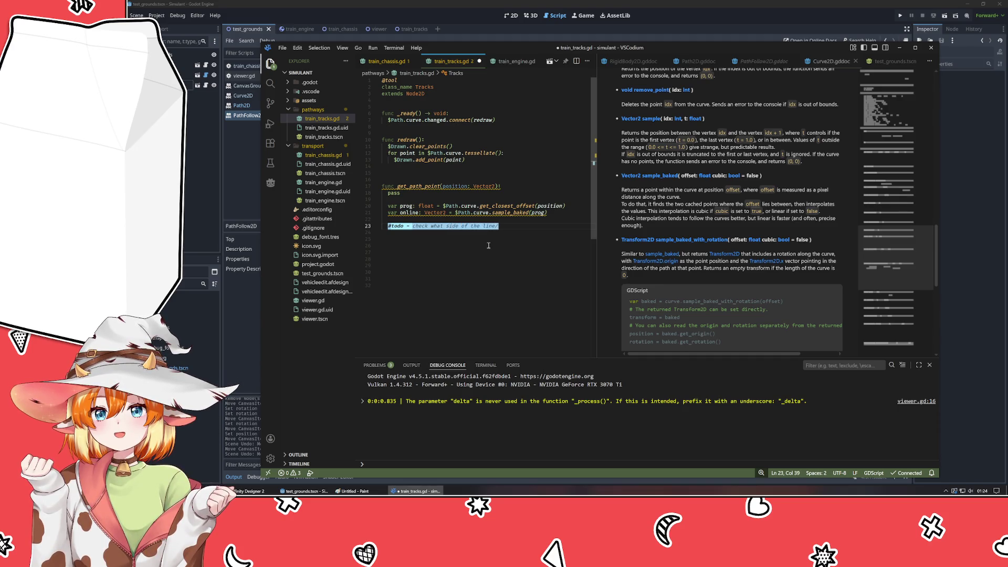
pyautogui.write('point the pos')
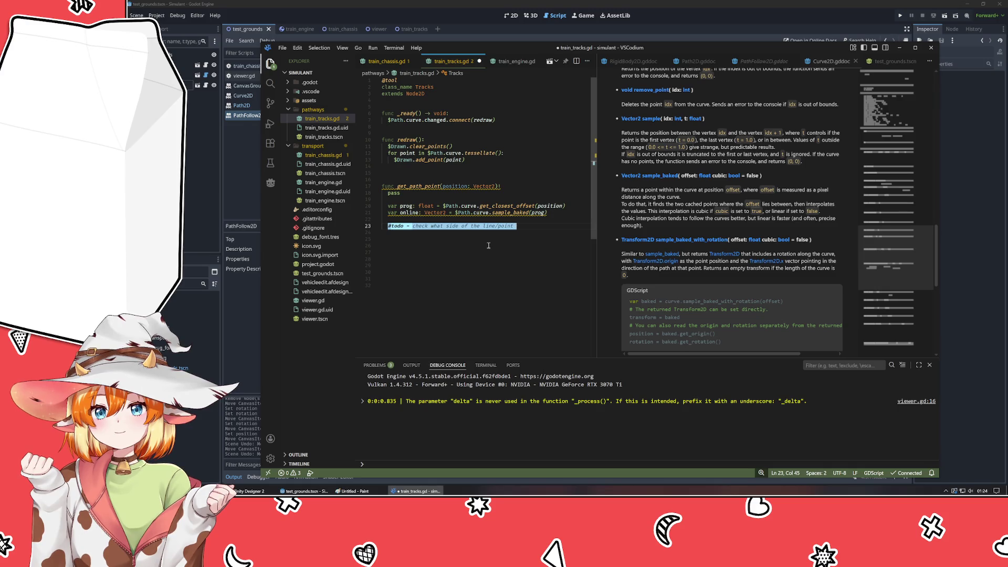
pyautogui.write('ition passed ')
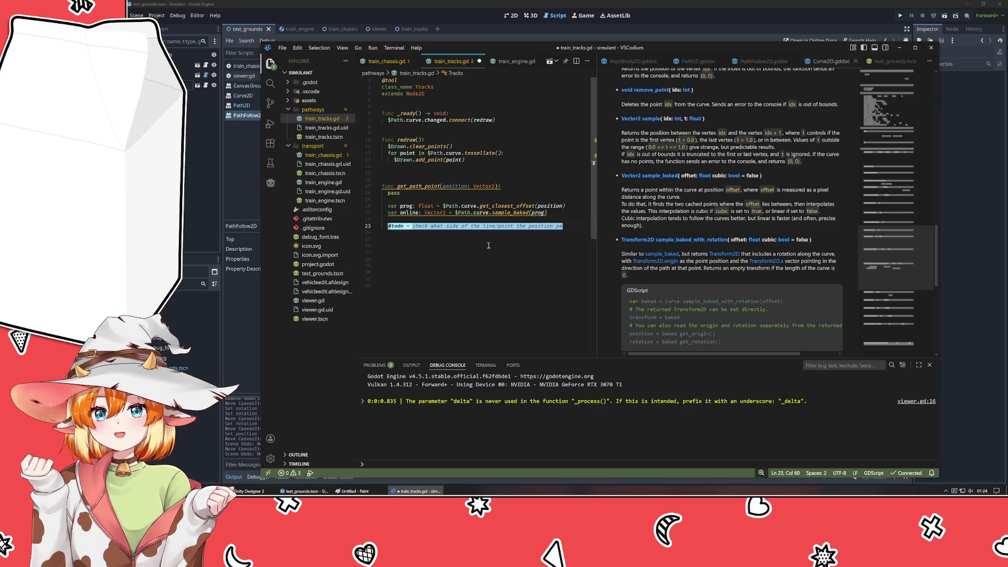
pyautogui.write('is')
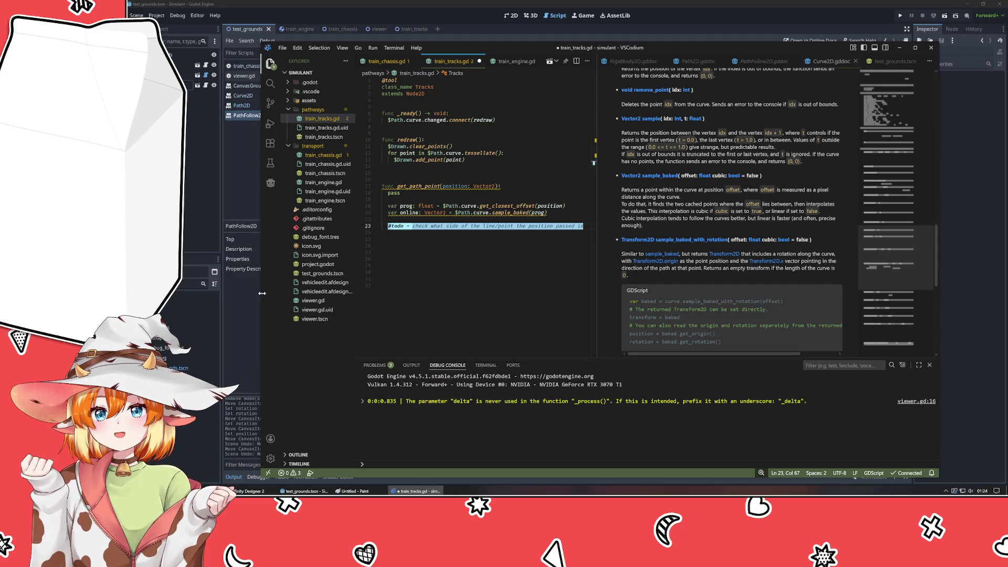
# - Widen the VSCodium window and remove a stray blank line below the comment
pyautogui.moveTo(263, 297); pyautogui.dragTo(224, 299)
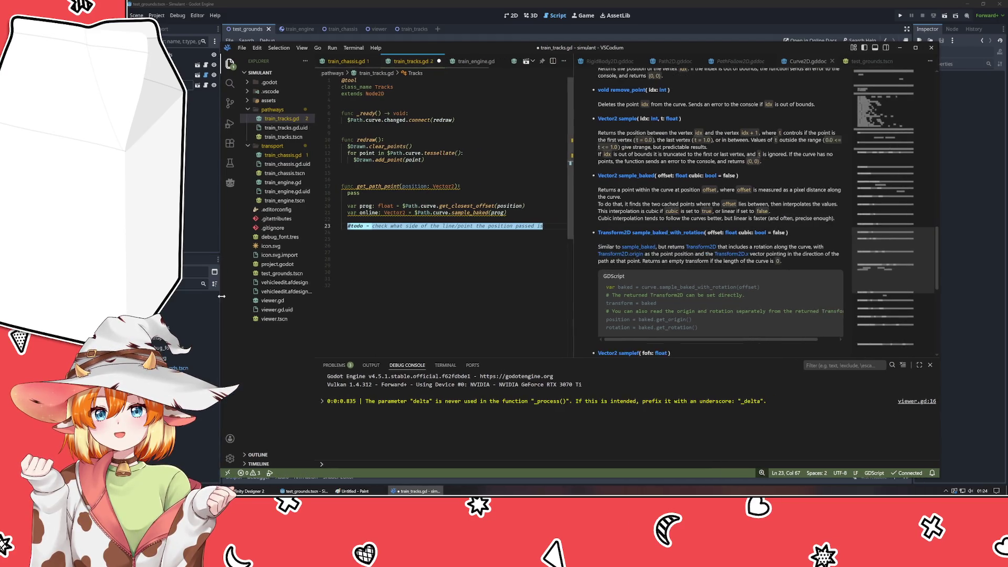
pyautogui.click(557, 262)
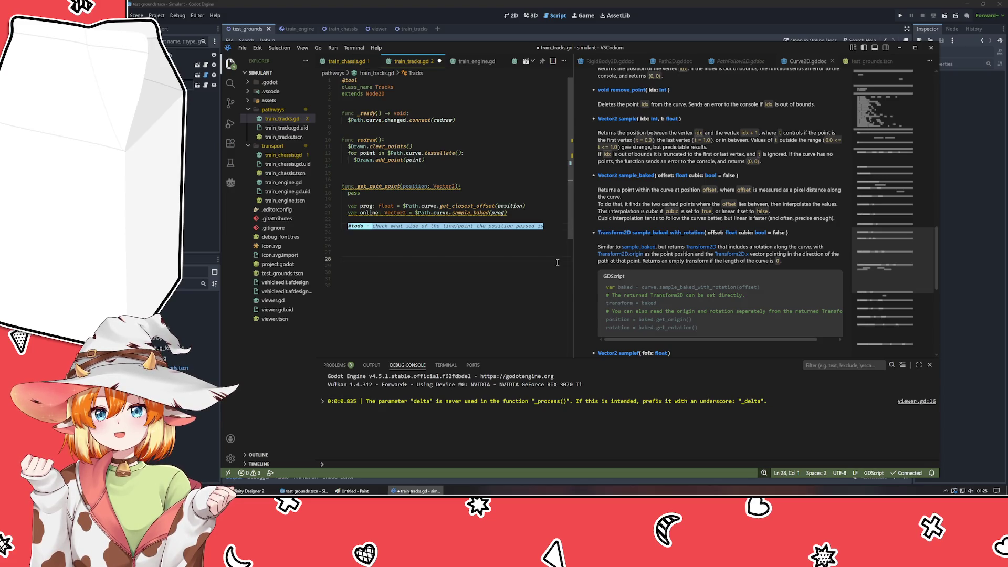
pyautogui.press('BackSpace')
pyautogui.press('Up')
pyautogui.press('Up')
pyautogui.press('Up')
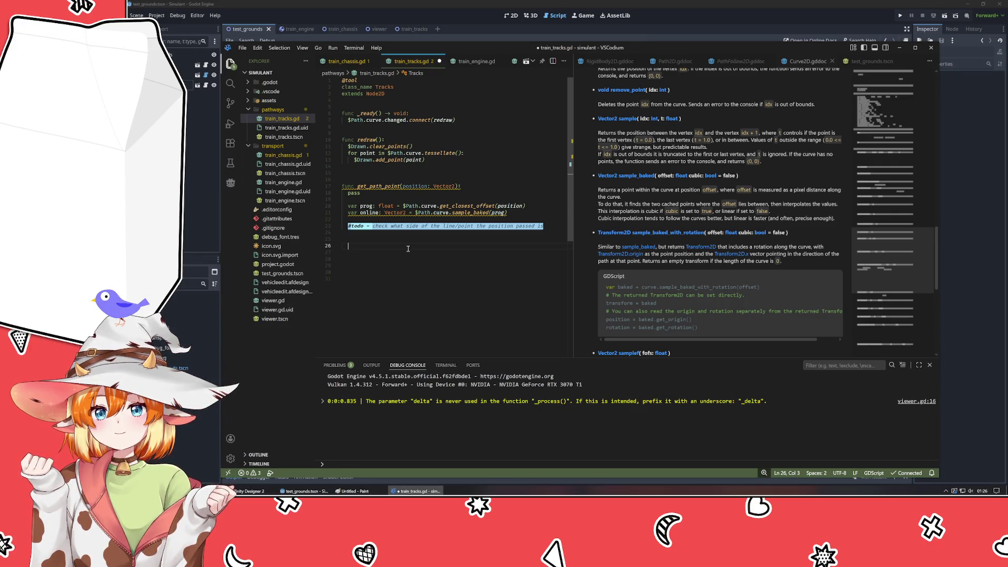
# - Delete the placeholder pass line and its blank line, then bring up the Paint track-crossing sketch
pyautogui.press('Up')
pyautogui.press('Up')
pyautogui.press('Up')
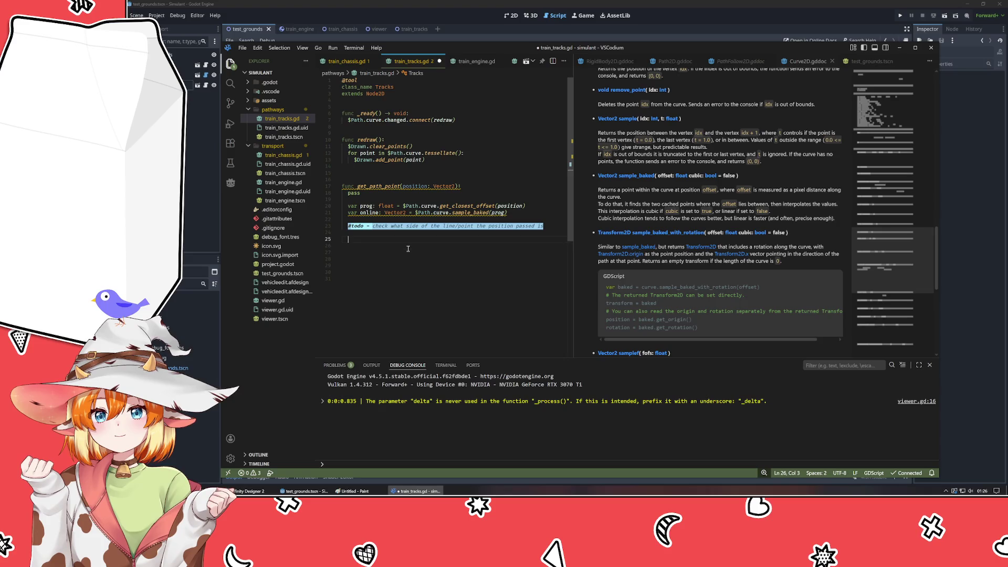
pyautogui.press('Up')
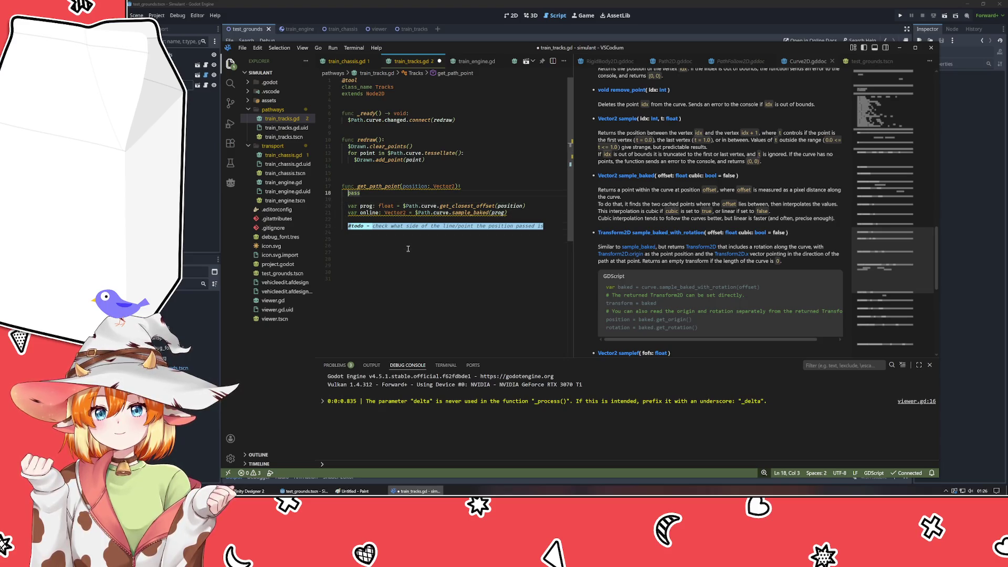
pyautogui.hotkey('ctrl', 'shift', 'k')
pyautogui.hotkey('ctrl', 'shift', 'k')
pyautogui.press('Down')
pyautogui.press('Down')
pyautogui.press('Down')
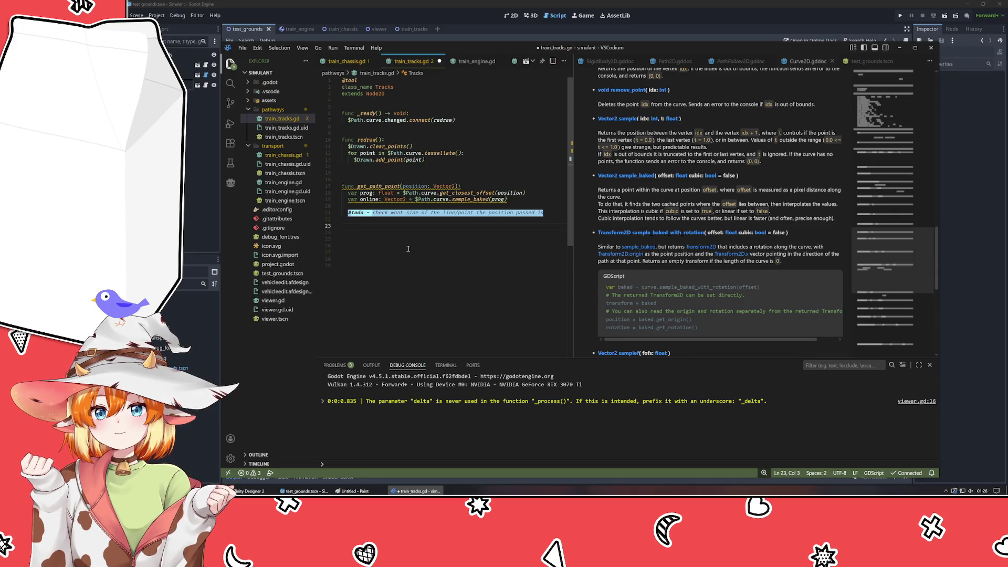
pyautogui.click(355, 491)
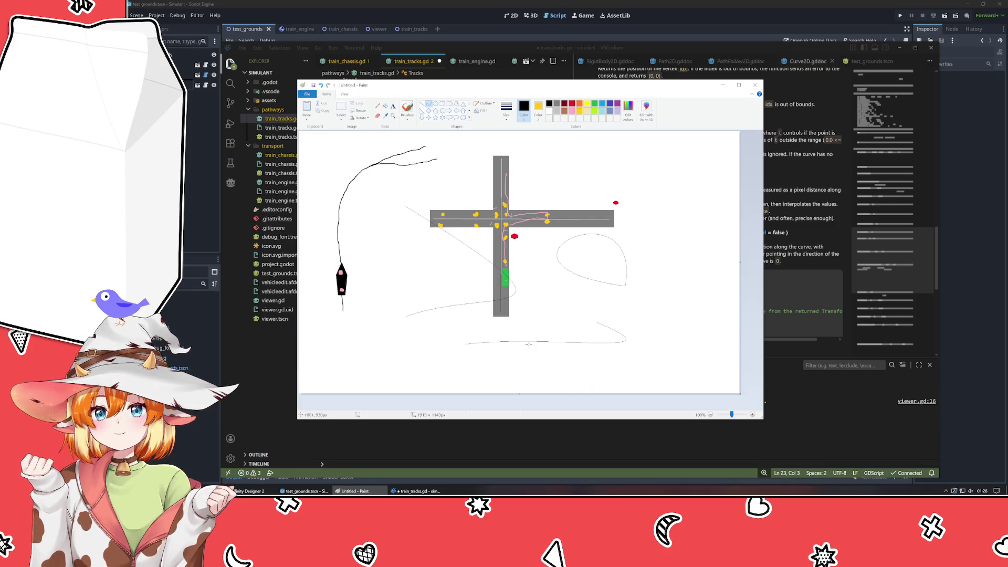
# - Open a second blank Paint window and fill its canvas with black
pyautogui.middleClick(354, 491)
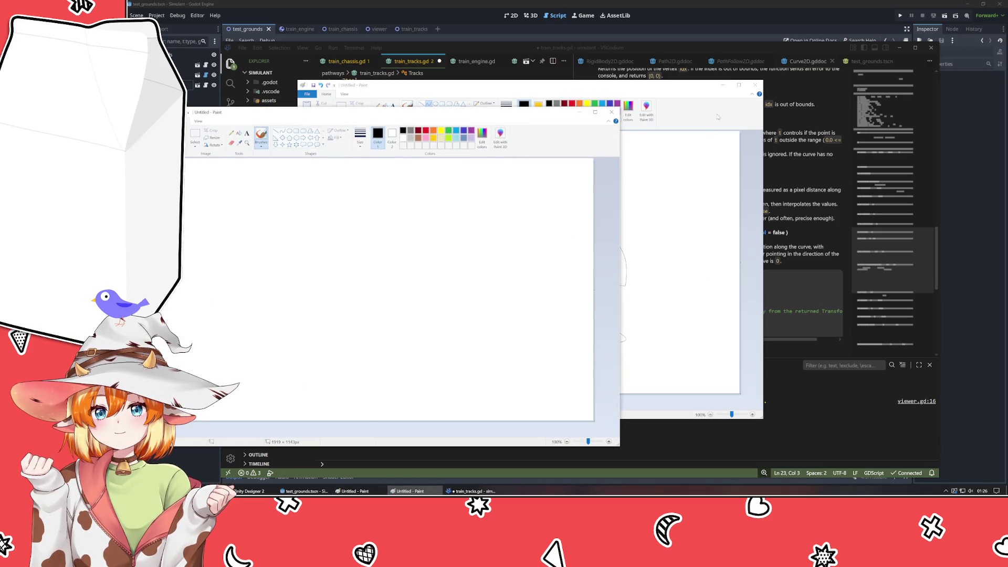
pyautogui.click(718, 116)
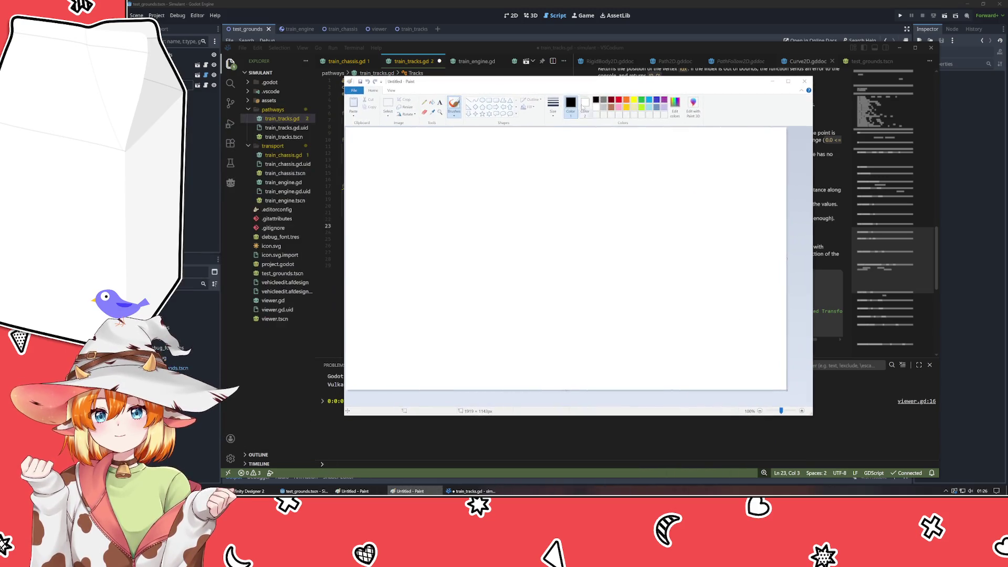
pyautogui.click(432, 102)
pyautogui.click(546, 148)
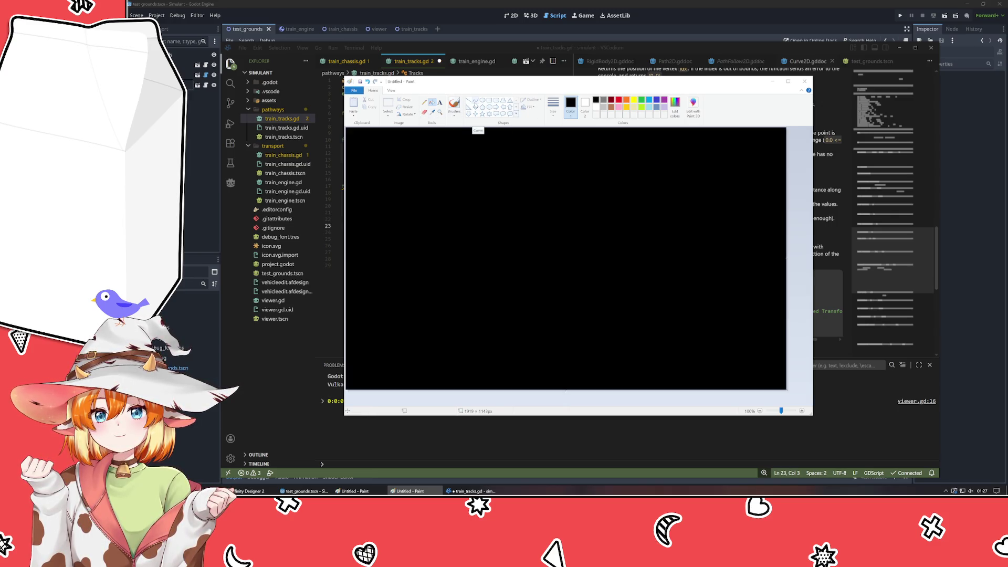
# - Draw a long gold curve sagging gently across the canvas, redoing the lopsided first try
pyautogui.click(475, 100)
pyautogui.click(552, 105)
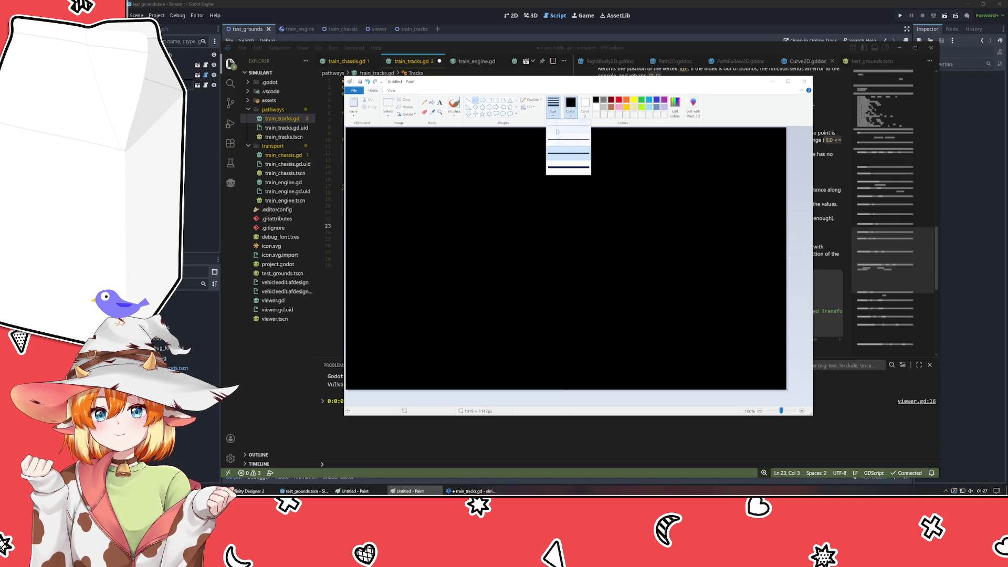
pyautogui.click(568, 167)
pyautogui.click(626, 108)
pyautogui.moveTo(414, 194); pyautogui.dragTo(500, 196)
pyautogui.moveTo(487, 230)
pyautogui.mouseDown()
pyautogui.moveTo(450, 250)
pyautogui.moveTo(487, 252)
pyautogui.moveTo(450, 214)
pyautogui.moveTo(495, 290)
pyautogui.mouseUp()
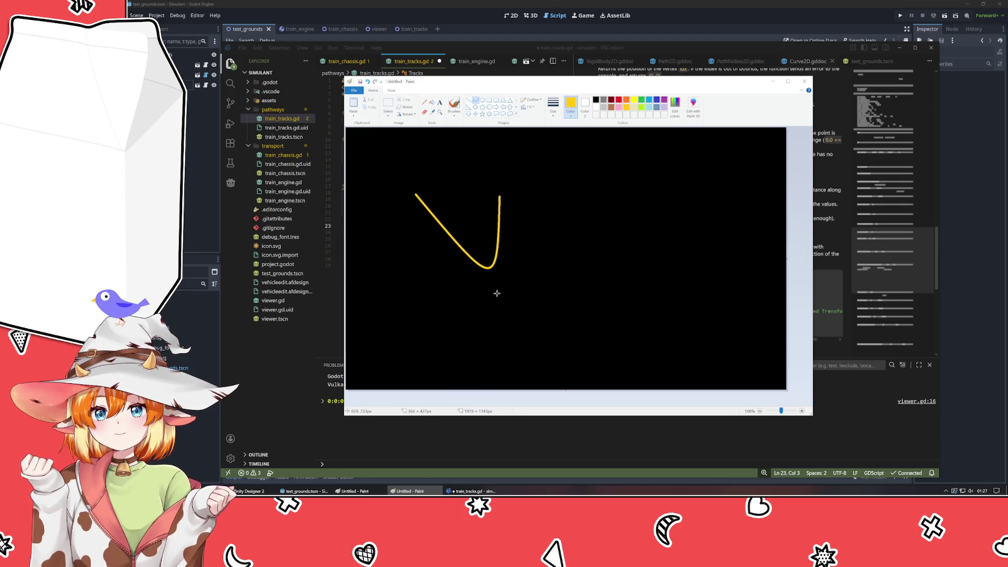
pyautogui.hotkey('ctrl', 'z')
pyautogui.moveTo(409, 205); pyautogui.dragTo(728, 258)
pyautogui.moveTo(567, 252)
pyautogui.mouseDown()
pyautogui.moveTo(509, 275)
pyautogui.moveTo(524, 286)
pyautogui.moveTo(556, 281)
pyautogui.moveTo(535, 282)
pyautogui.mouseUp()
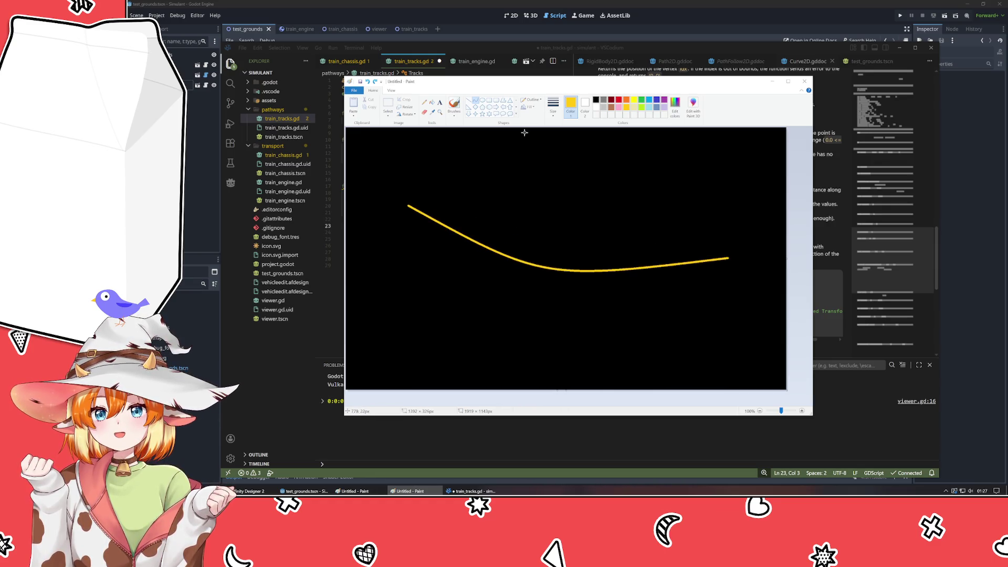
# - Brush a small green scribble onto the gold track
pyautogui.click(453, 103)
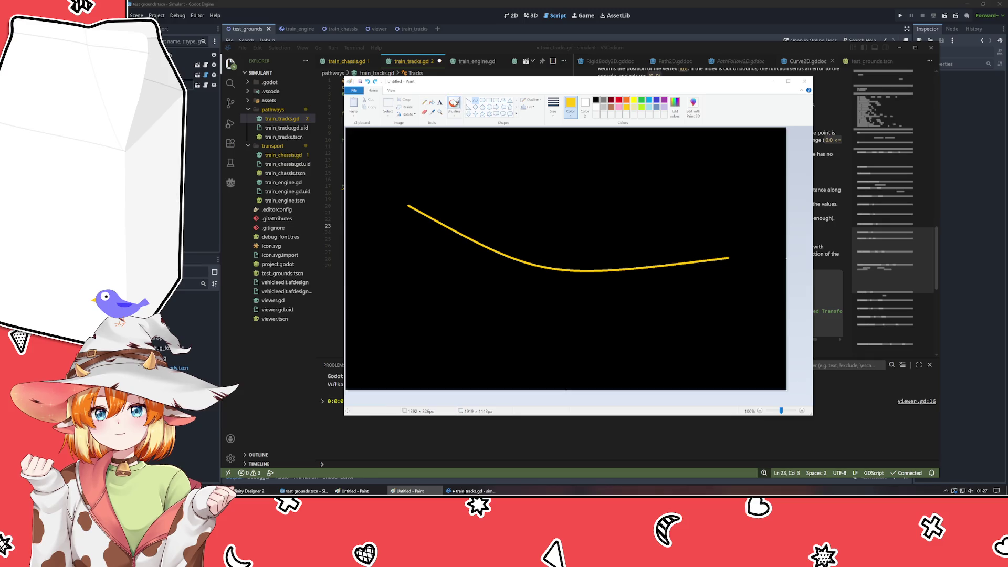
pyautogui.click(641, 101)
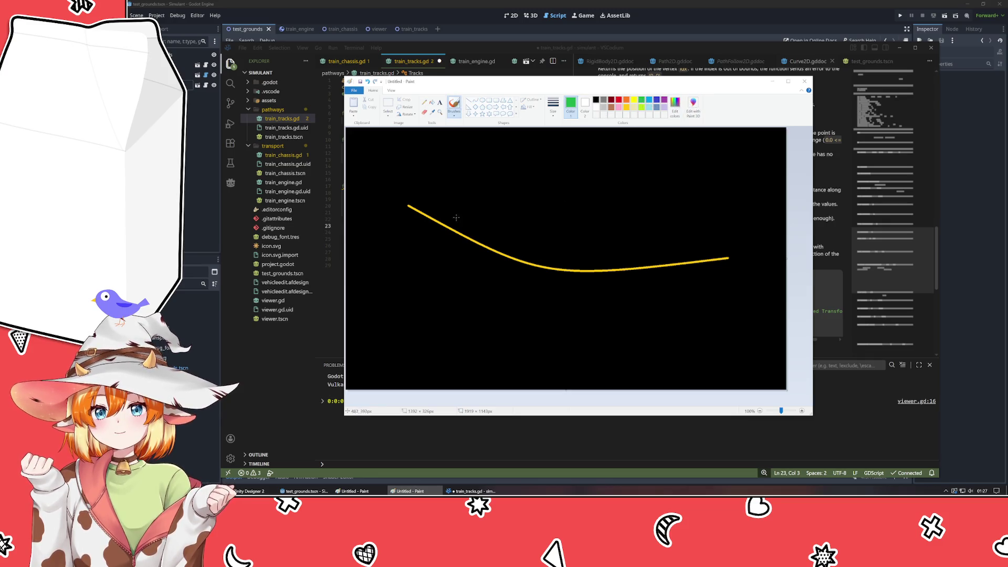
pyautogui.moveTo(482, 247)
pyautogui.mouseDown()
pyautogui.moveTo(493, 252)
pyautogui.moveTo(492, 241)
pyautogui.moveTo(474, 242)
pyautogui.moveTo(488, 245)
pyautogui.mouseUp()
# - Switch to red, then zoom and pan in on the green scribble on the gold track
pyautogui.click(619, 101)
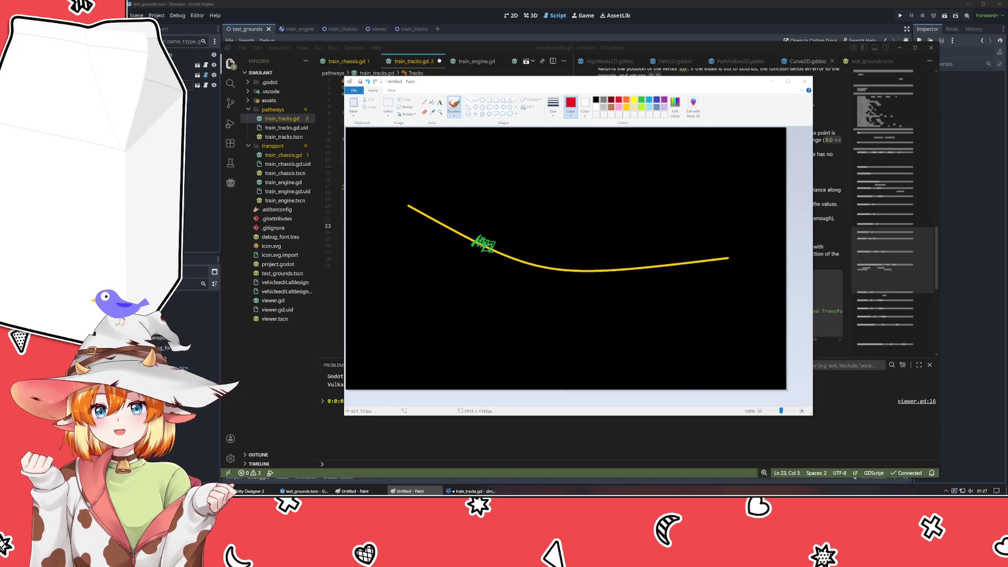
pyautogui.scroll(5, 484, 250)
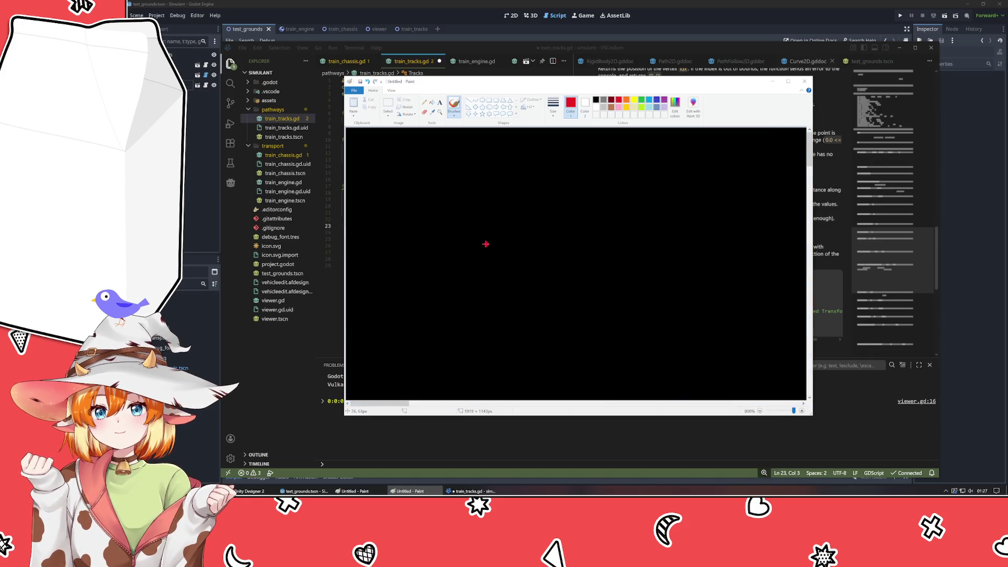
pyautogui.scroll(-6, 501, 252)
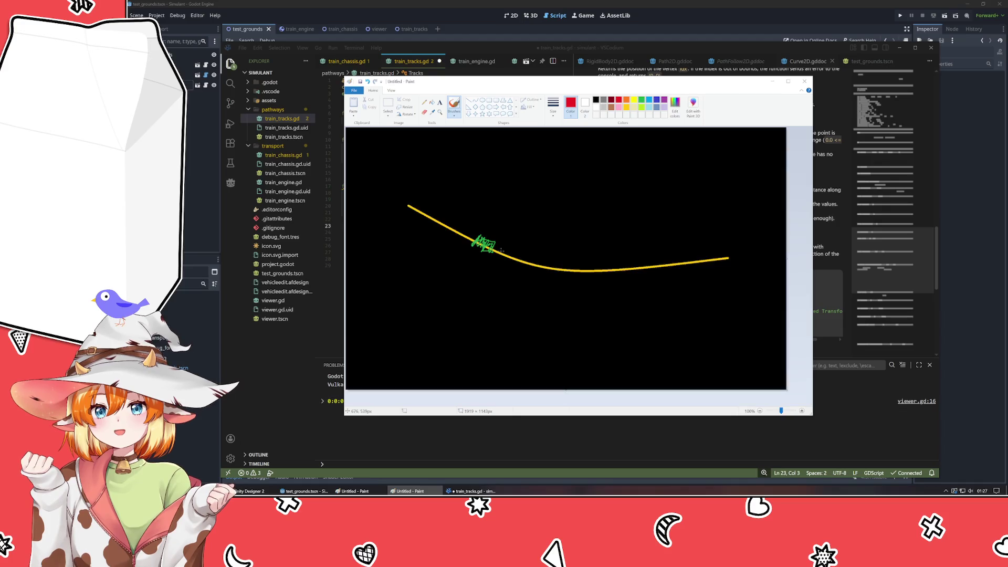
pyautogui.scroll(1, 488, 236)
pyautogui.scroll(2, 563, 308)
pyautogui.scroll(-3, 619, 293)
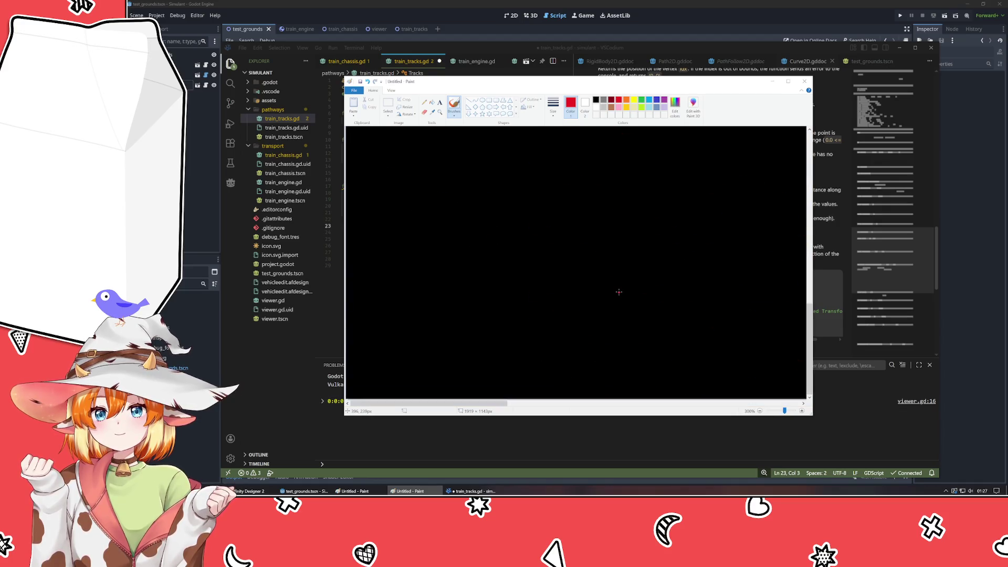
pyautogui.scroll(2, 625, 288)
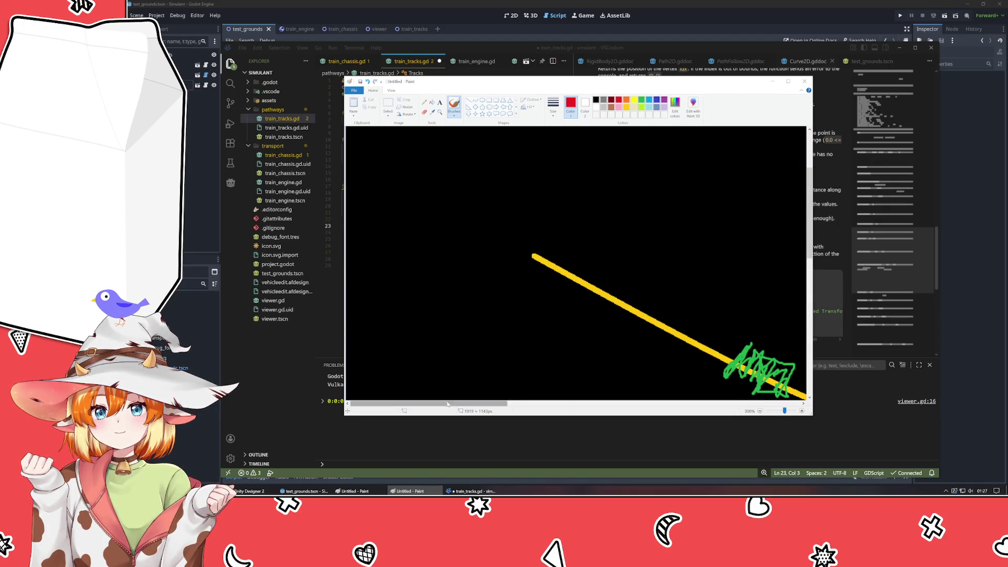
pyautogui.moveTo(447, 402); pyautogui.dragTo(546, 403)
pyautogui.scroll(-3, 517, 254)
pyautogui.scroll(1, 517, 229)
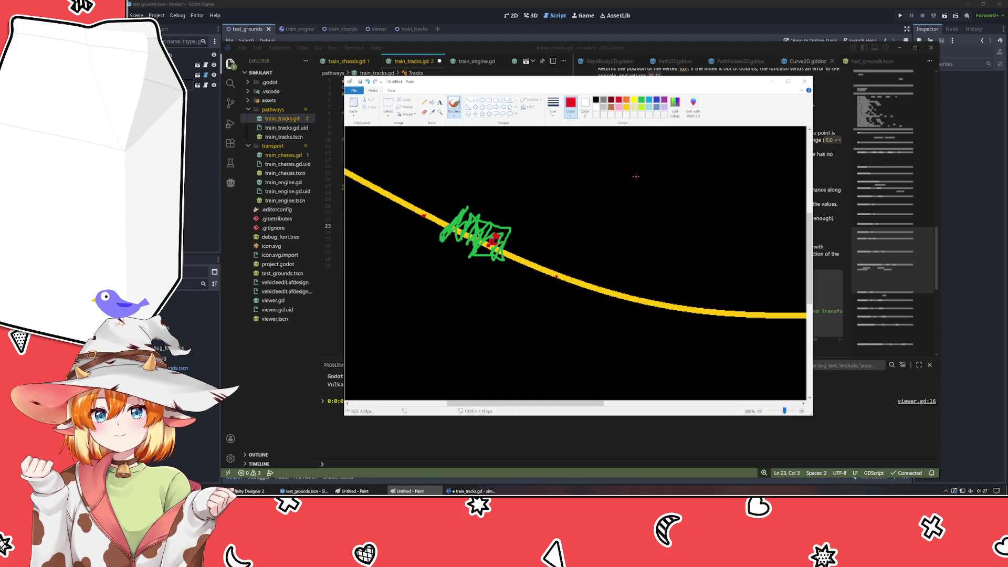
# - Undo the last red mark and try a pink mark at the second brush thickness
pyautogui.hotkey('ctrl', 'z')
pyautogui.click(618, 108)
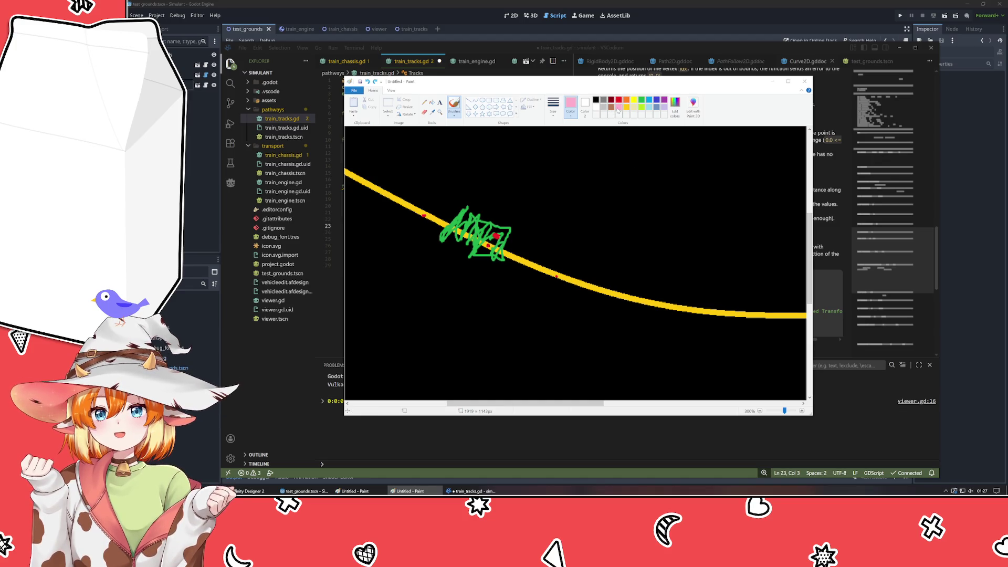
pyautogui.click(553, 107)
pyautogui.click(561, 144)
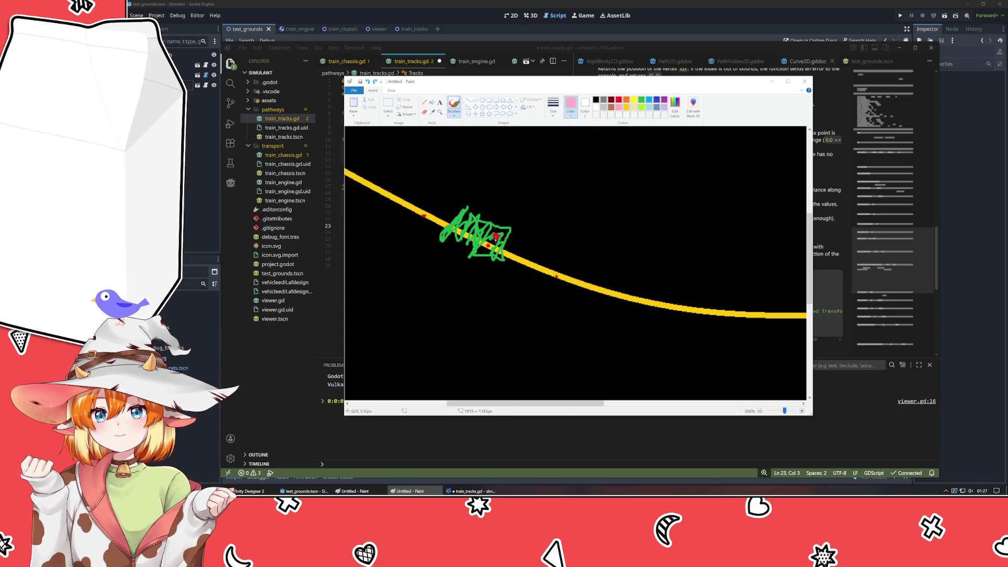
pyautogui.moveTo(496, 236); pyautogui.dragTo(494, 241)
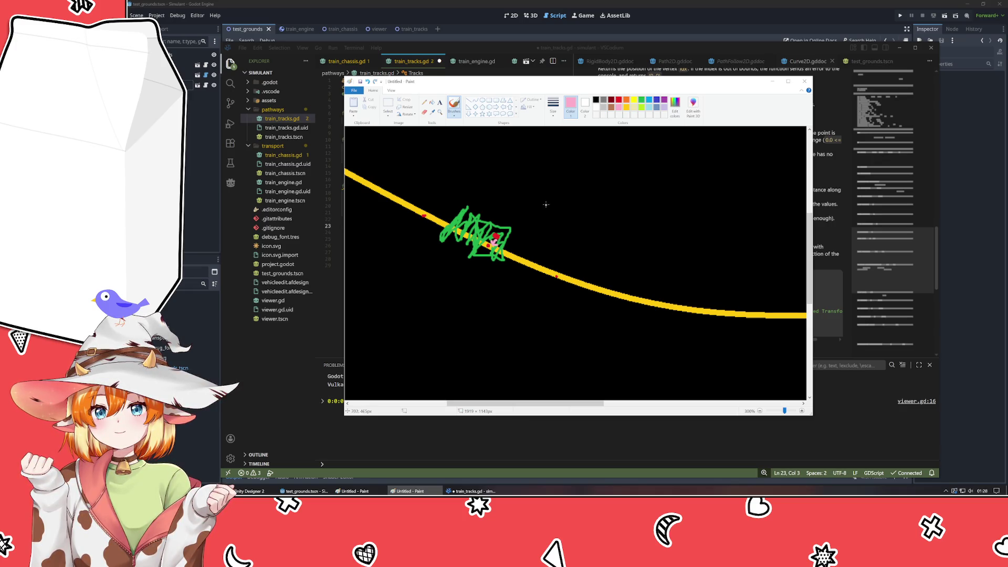
pyautogui.click(558, 110)
pyautogui.click(557, 109)
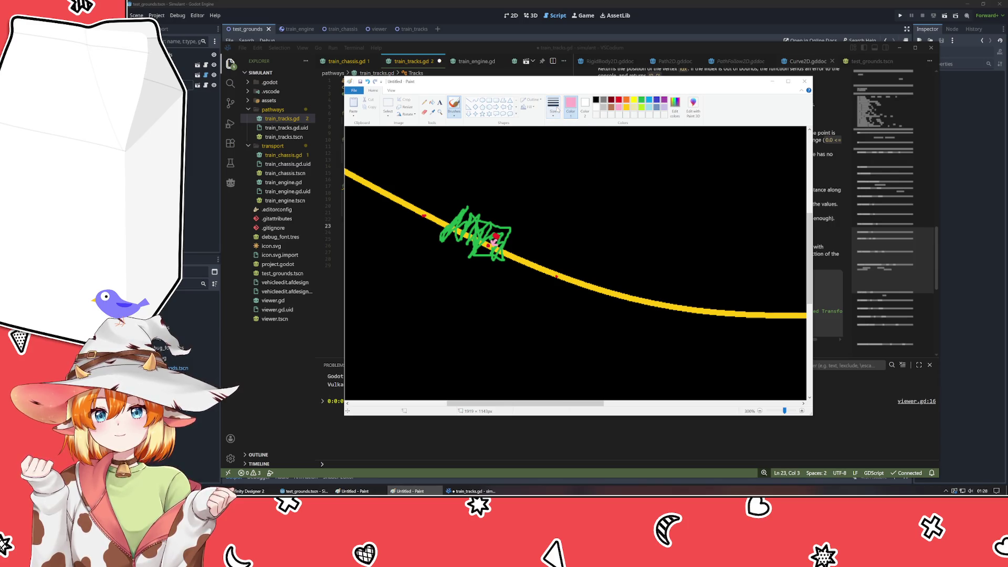
# - Dab a red dot beside the scribble and undo the pink strokes tried near it
pyautogui.click(620, 100)
pyautogui.click(447, 240)
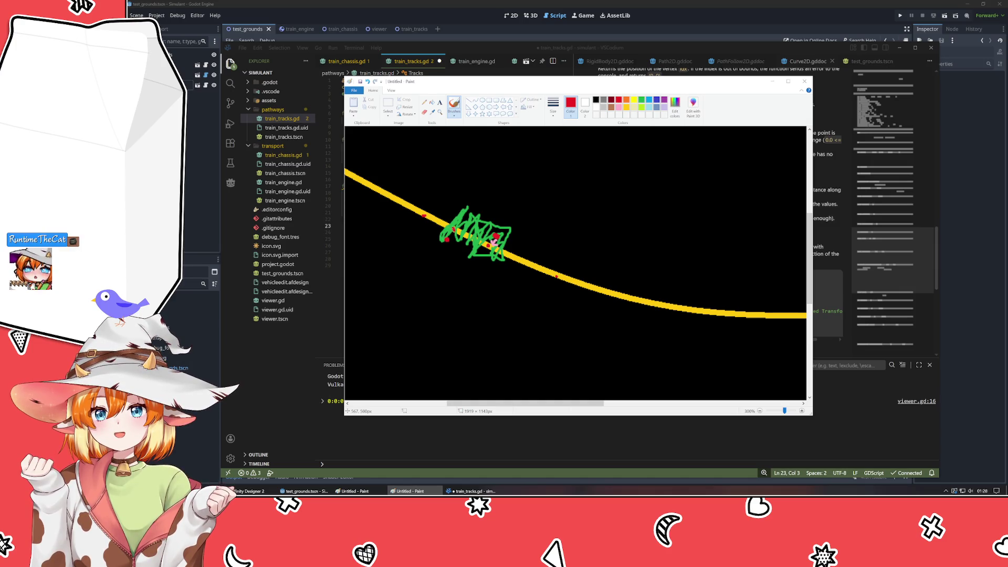
pyautogui.click(618, 107)
pyautogui.click(450, 236)
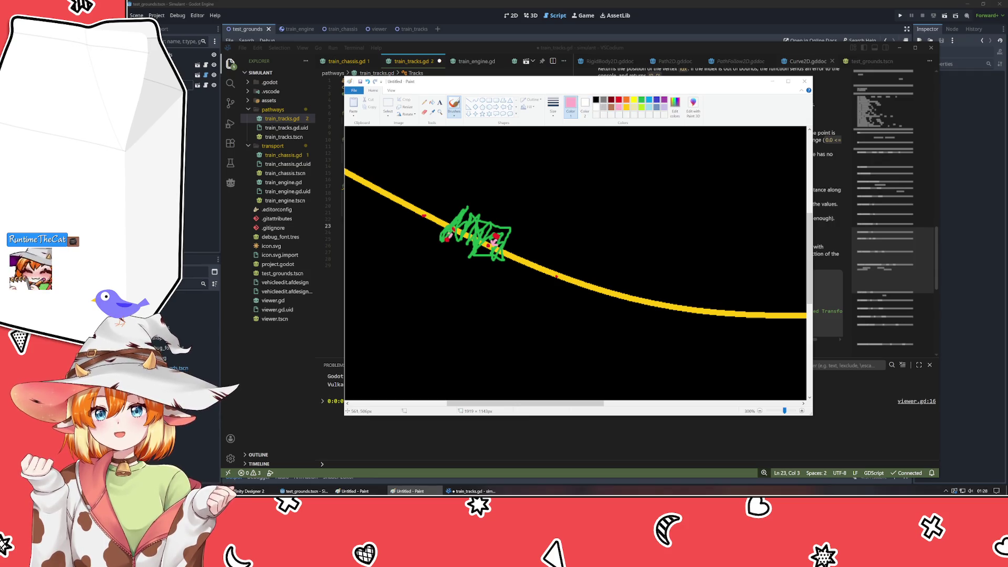
pyautogui.moveTo(448, 235)
pyautogui.mouseDown()
pyautogui.moveTo(443, 249)
pyautogui.moveTo(455, 255)
pyautogui.moveTo(451, 247)
pyautogui.moveTo(426, 258)
pyautogui.mouseUp()
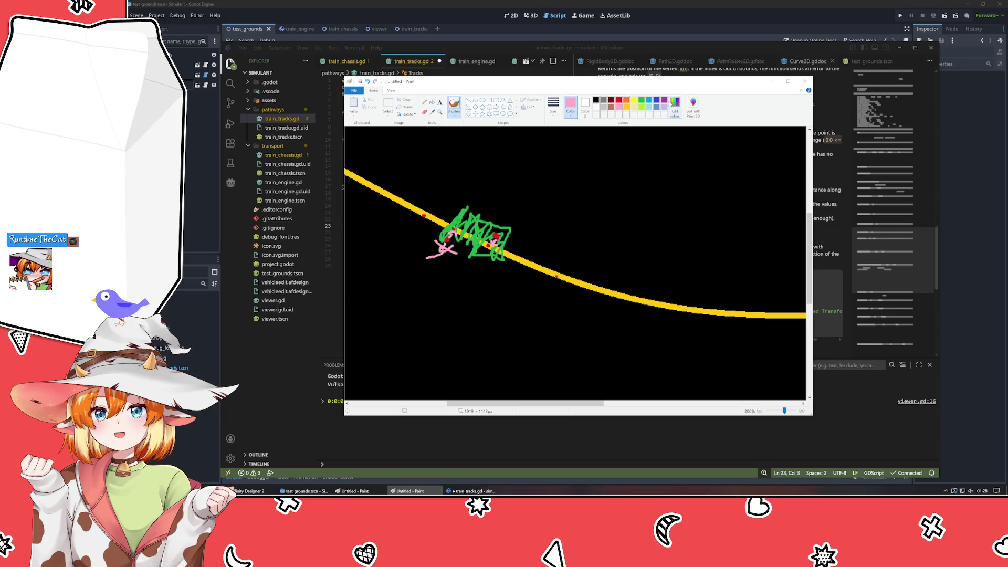
pyautogui.hotkey('ctrl', 'z')
pyautogui.hotkey('ctrl', 'z')
pyautogui.hotkey('ctrl', 'z')
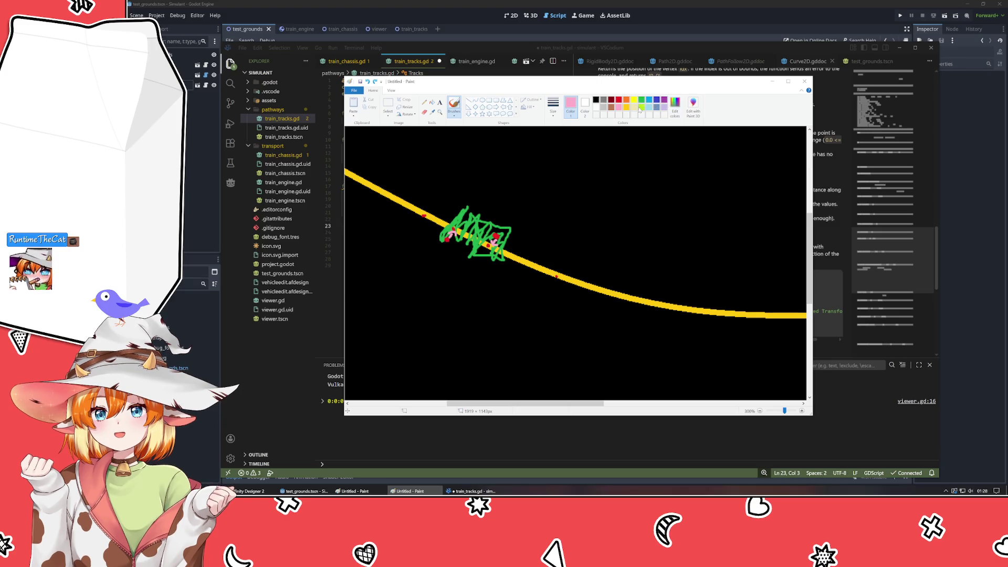
# - Draw a small light-blue arrow to the left of the green scribble
pyautogui.click(649, 107)
pyautogui.moveTo(447, 243); pyautogui.dragTo(444, 255)
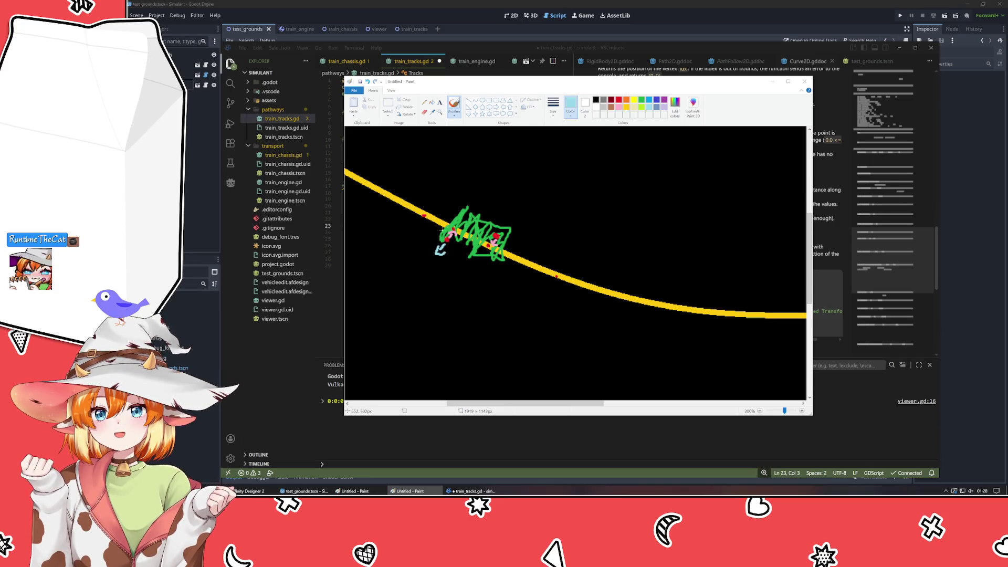
pyautogui.click(612, 108)
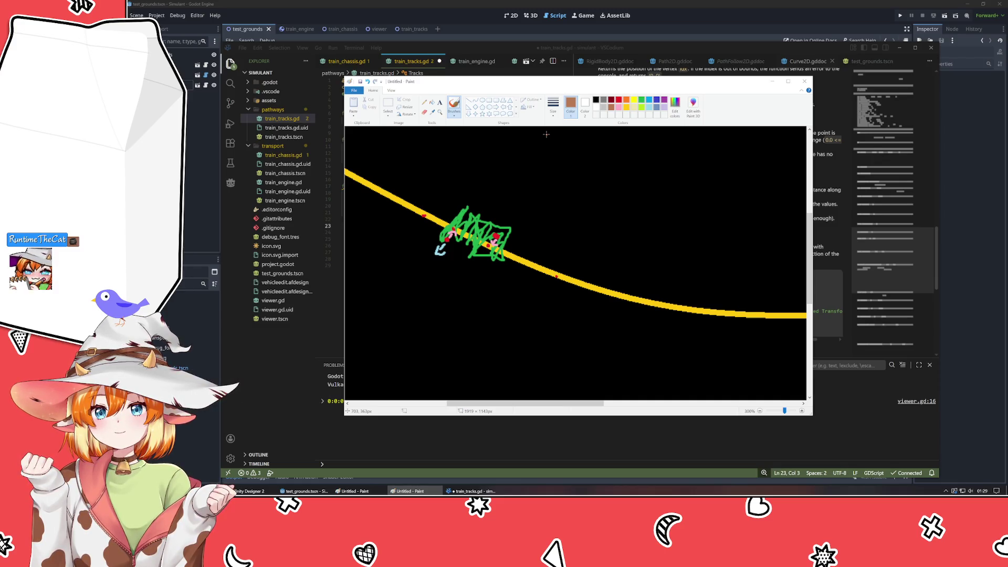
# - Write 'var diff := position - online' on line 23 of get_path_point in train_tracks.gd
pyautogui.hotkey('alt', 'Tab')
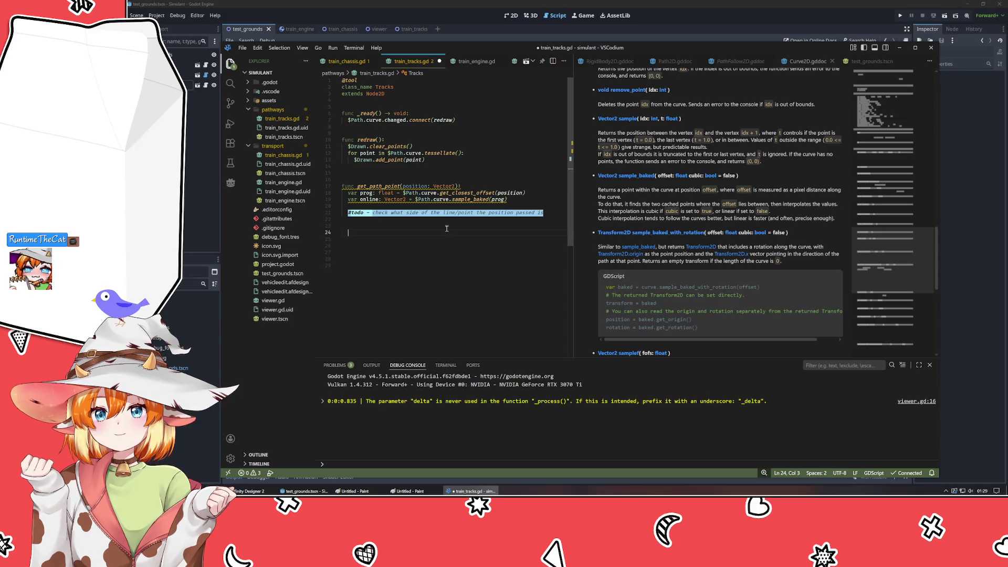
pyautogui.click(447, 228)
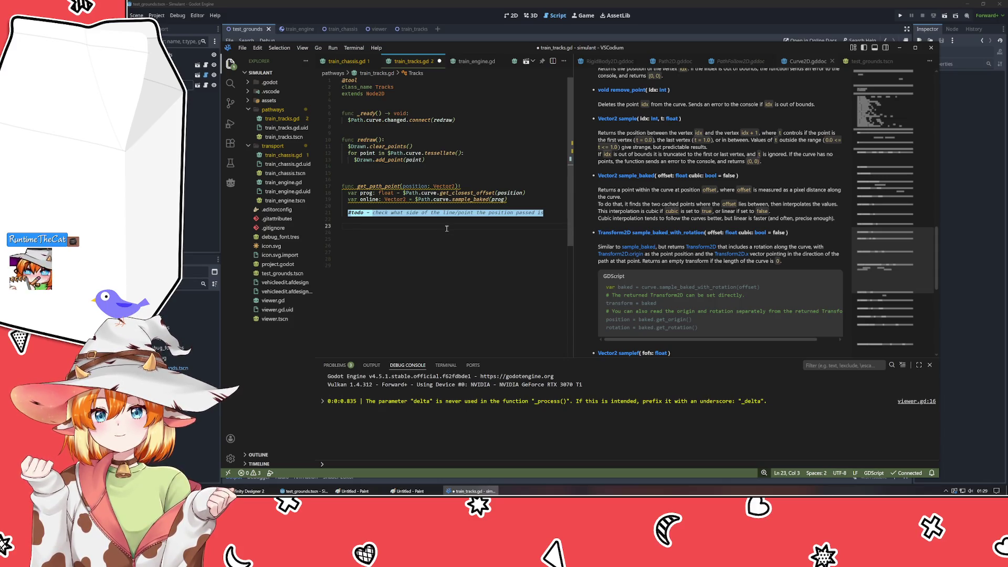
pyautogui.write('position')
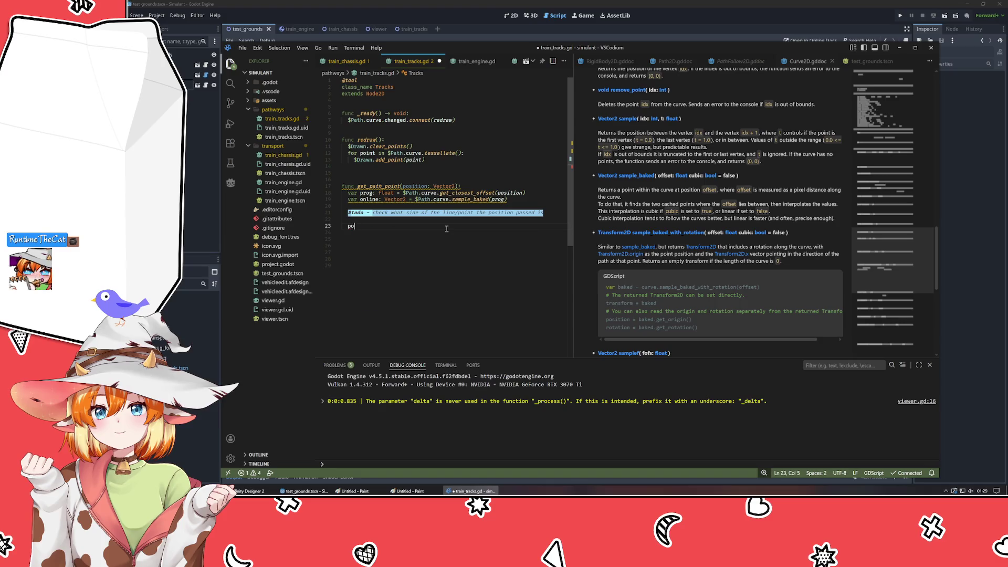
pyautogui.write(' - online')
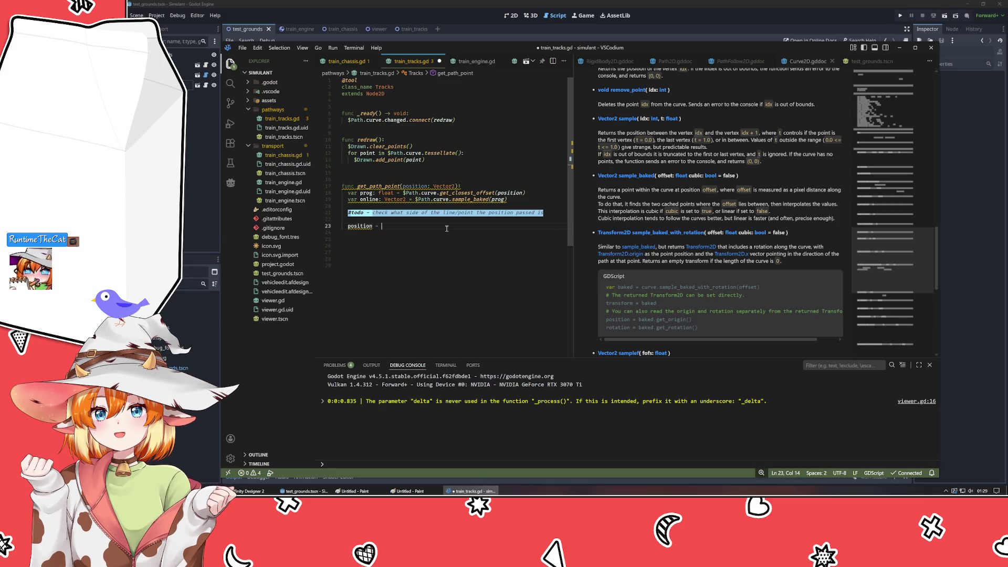
pyautogui.press('Escape')
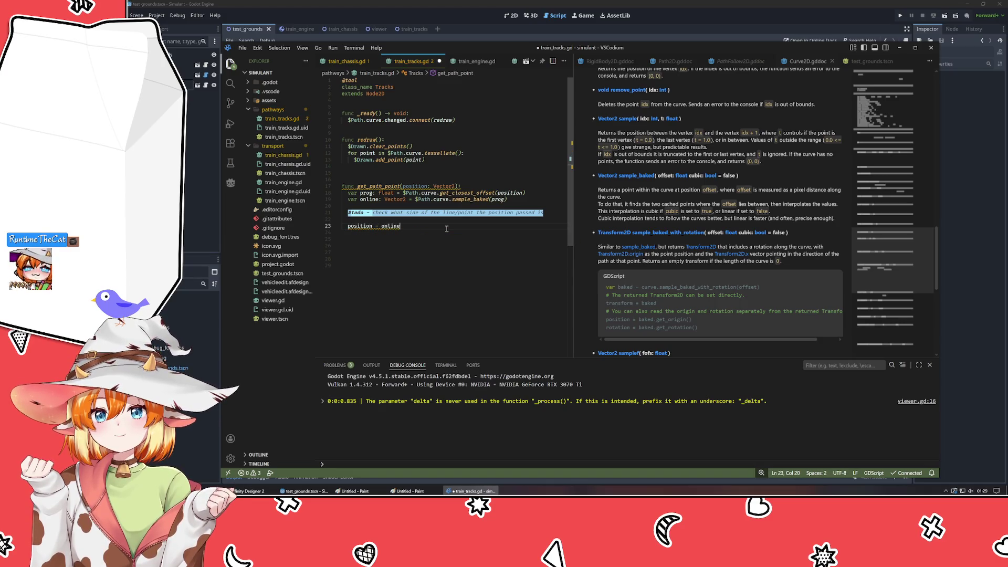
pyautogui.press('Home')
pyautogui.moveTo(372, 228)
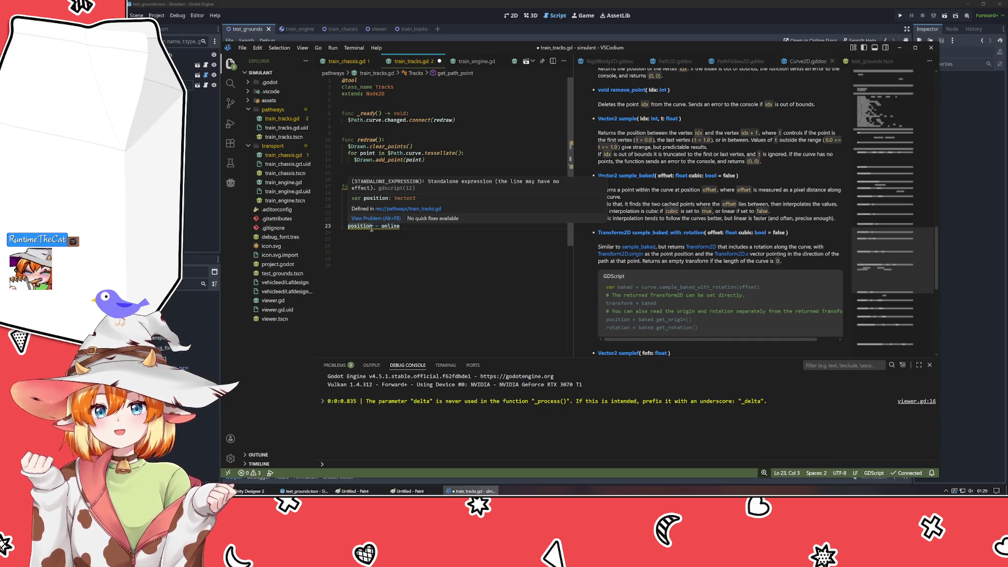
pyautogui.write('var ')
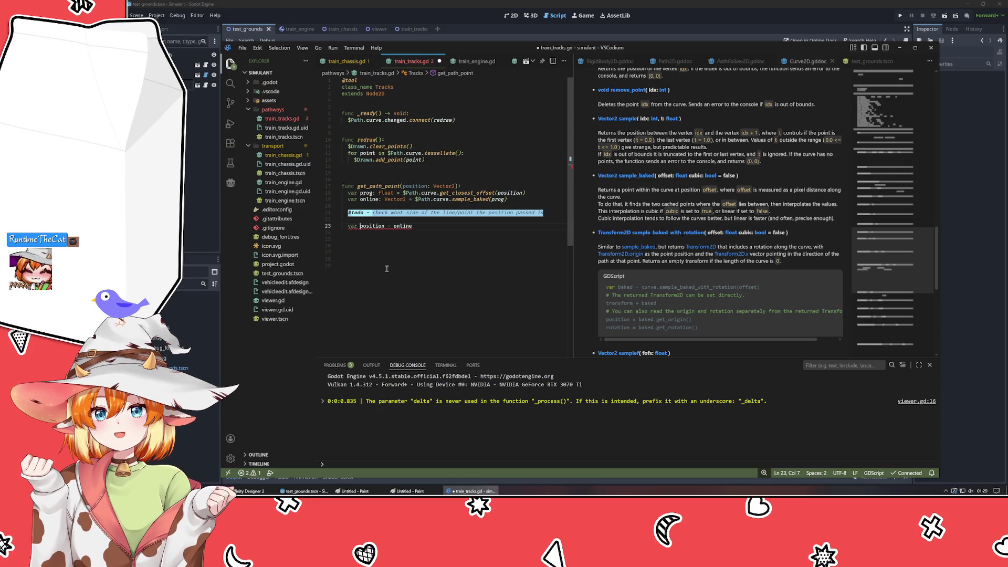
pyautogui.write('diff :=')
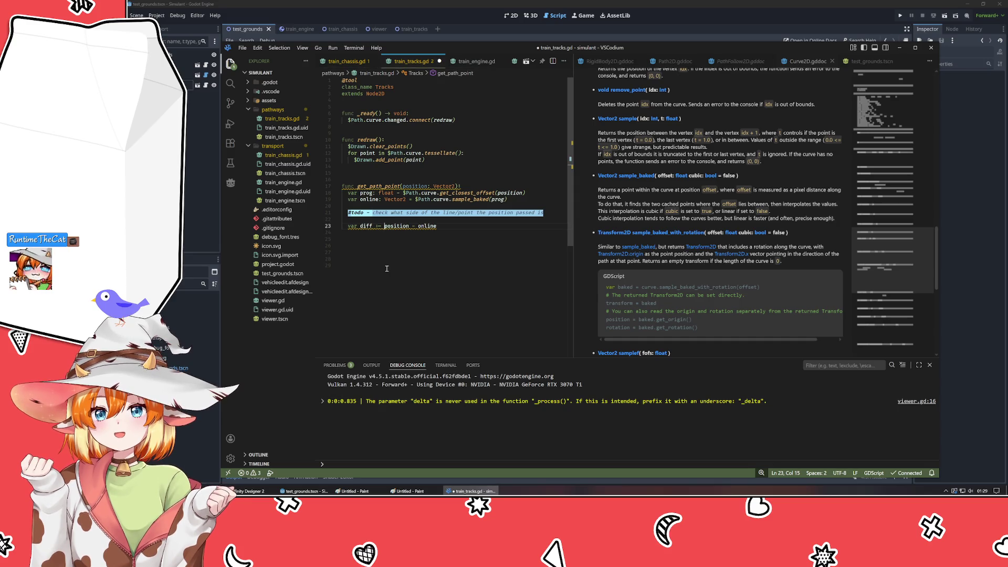
pyautogui.moveTo(427, 224)
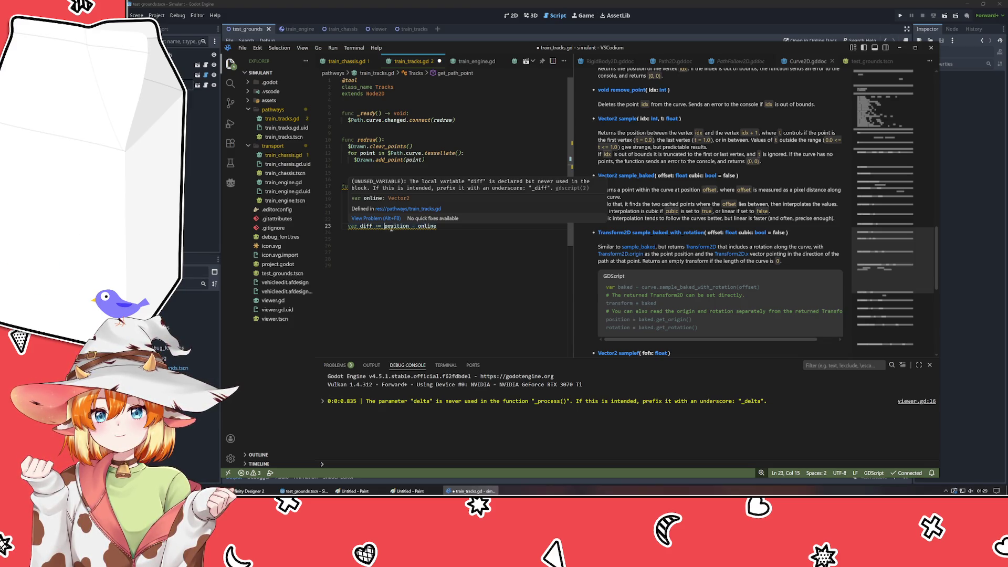
pyautogui.hotkey('ctrl', 'End')
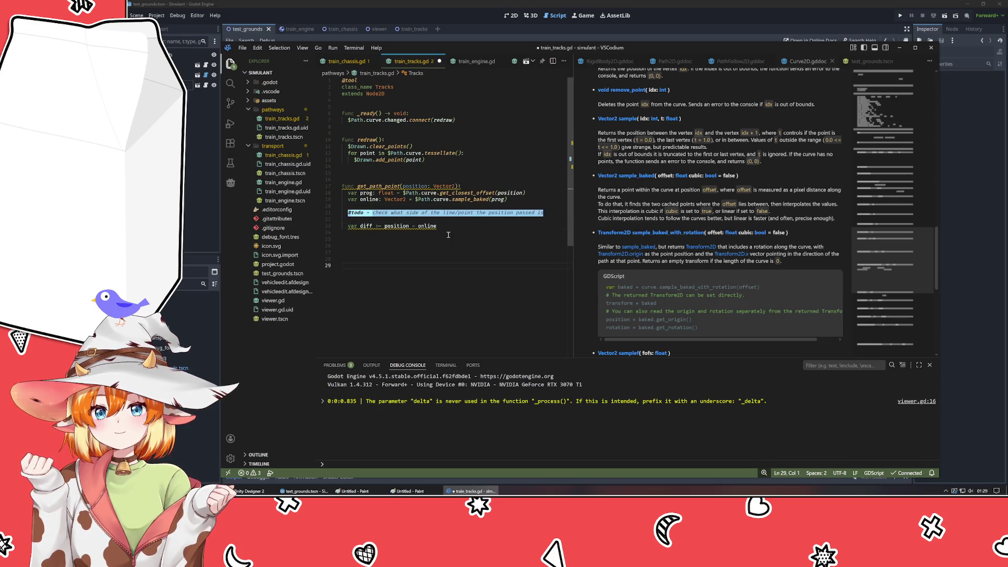
pyautogui.click(448, 235)
pyautogui.moveTo(388, 491)
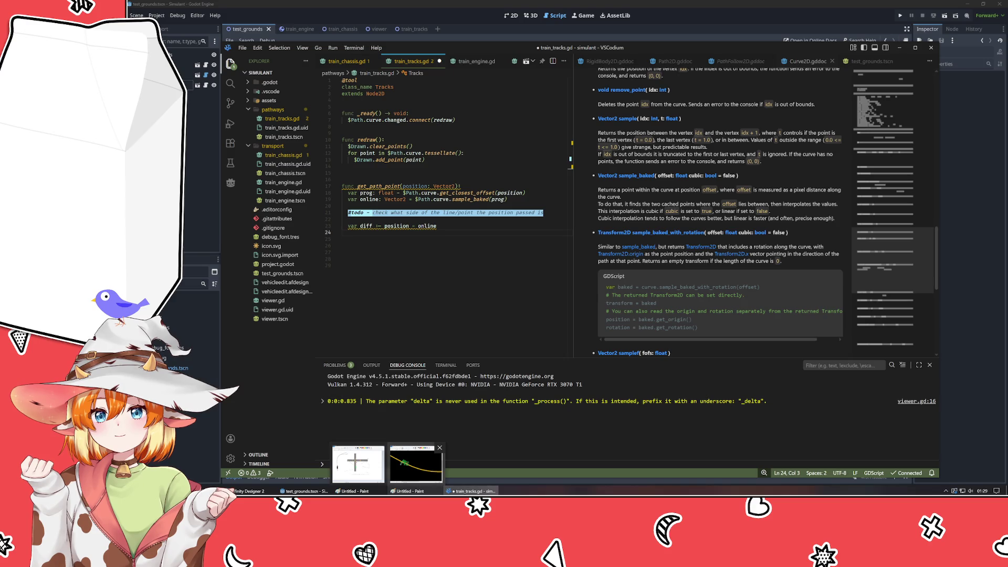
# - Bring Paint forward, drag its window to the right, and set zoom to 200%
pyautogui.click(416, 463)
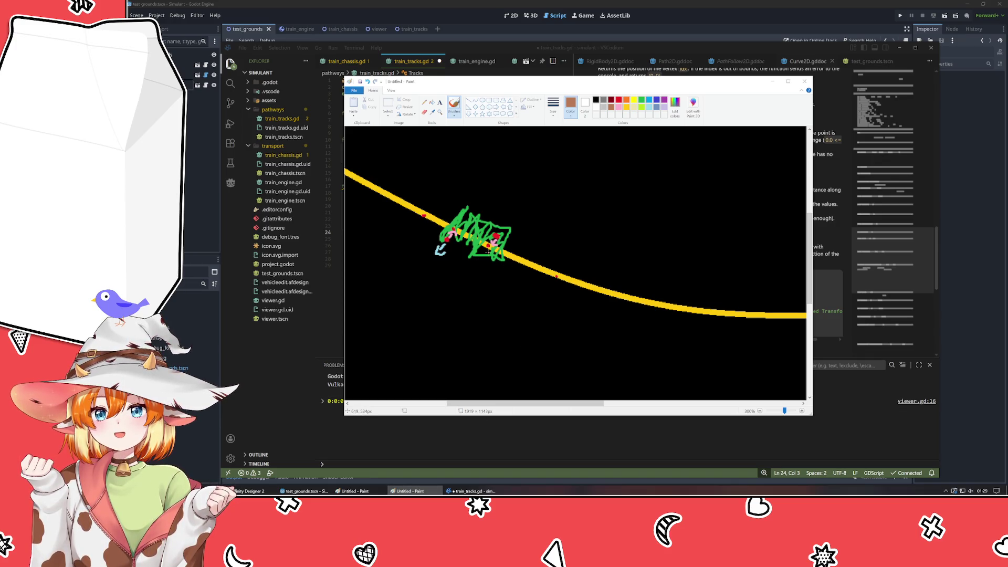
pyautogui.moveTo(475, 81)
pyautogui.mouseDown()
pyautogui.moveTo(645, 106)
pyautogui.moveTo(603, 90)
pyautogui.mouseUp()
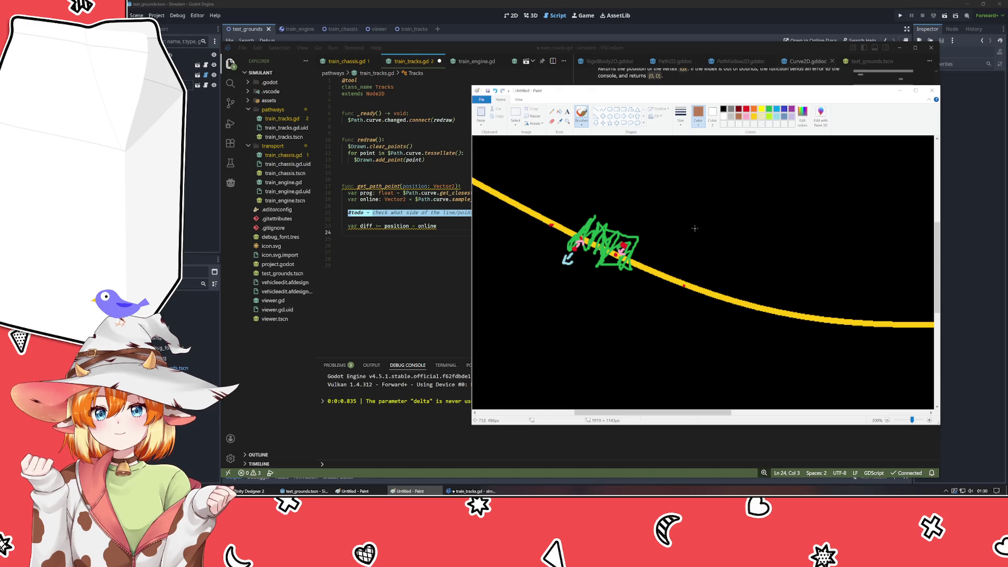
pyautogui.scroll(3, 618, 276)
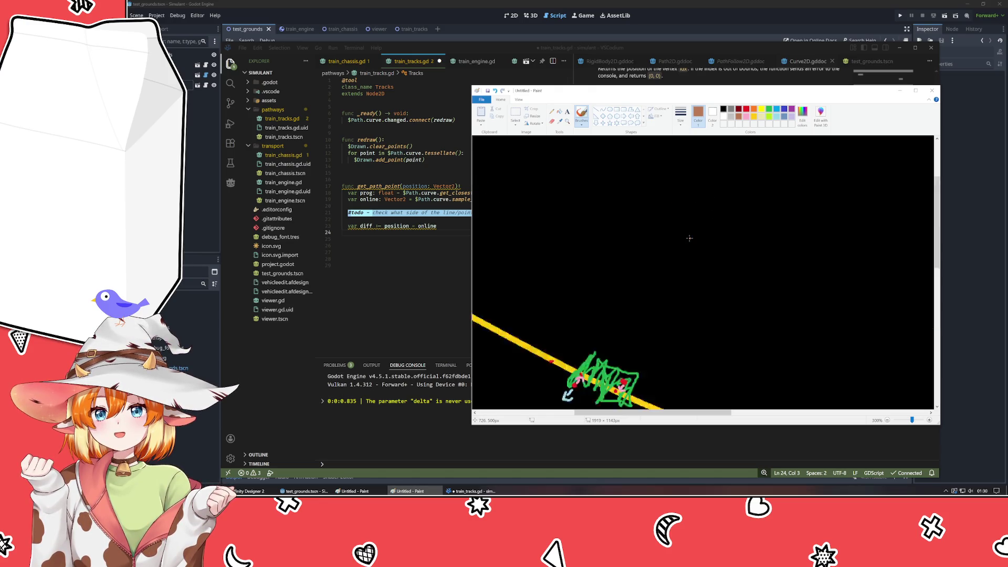
pyautogui.scroll(-2, 690, 238)
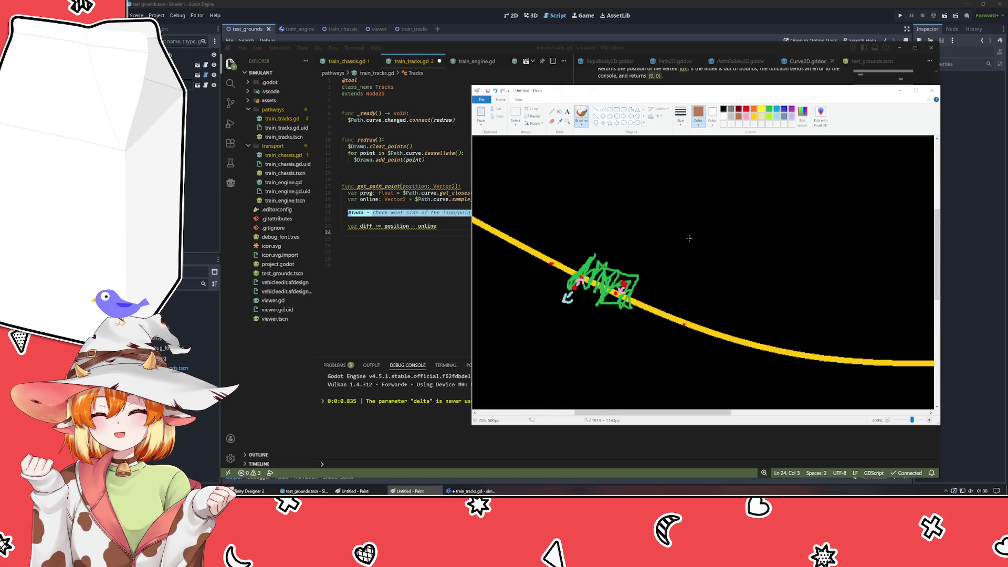
pyautogui.click(887, 421)
pyautogui.scroll(3, 770, 263)
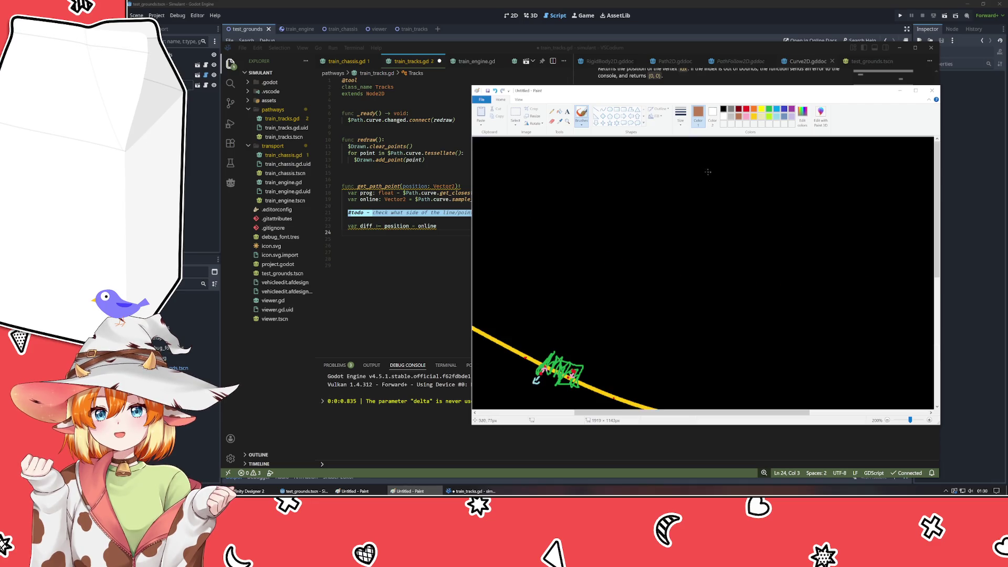
# - Set up the Ellipse shape with No outline and red as Color 2
pyautogui.click(610, 109)
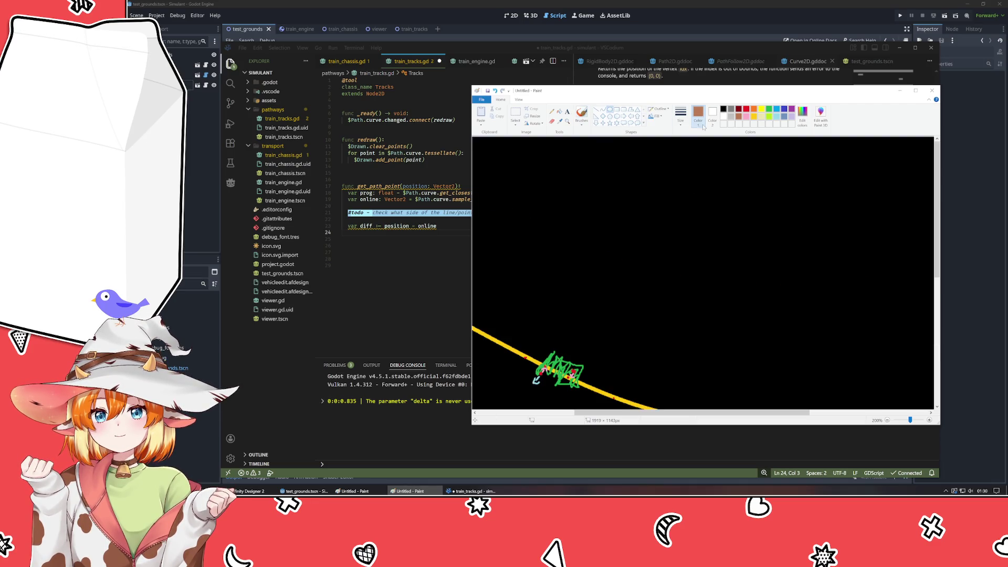
pyautogui.click(658, 110)
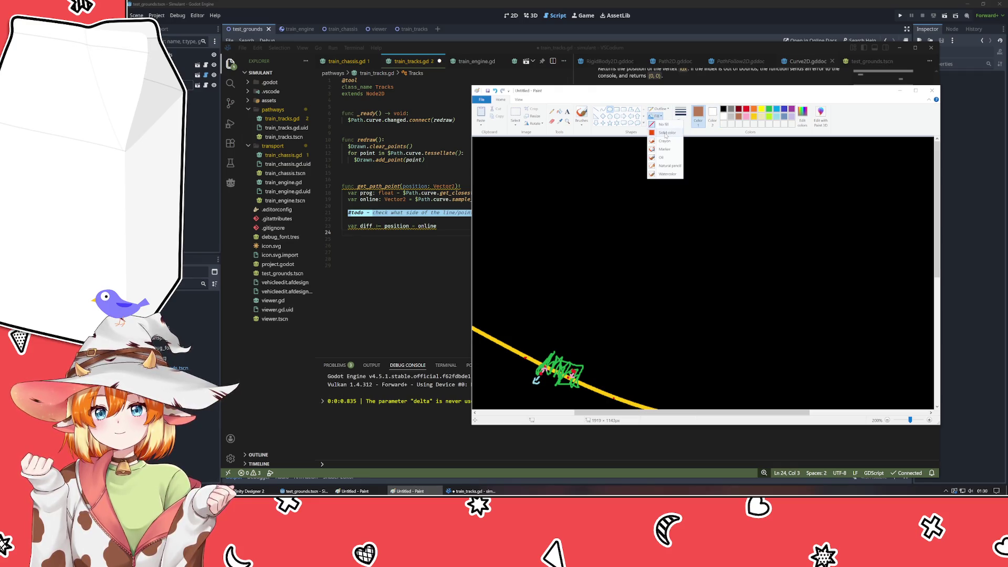
pyautogui.click(661, 117)
pyautogui.moveTo(656, 172); pyautogui.dragTo(733, 246)
pyautogui.hotkey('ctrl', 'z')
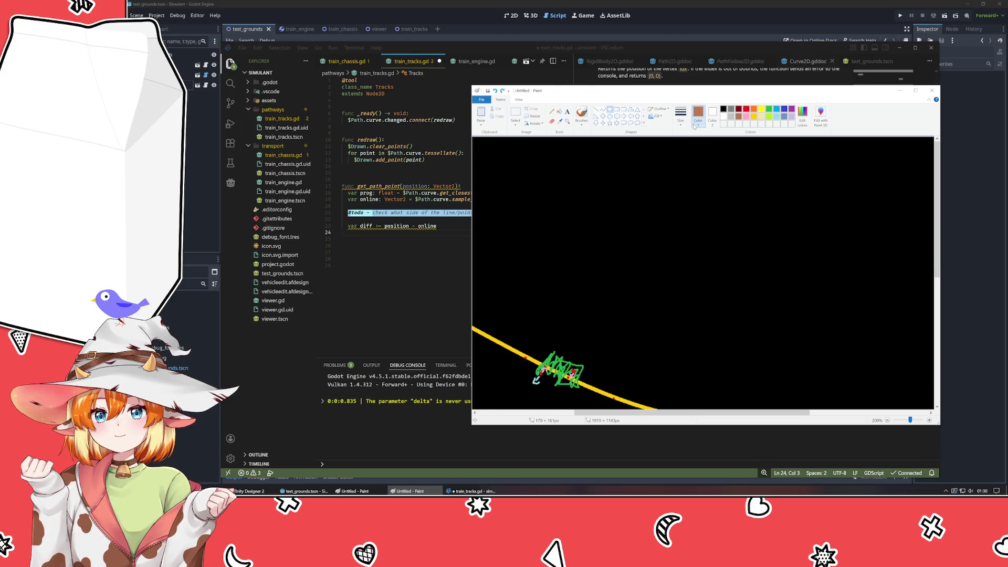
pyautogui.click(710, 120)
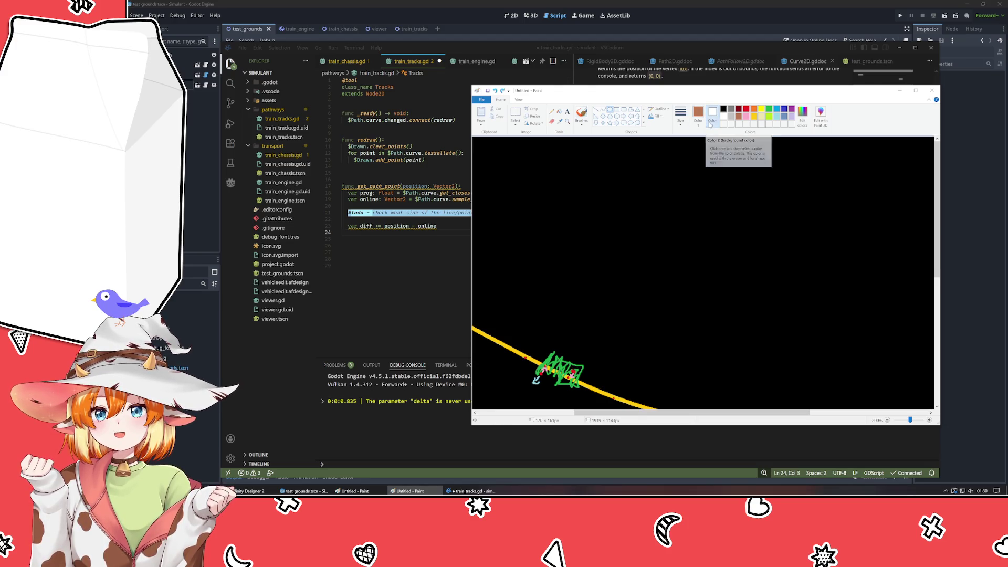
pyautogui.click(746, 109)
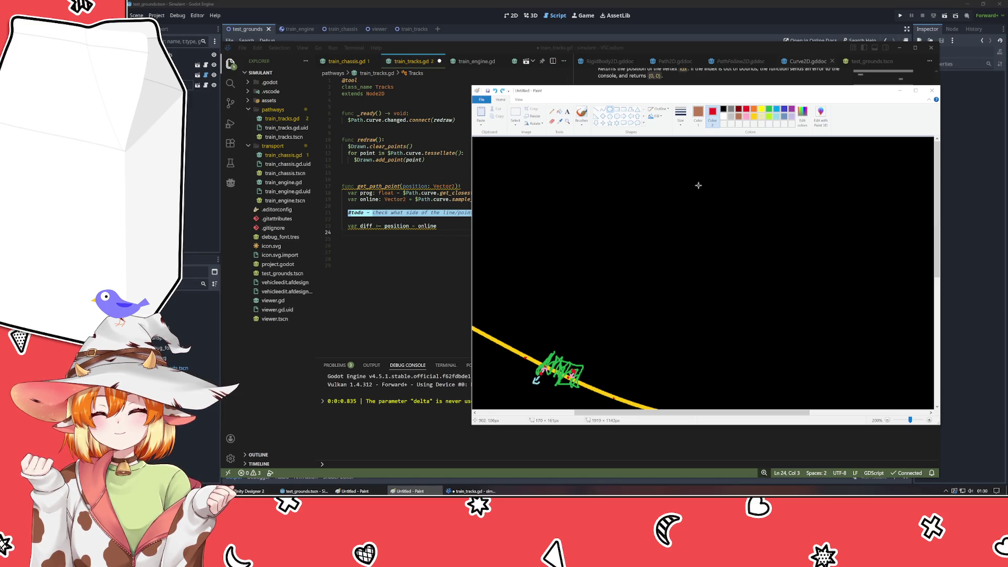
# - Draw a small red dot, a thick brown brush band, and a yellow dot on the band
pyautogui.moveTo(737, 177); pyautogui.dragTo(750, 189)
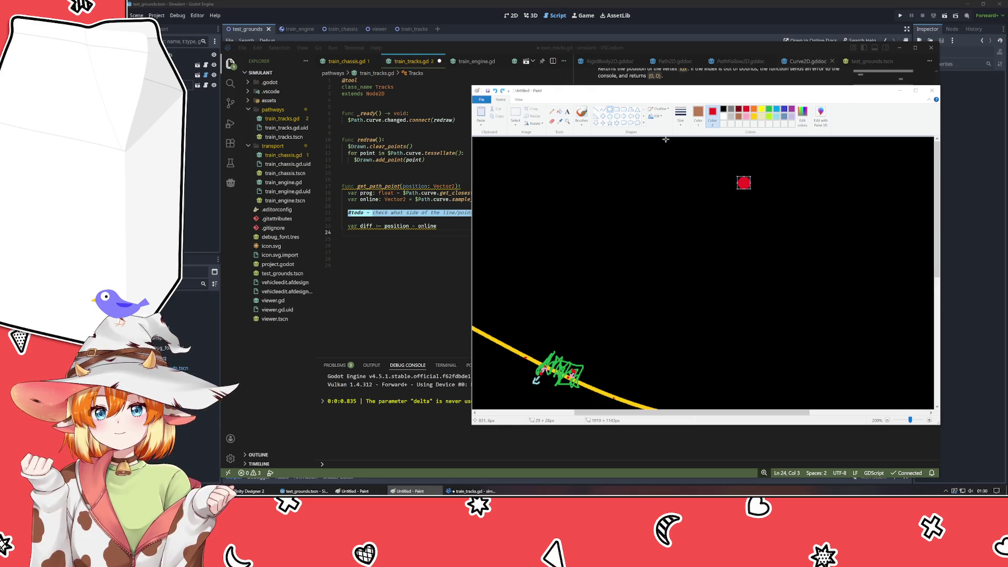
pyautogui.click(596, 110)
pyautogui.click(580, 117)
pyautogui.click(681, 117)
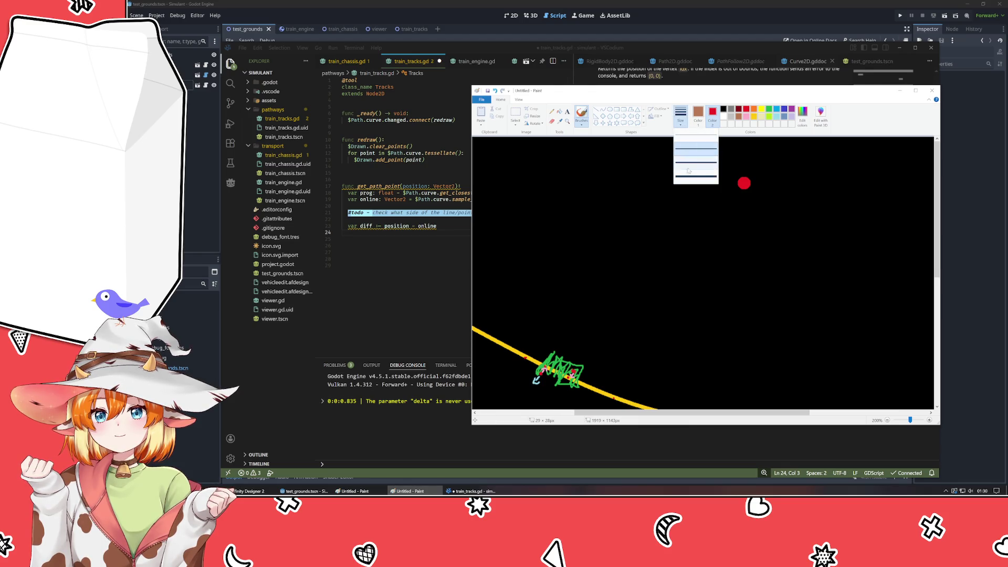
pyautogui.click(696, 168)
pyautogui.moveTo(663, 168)
pyautogui.mouseDown()
pyautogui.moveTo(835, 244)
pyautogui.moveTo(645, 183)
pyautogui.moveTo(887, 277)
pyautogui.moveTo(587, 152)
pyautogui.moveTo(822, 253)
pyautogui.moveTo(895, 265)
pyautogui.moveTo(621, 157)
pyautogui.moveTo(872, 267)
pyautogui.moveTo(604, 155)
pyautogui.moveTo(840, 251)
pyautogui.moveTo(651, 189)
pyautogui.mouseUp()
pyautogui.click(761, 109)
pyautogui.click(731, 208)
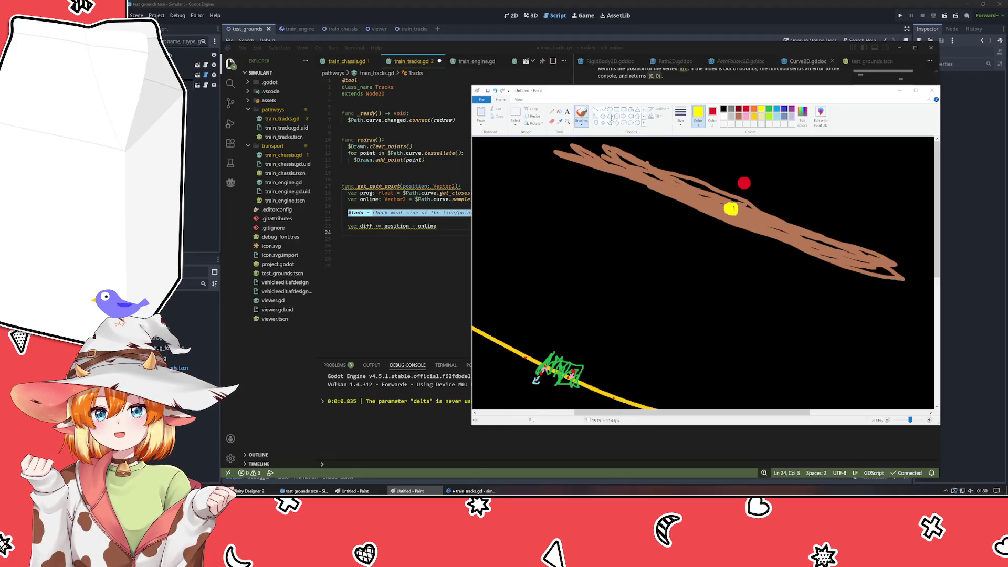
pyautogui.click(567, 112)
# - Add a '5,3' text label beside the red dot
pyautogui.click(760, 163)
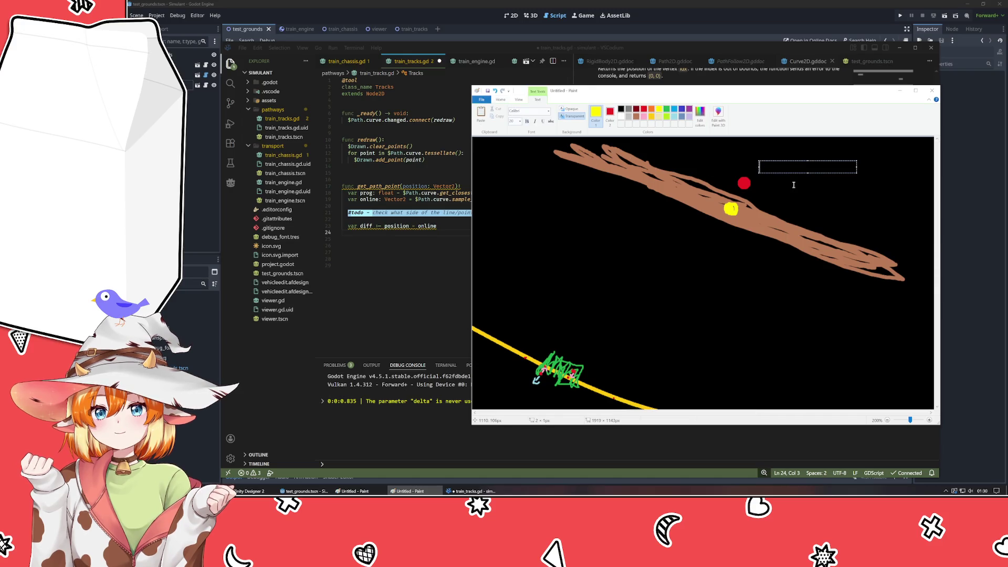
pyautogui.write('E')
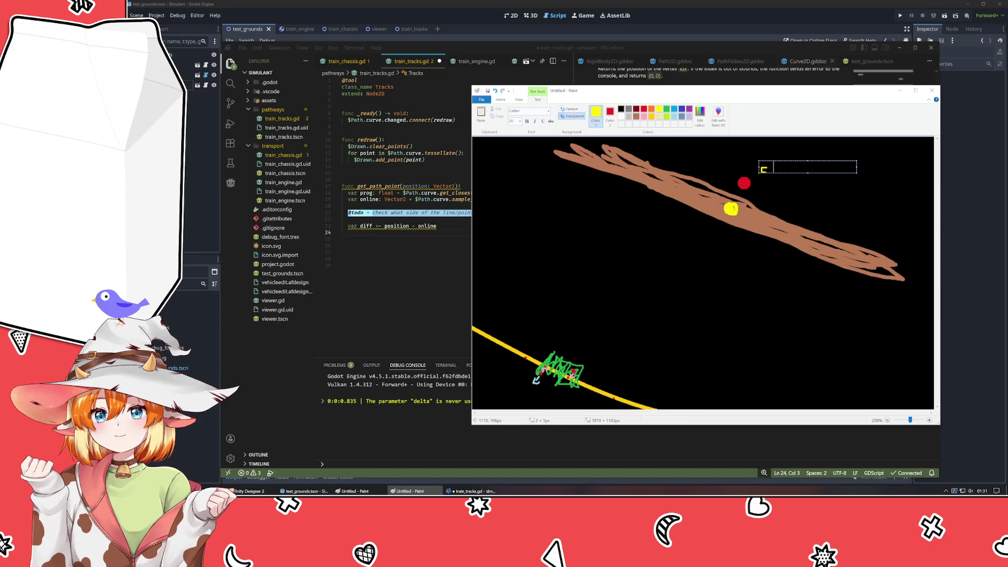
pyautogui.write(' 2')
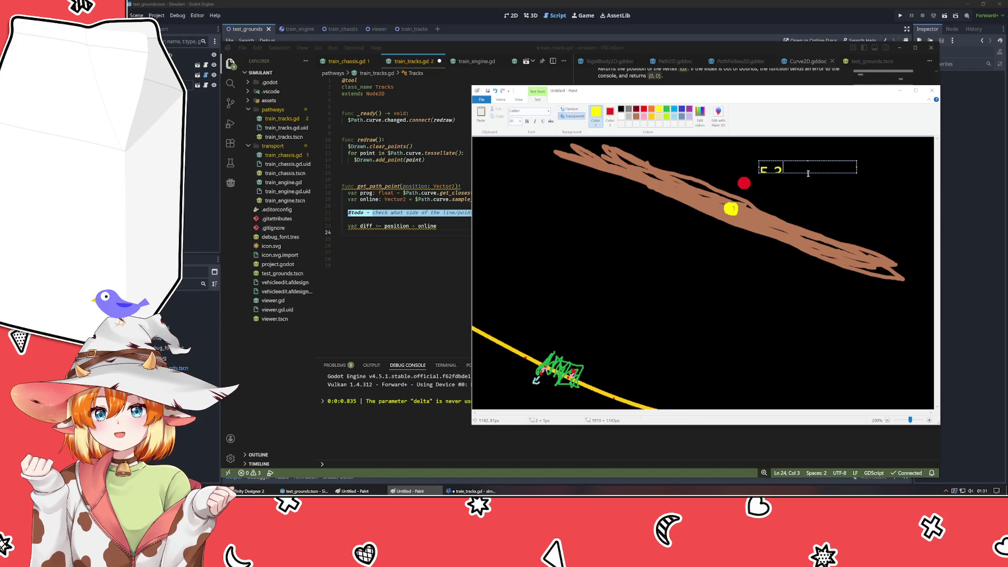
pyautogui.moveTo(808, 173); pyautogui.dragTo(808, 195)
pyautogui.click(743, 232)
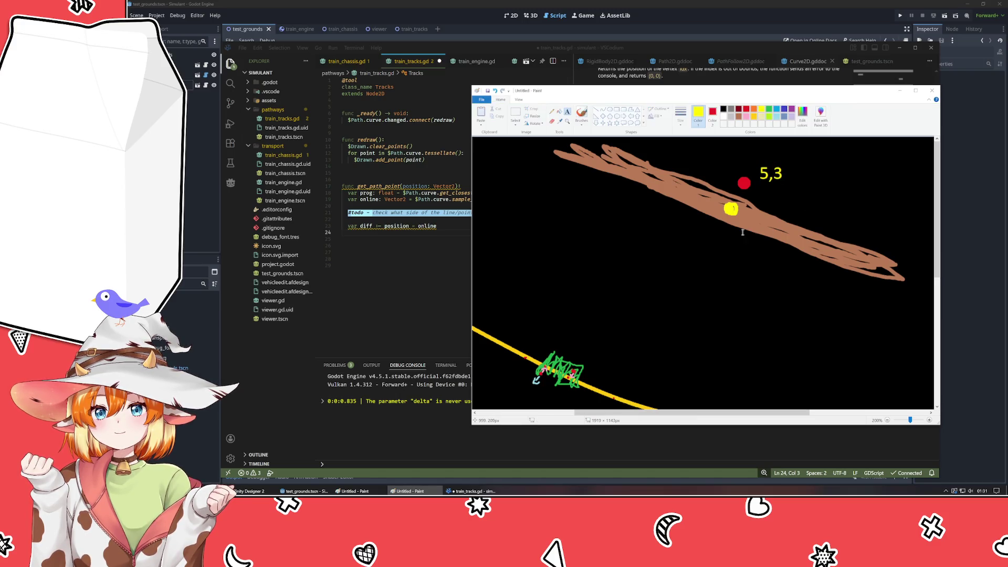
# - Label the yellow dot '4,2' and write a '4' beneath that label
pyautogui.click(743, 228)
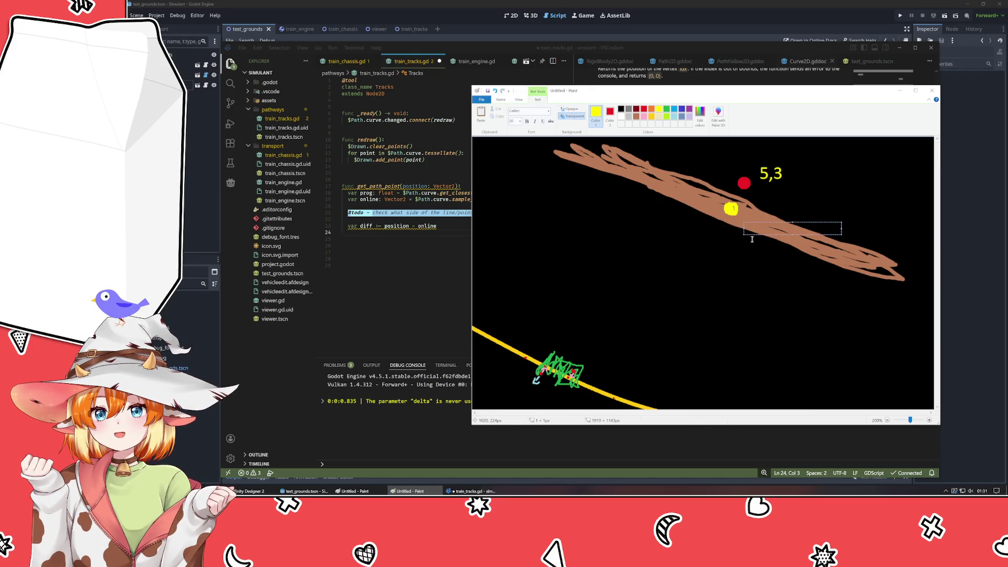
pyautogui.write('4,2')
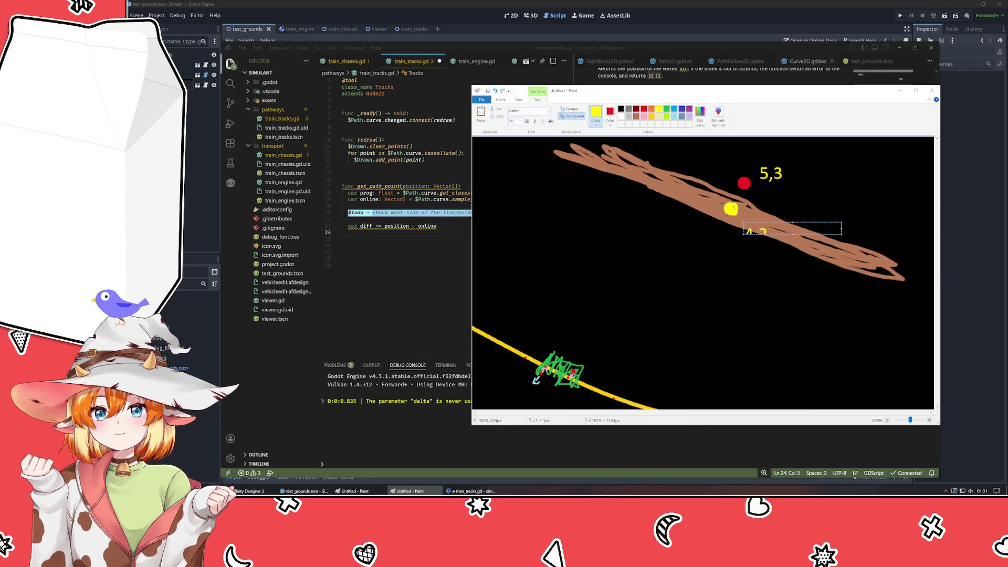
pyautogui.moveTo(795, 236); pyautogui.dragTo(794, 248)
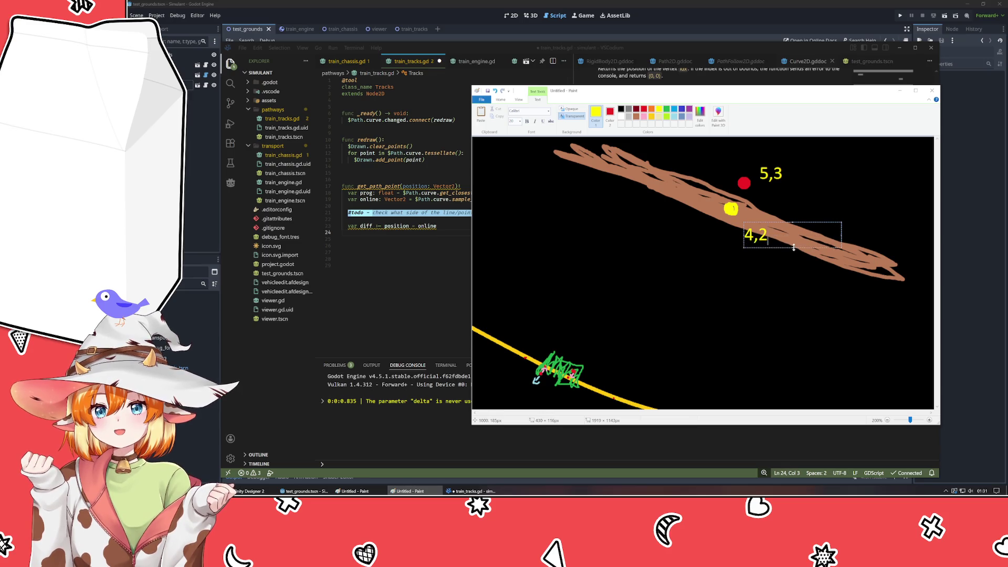
pyautogui.click(561, 180)
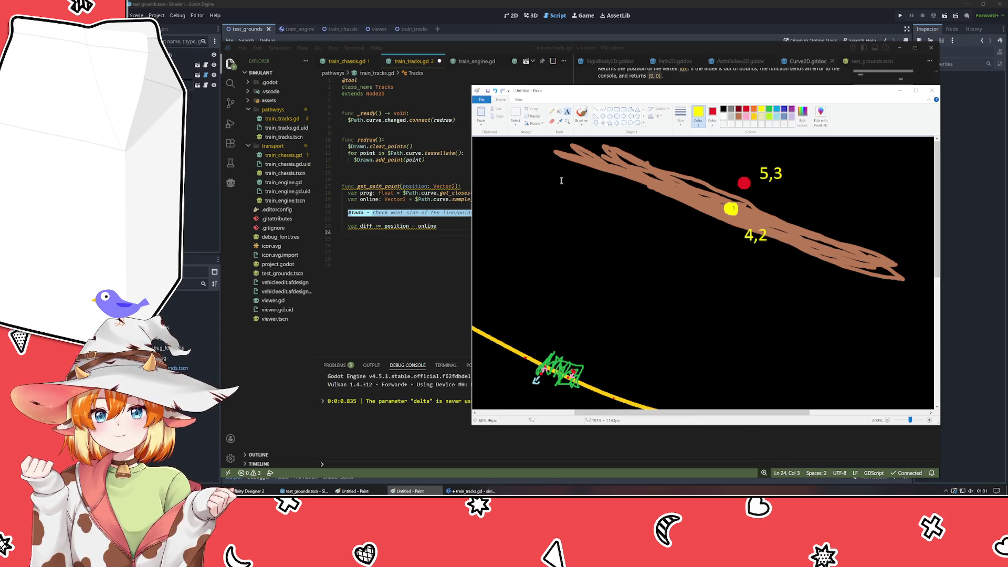
pyautogui.click(761, 248)
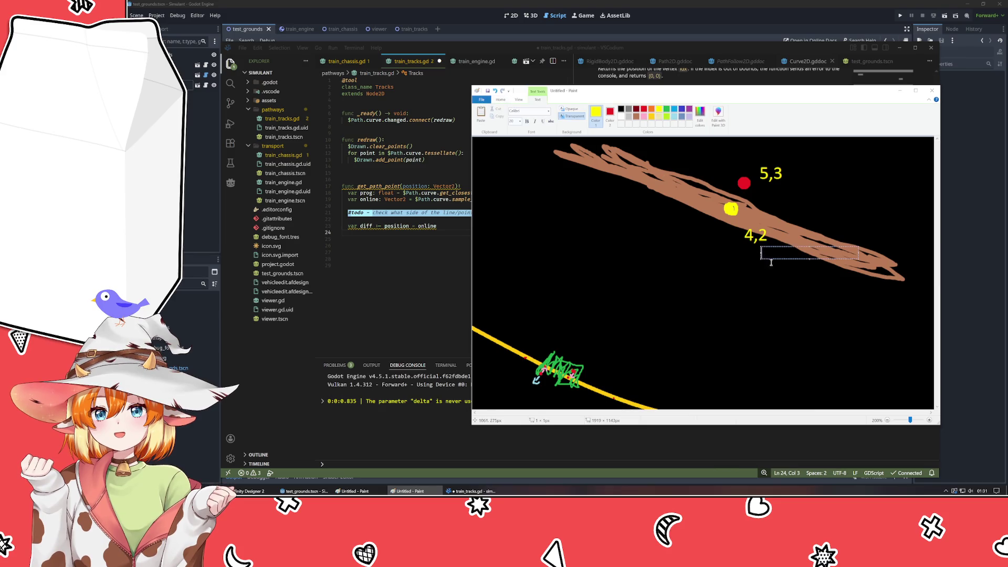
pyautogui.write('4')
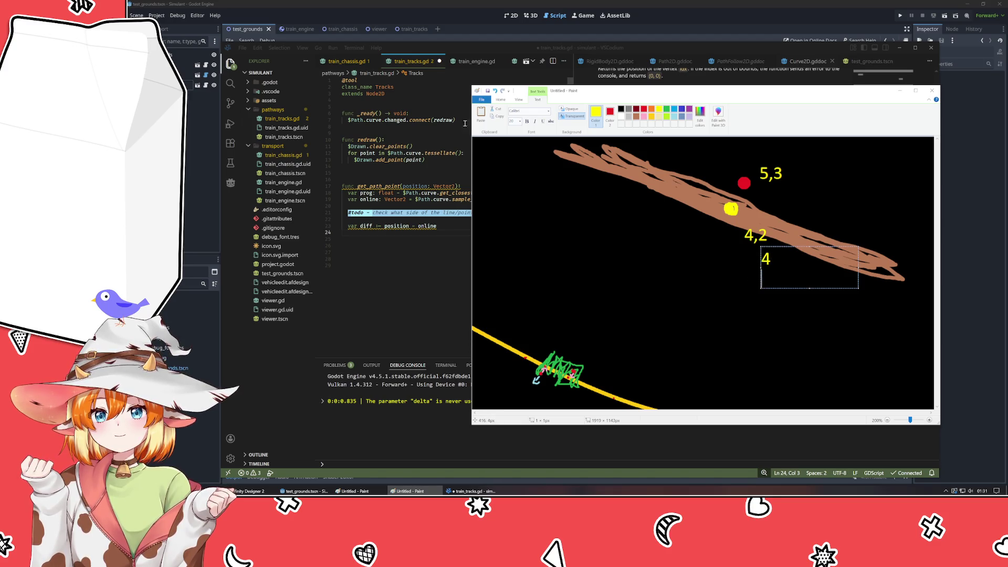
pyautogui.click(504, 169)
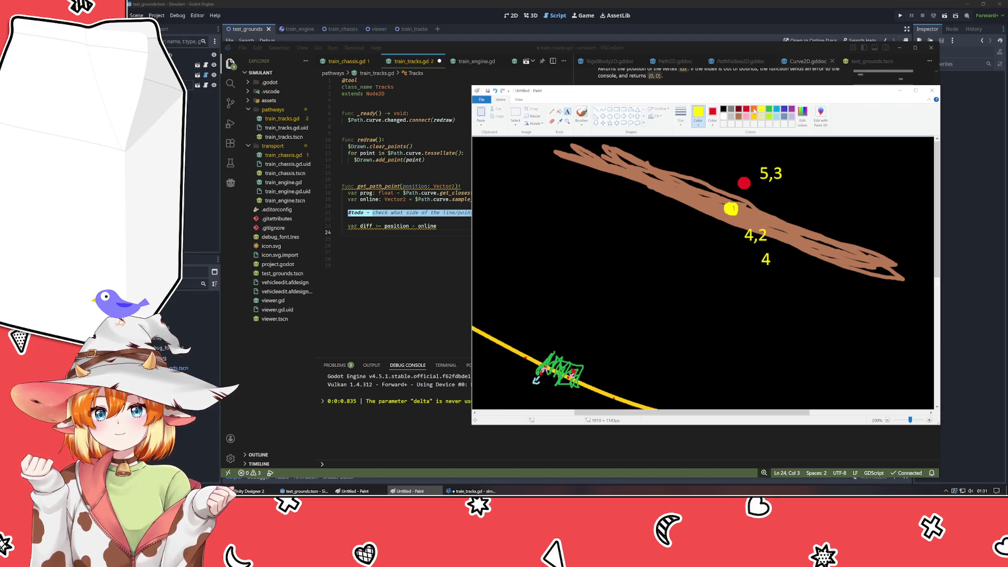
pyautogui.click(581, 113)
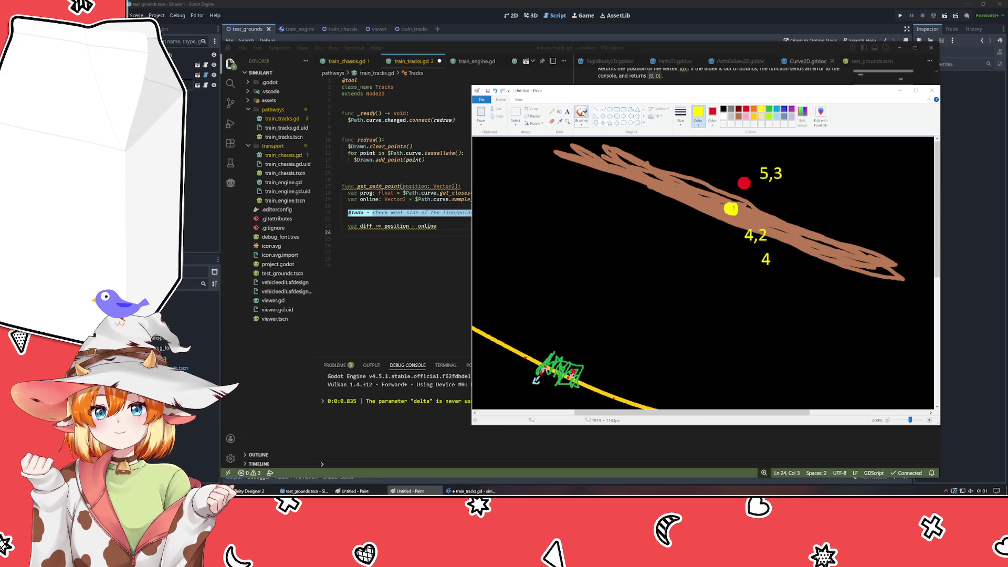
# - Brush over the 4,2 label and hand-write '1,-1' with arrows toward it and the band
pyautogui.moveTo(761, 229); pyautogui.dragTo(763, 244)
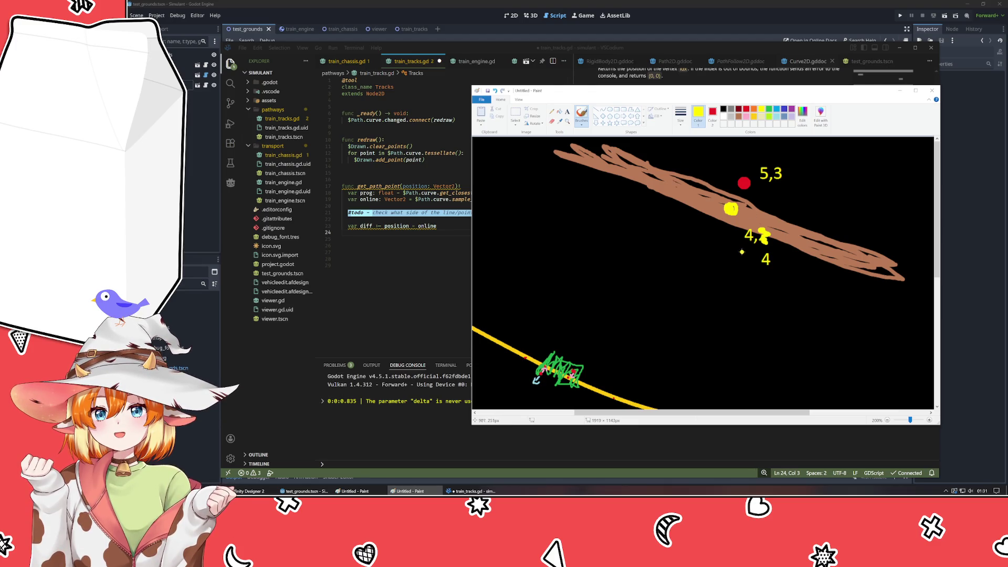
pyautogui.moveTo(641, 262); pyautogui.dragTo(654, 286)
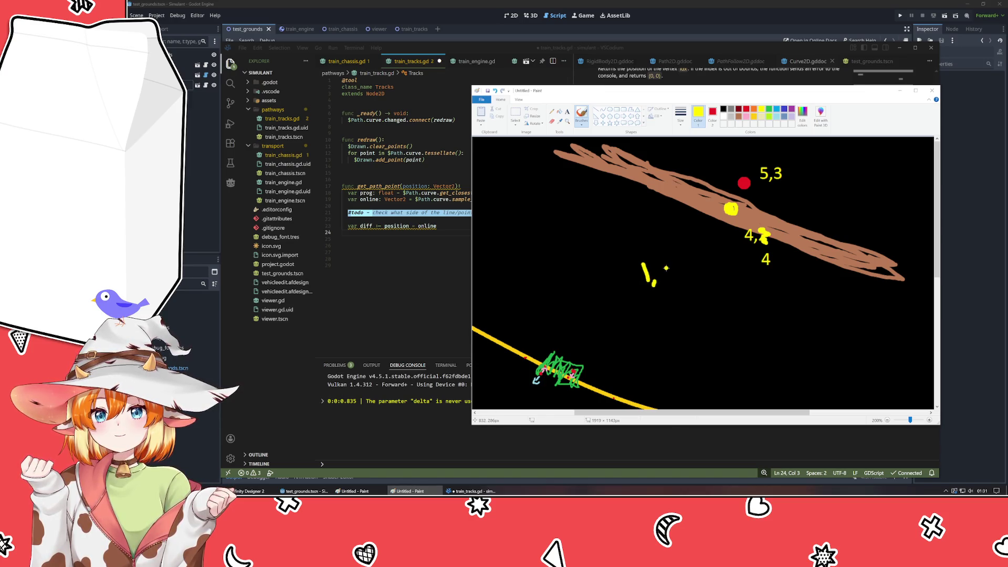
pyautogui.moveTo(660, 271); pyautogui.dragTo(670, 270)
pyautogui.moveTo(674, 260); pyautogui.dragTo(678, 282)
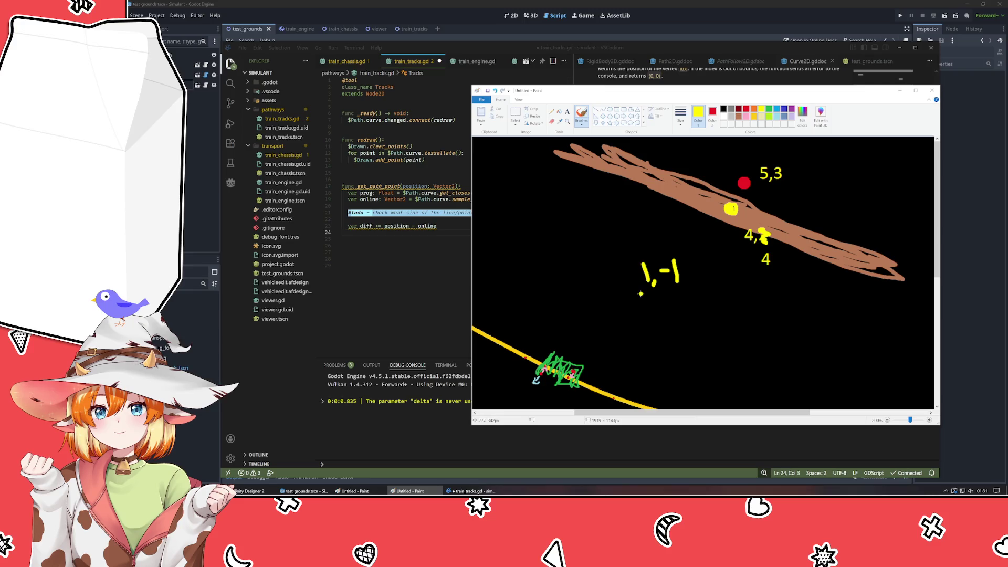
pyautogui.moveTo(593, 255); pyautogui.dragTo(632, 286)
pyautogui.moveTo(577, 253)
pyautogui.mouseDown()
pyautogui.moveTo(638, 205)
pyautogui.moveTo(644, 220)
pyautogui.mouseUp()
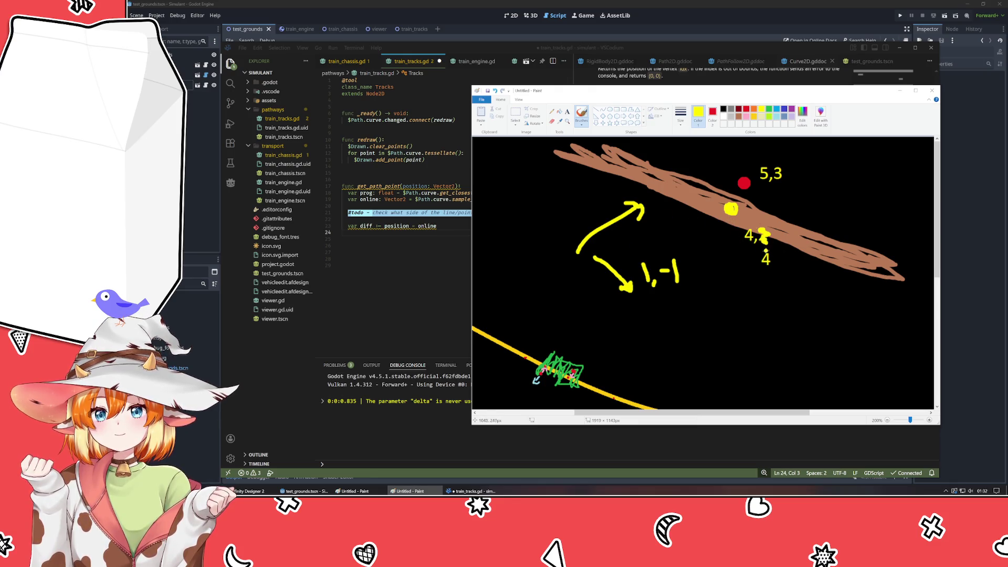
# - Rewrite the 2 of the label and brush a '-1,-1' label with a down-left arrow
pyautogui.moveTo(769, 231)
pyautogui.mouseDown()
pyautogui.moveTo(778, 235)
pyautogui.moveTo(770, 243)
pyautogui.moveTo(788, 240)
pyautogui.moveTo(763, 258)
pyautogui.mouseUp()
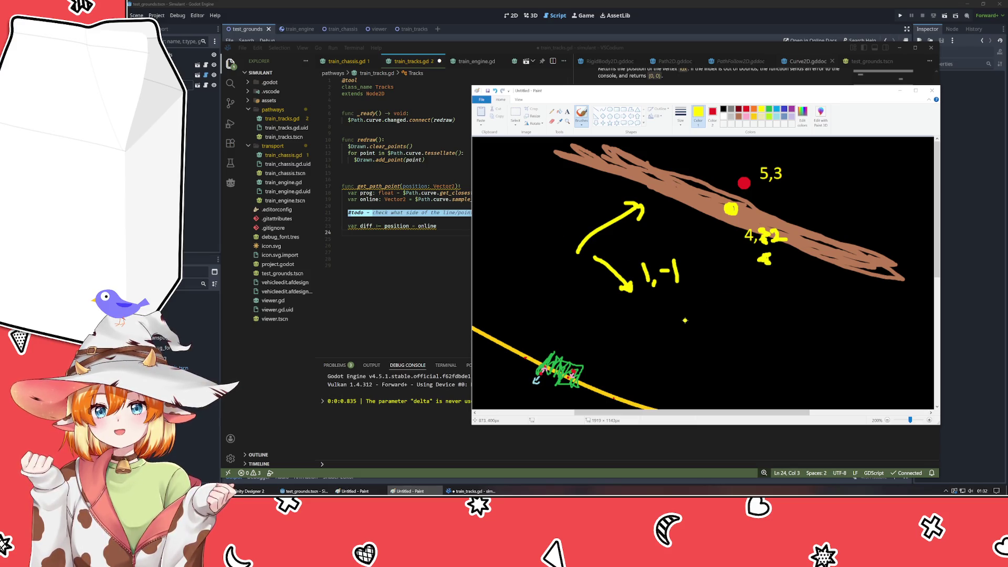
pyautogui.moveTo(696, 317)
pyautogui.mouseDown()
pyautogui.moveTo(715, 318)
pyautogui.moveTo(734, 334)
pyautogui.moveTo(764, 316)
pyautogui.mouseUp()
pyautogui.moveTo(769, 305); pyautogui.dragTo(770, 326)
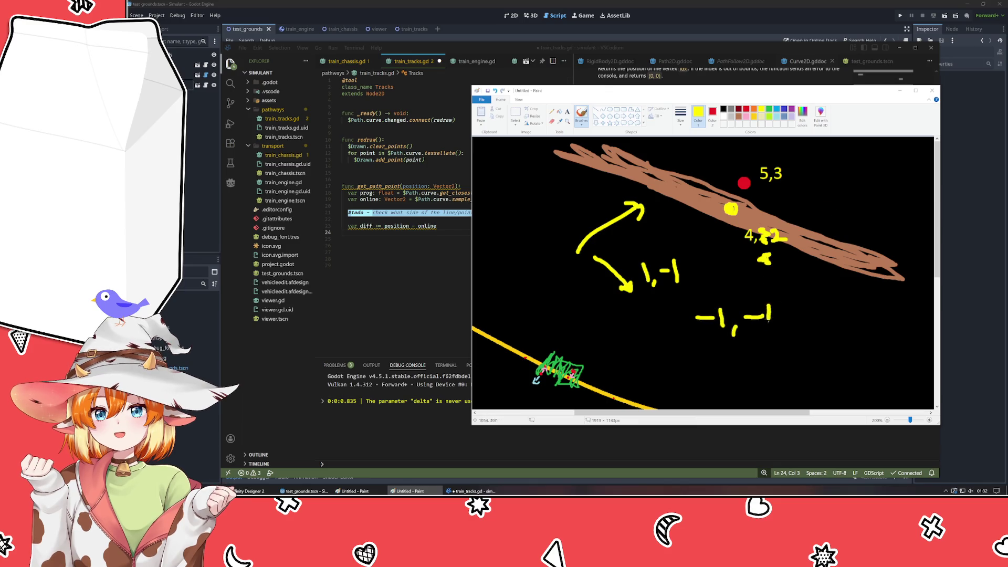
pyautogui.moveTo(830, 289)
pyautogui.mouseDown()
pyautogui.moveTo(792, 328)
pyautogui.moveTo(809, 322)
pyautogui.mouseUp()
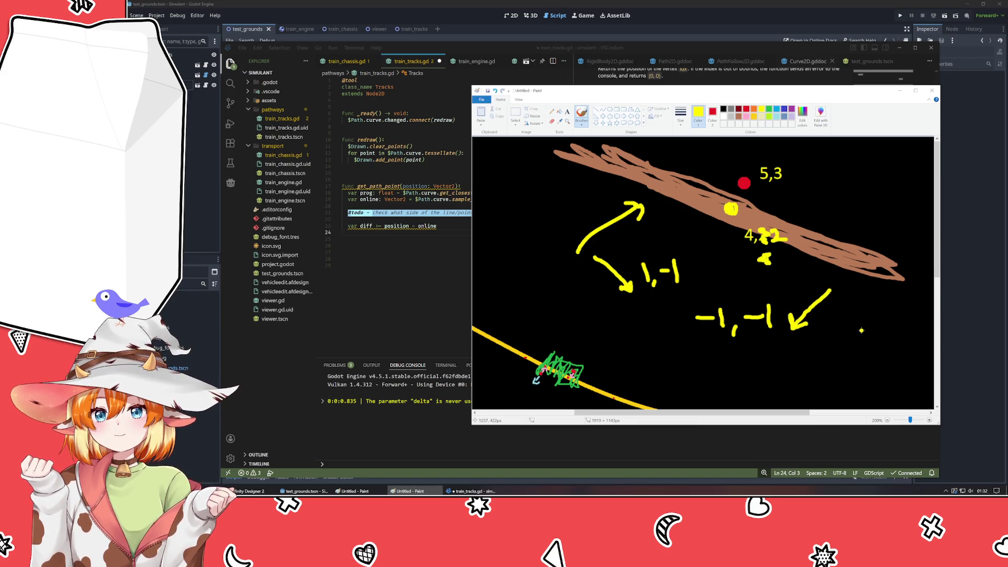
# - Change line 23 to 'var diff := online - position', fixing the misspelling
pyautogui.click(342, 265)
pyautogui.doubleClick(396, 225)
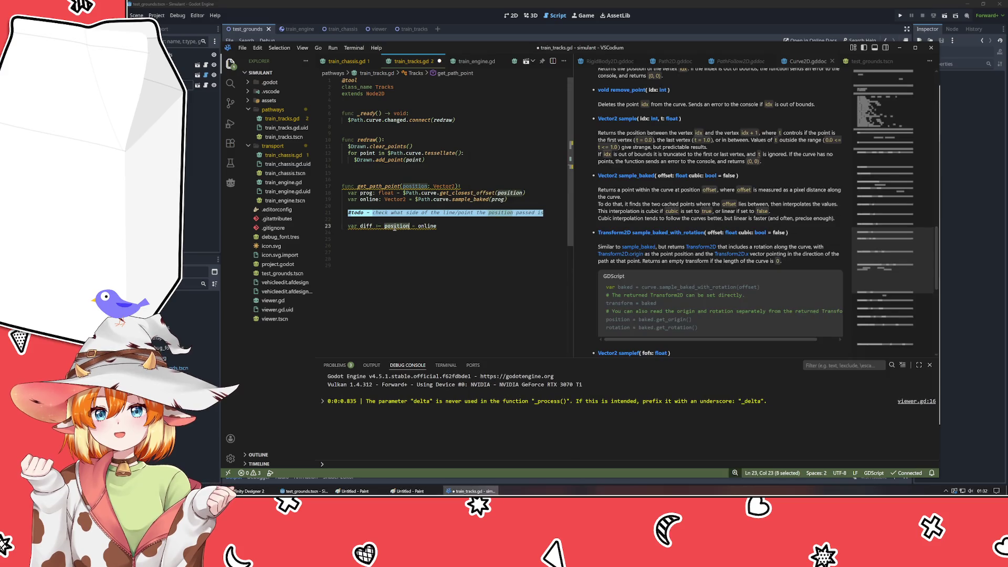
pyautogui.hotkey('shift', 'End')
pyautogui.write('online - positon')
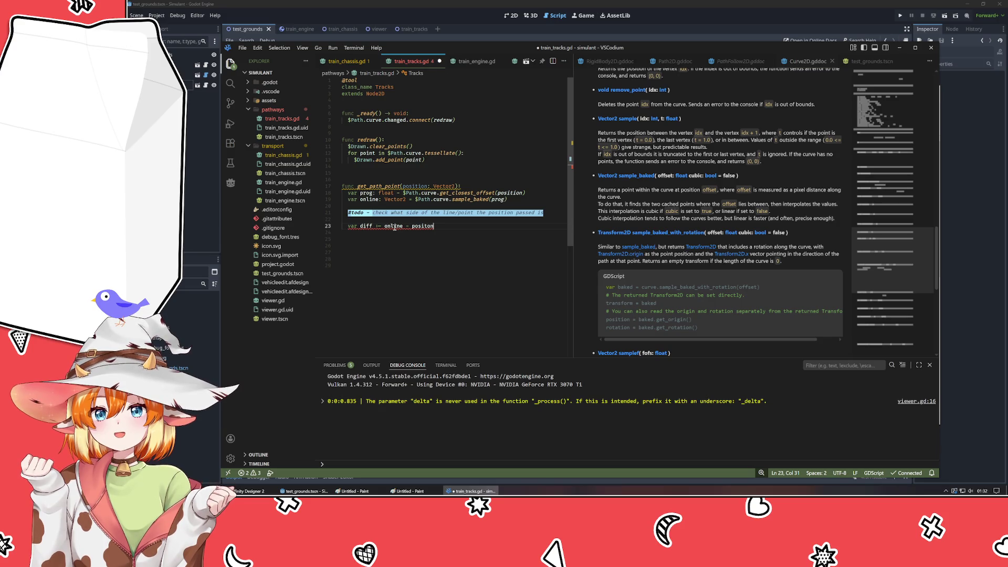
pyautogui.press('Left')
pyautogui.press('Left')
pyautogui.write('i')
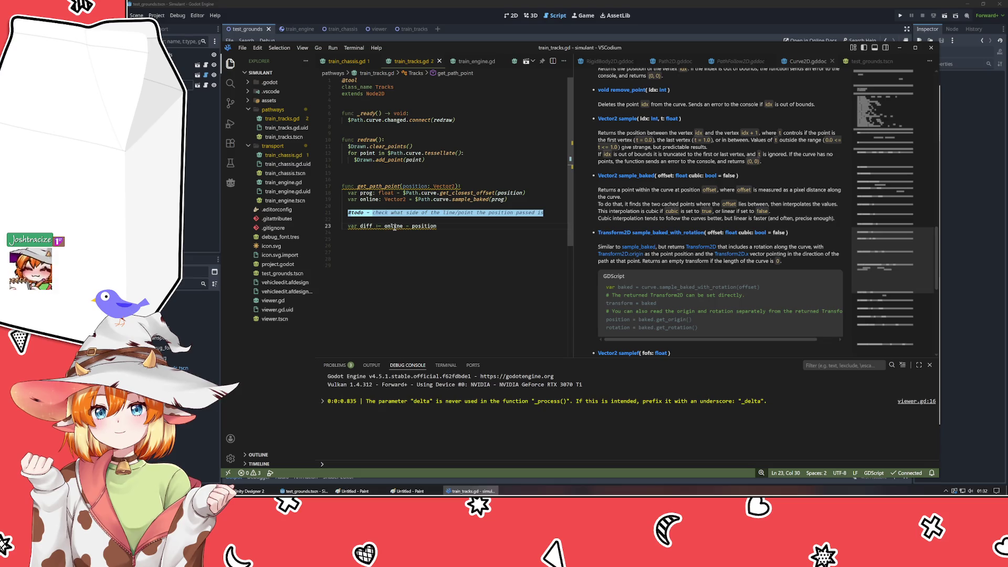
pyautogui.hotkey('alt', 'Tab')
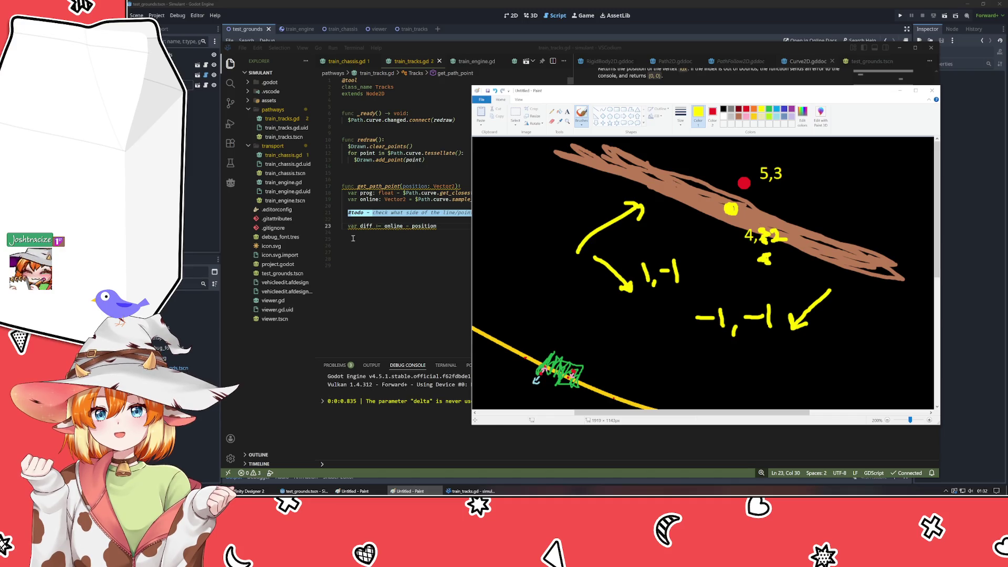
# - Loop yellow around the down-left arrow and go back to VSCodium
pyautogui.moveTo(835, 280)
pyautogui.mouseDown()
pyautogui.moveTo(846, 321)
pyautogui.moveTo(777, 286)
pyautogui.moveTo(772, 331)
pyautogui.moveTo(856, 294)
pyautogui.moveTo(829, 276)
pyautogui.moveTo(837, 357)
pyautogui.mouseUp()
pyautogui.click(435, 278)
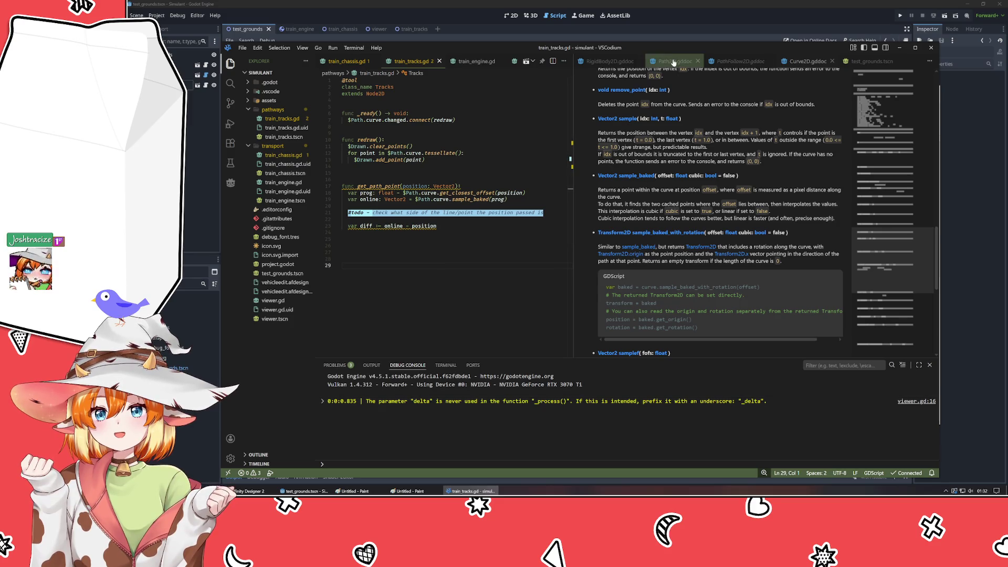
# - Scroll the RigidBody2D class reference to the apply_force and apply_impulse method descriptions
pyautogui.click(609, 61)
pyautogui.scroll(-10, 670, 251)
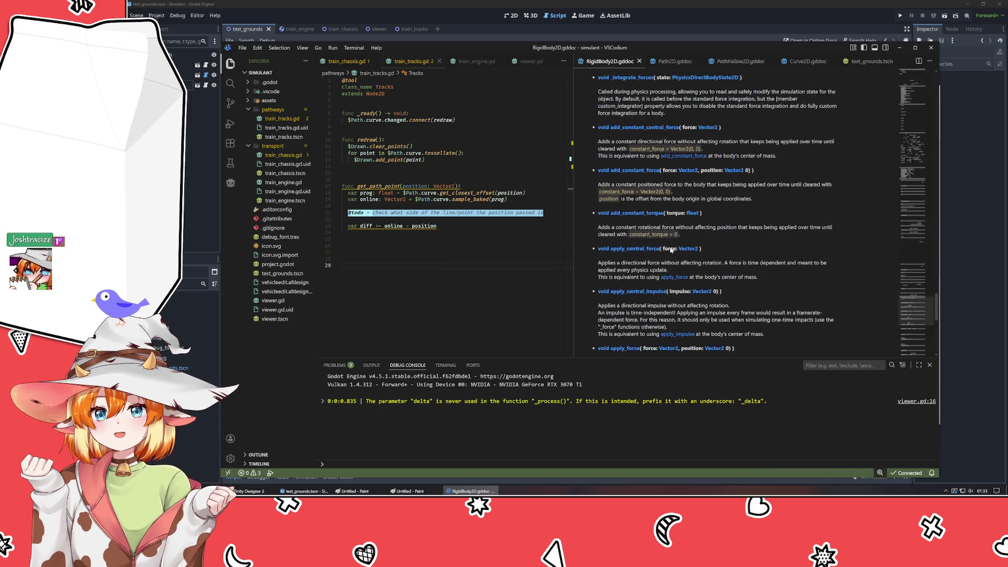
pyautogui.scroll(-5, 702, 261)
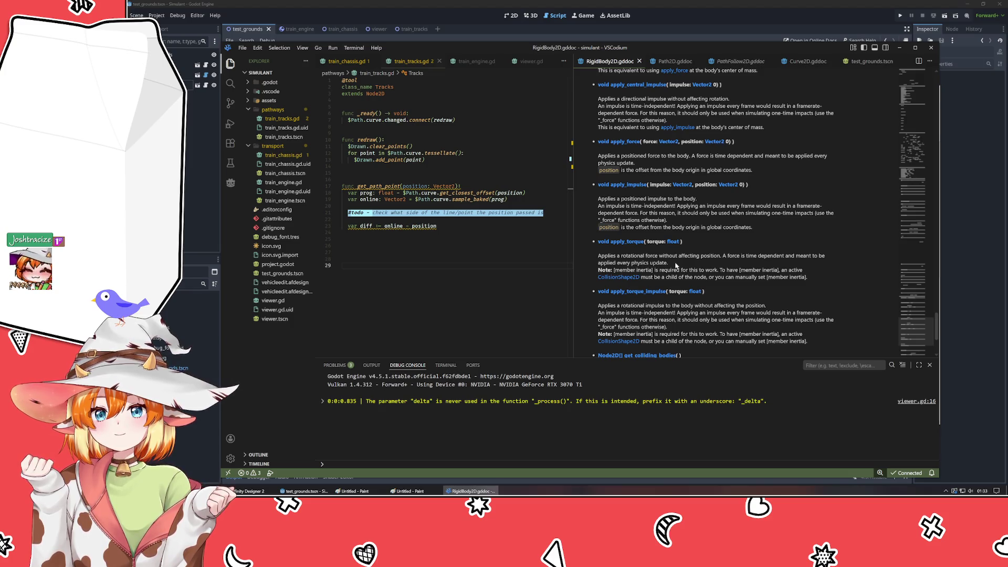
pyautogui.scroll(-2, 677, 265)
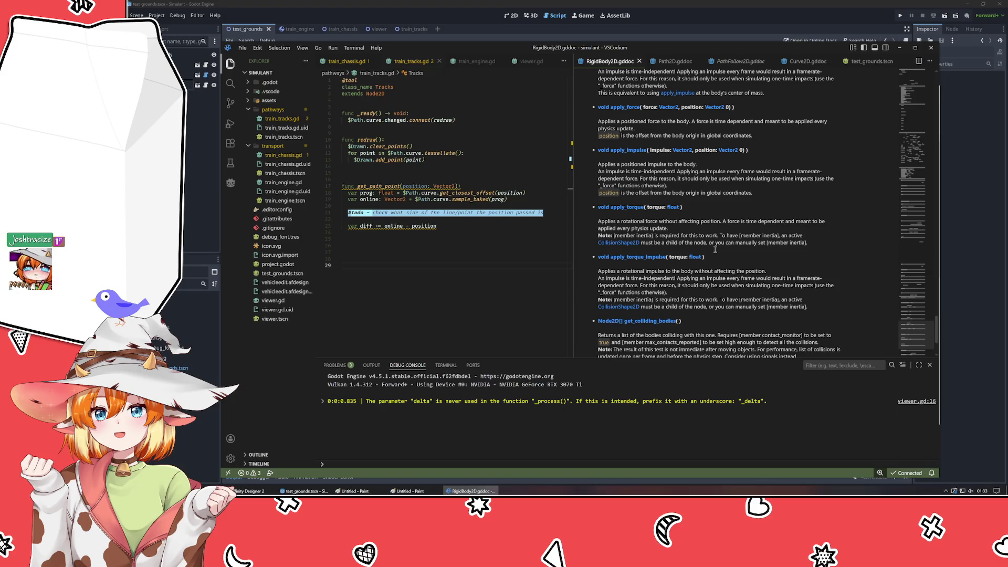
pyautogui.scroll(-3, 715, 249)
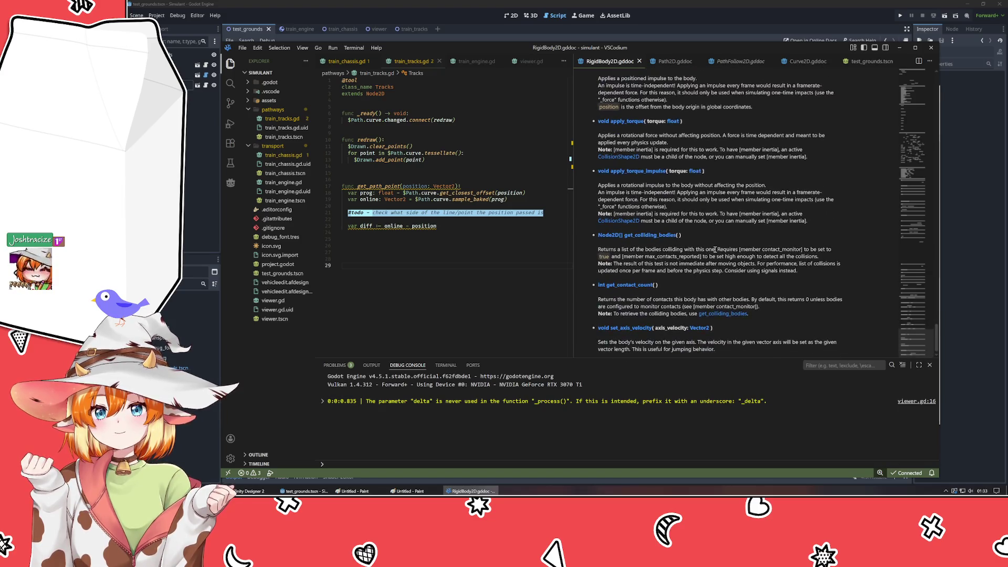
pyautogui.scroll(5, 715, 250)
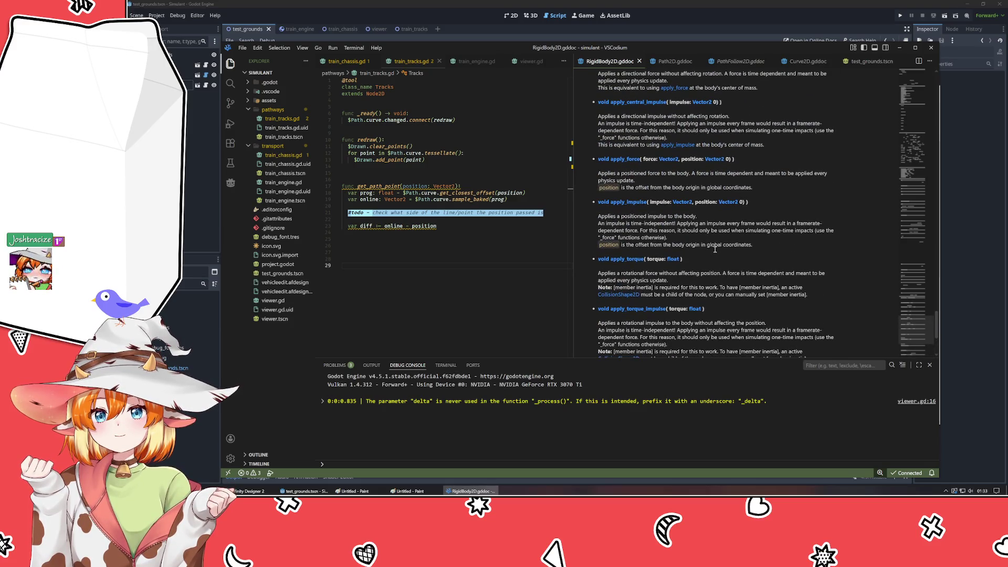
pyautogui.scroll(1, 715, 249)
# - Highlight a docs line and lines 22–23 of train_tracks.gd, then clear both selections
pyautogui.moveTo(609, 207); pyautogui.dragTo(677, 207)
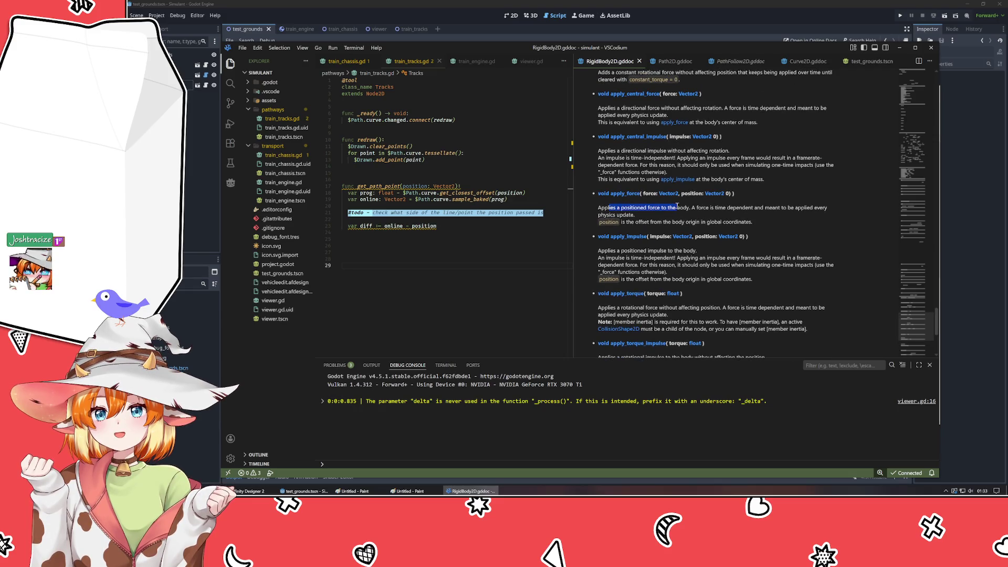
pyautogui.click(677, 207)
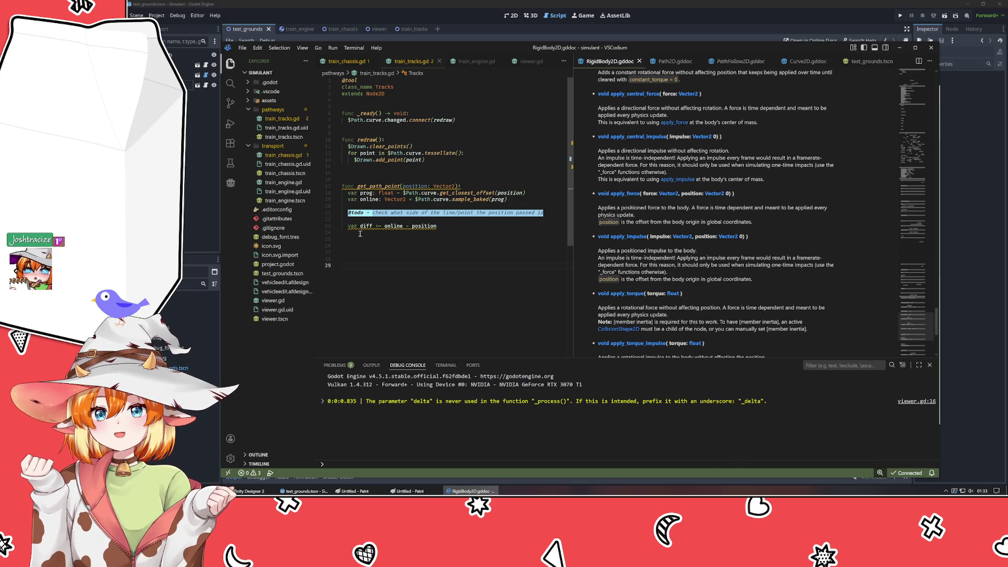
pyautogui.moveTo(438, 232); pyautogui.dragTo(353, 223)
pyautogui.click(365, 253)
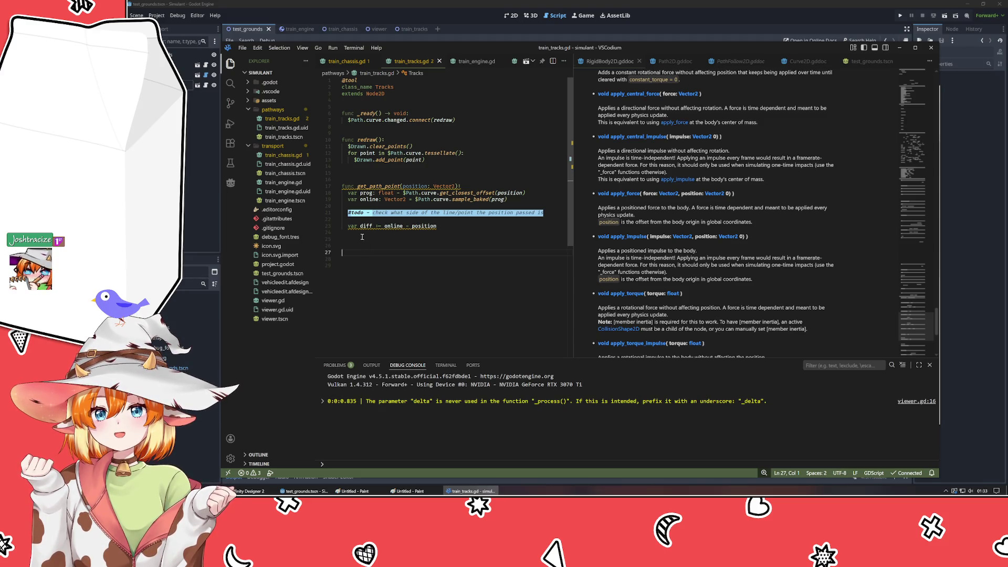
# - Replace 'var diff :=' with 'return' in get_path_point and delete the todo comment line
pyautogui.click(375, 227)
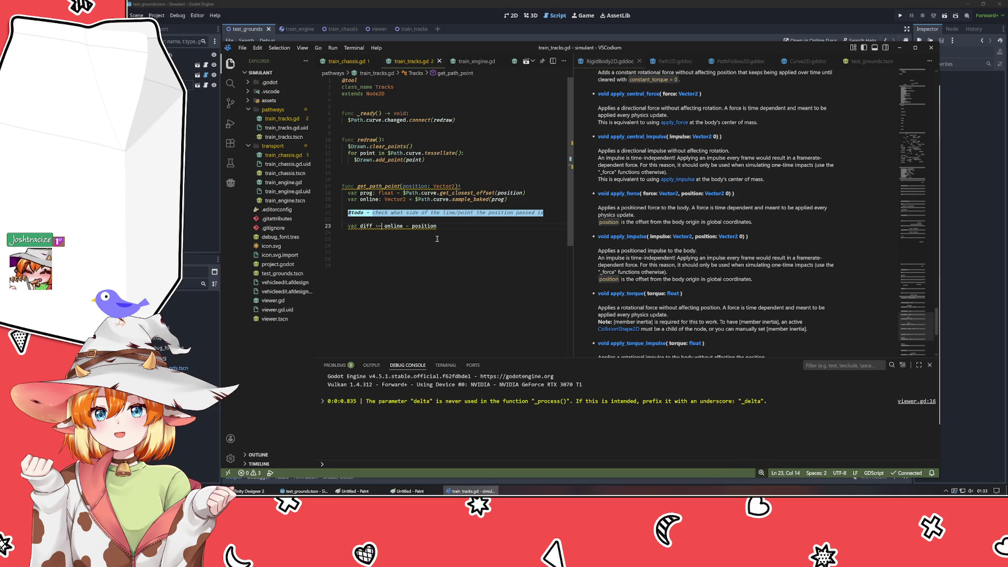
pyautogui.hotkey('shift', 'Home')
pyautogui.write('return')
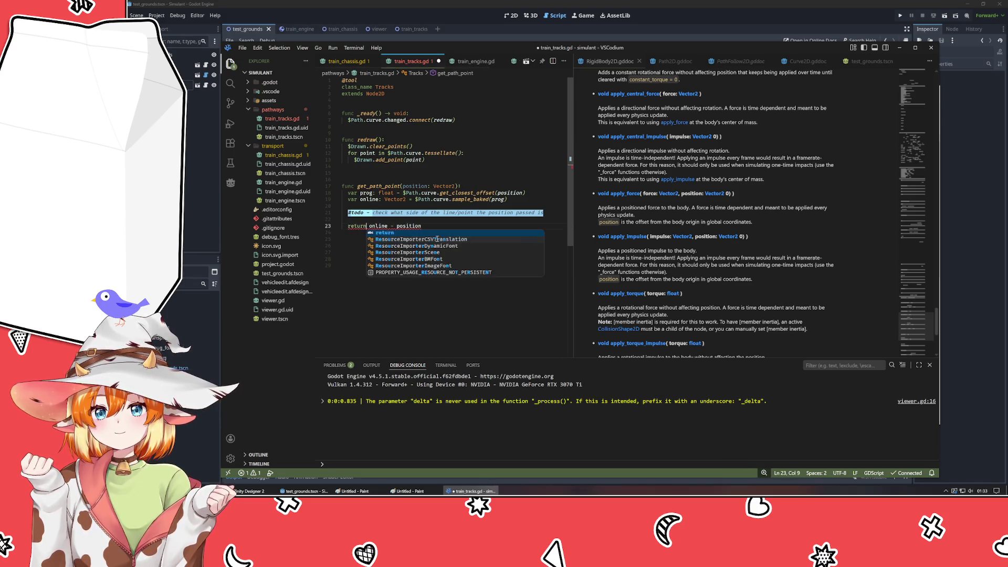
pyautogui.press('Escape')
pyautogui.click(441, 219)
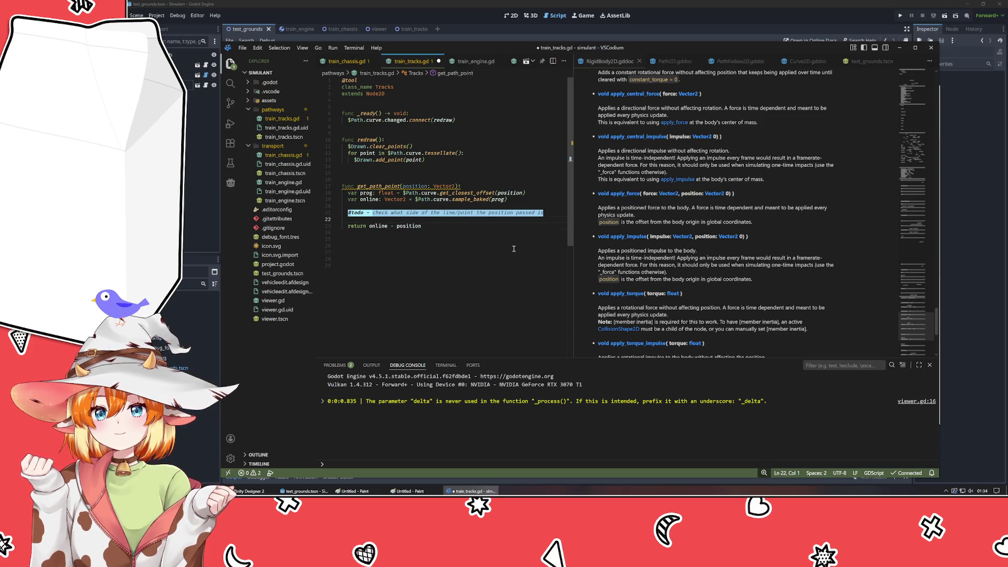
pyautogui.hotkey('ctrl', 'shift', 'k')
pyautogui.hotkey('ctrl', 'shift', 'k')
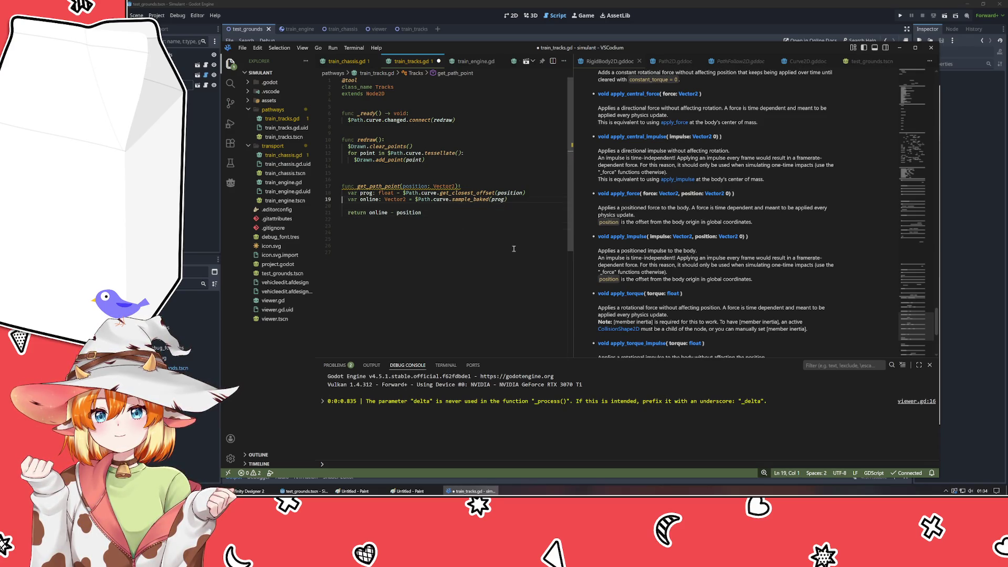
# - Add a '-> Vector2' return type to the get_path_point signature
pyautogui.press('Up')
pyautogui.press('Up')
pyautogui.press('End')
pyautogui.press('Left')
pyautogui.write('-> ')
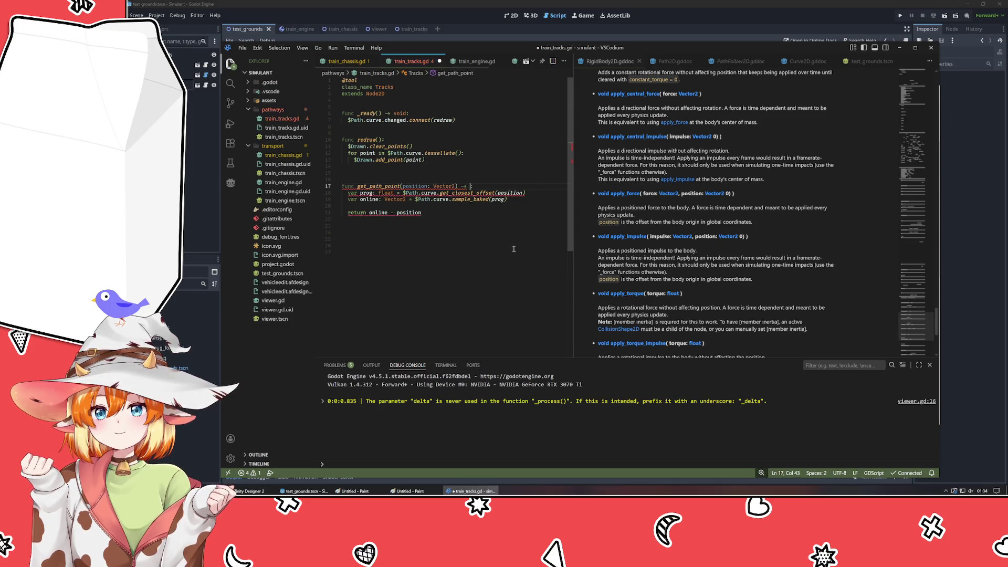
pyautogui.write('Vector2:')
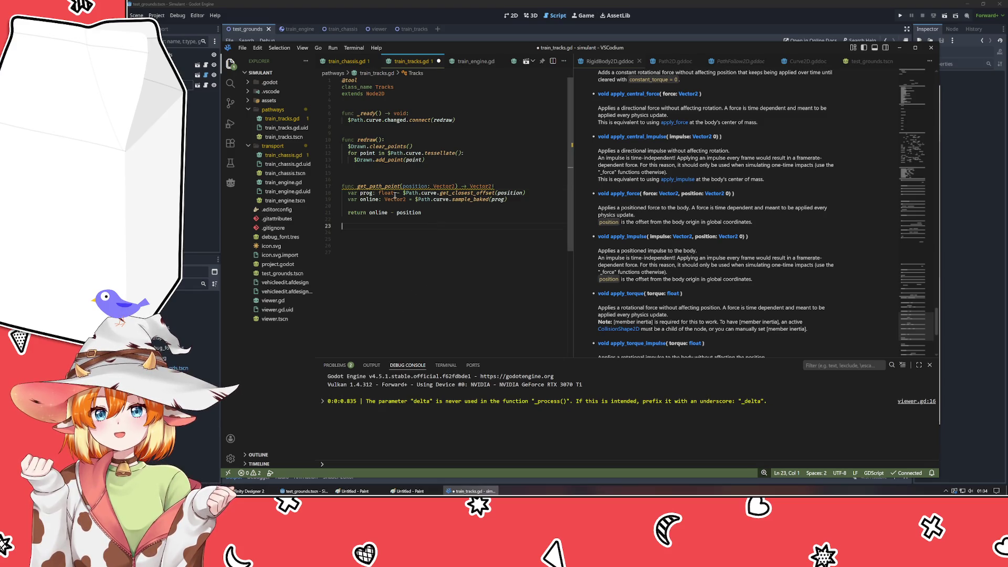
# - Rename the function get_path_point to get_correction_vector and save train_tracks.gd
pyautogui.doubleClick(376, 185)
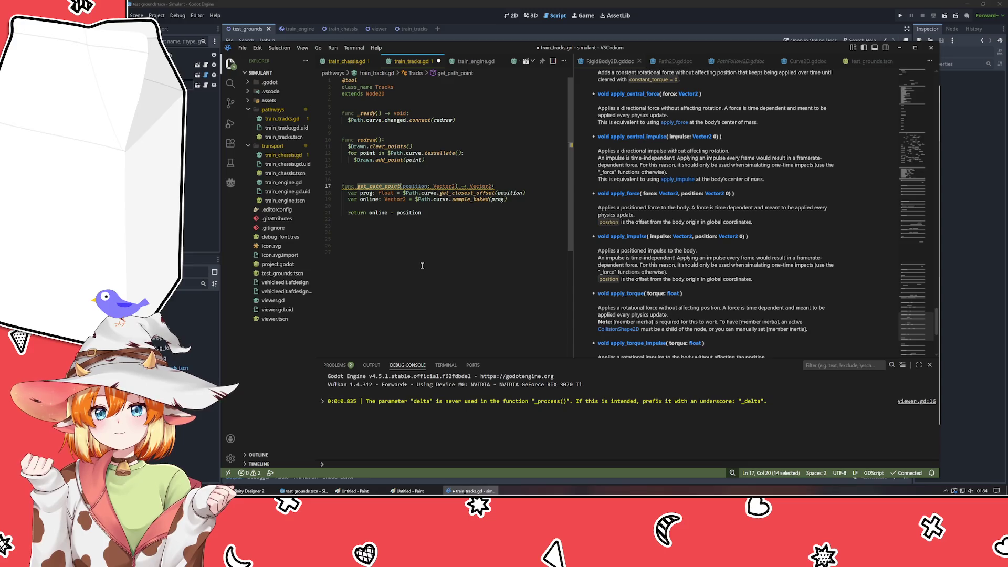
pyautogui.write('get_correction')
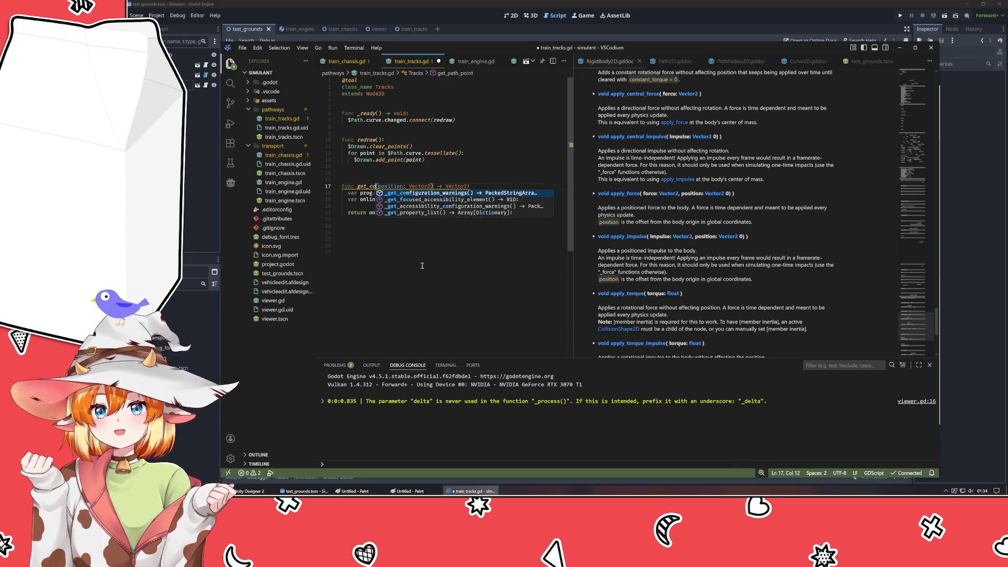
pyautogui.write('_vector')
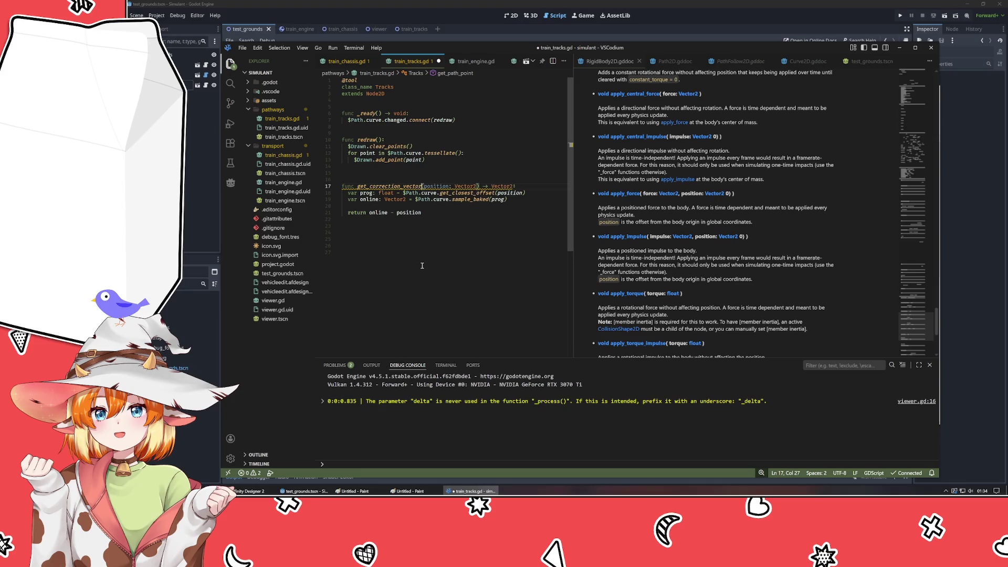
pyautogui.click(454, 250)
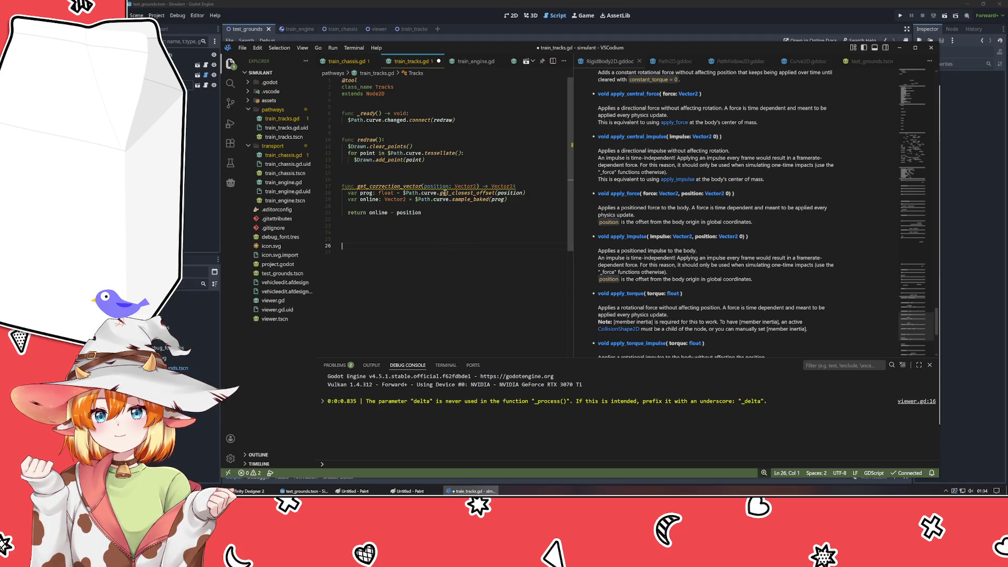
pyautogui.moveTo(436, 186)
pyautogui.hotkey('ctrl', 's')
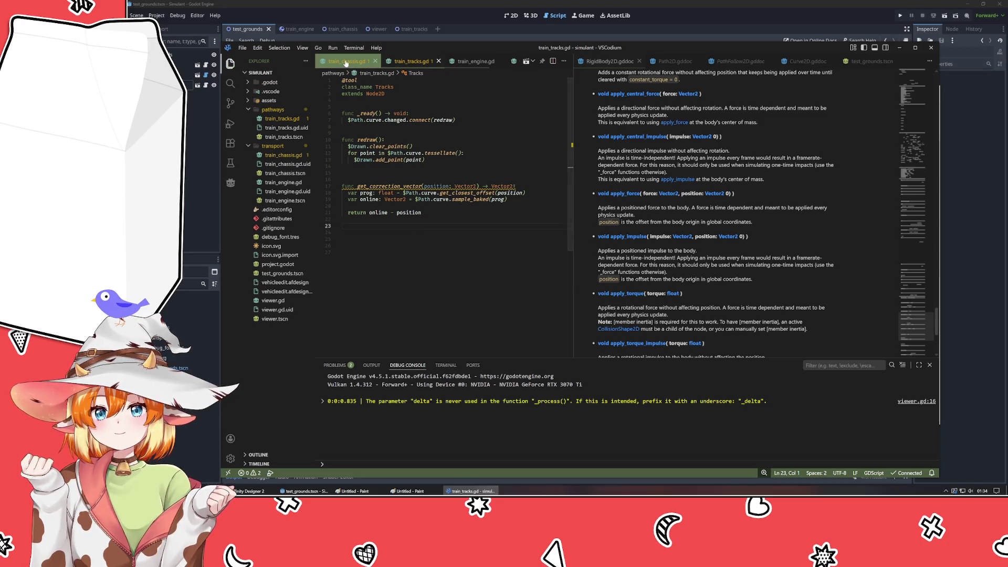
pyautogui.click(469, 63)
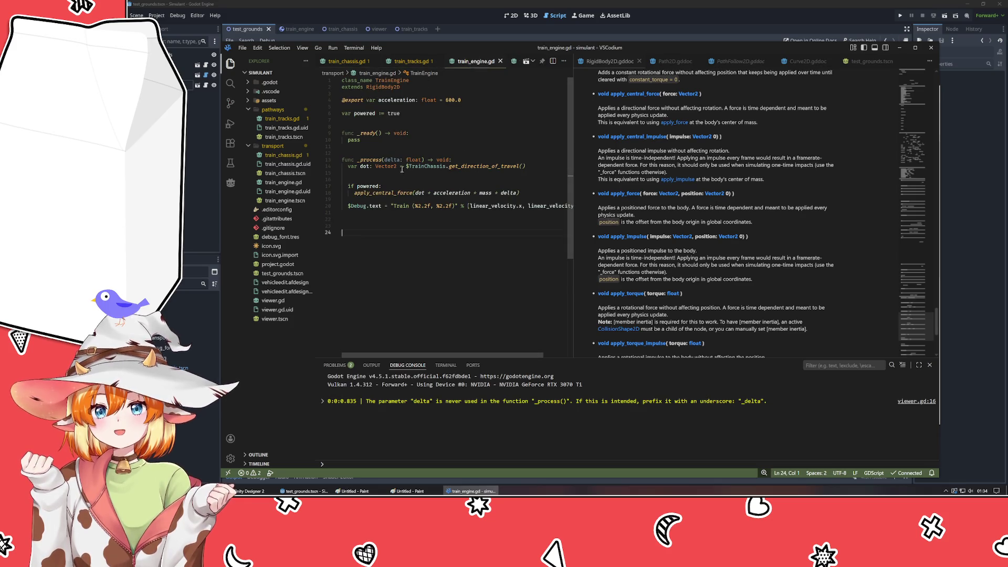
pyautogui.click(462, 100)
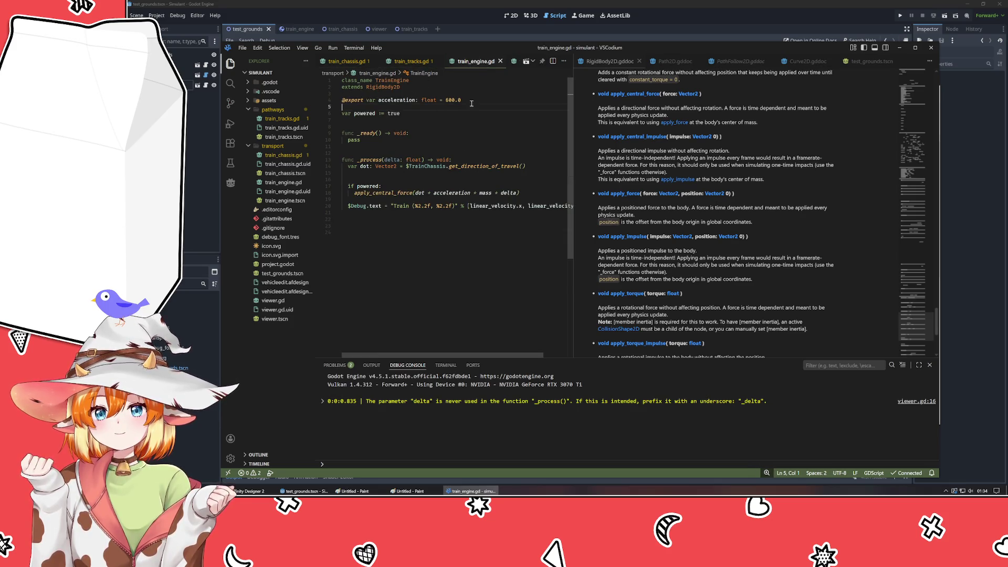
pyautogui.press('Return')
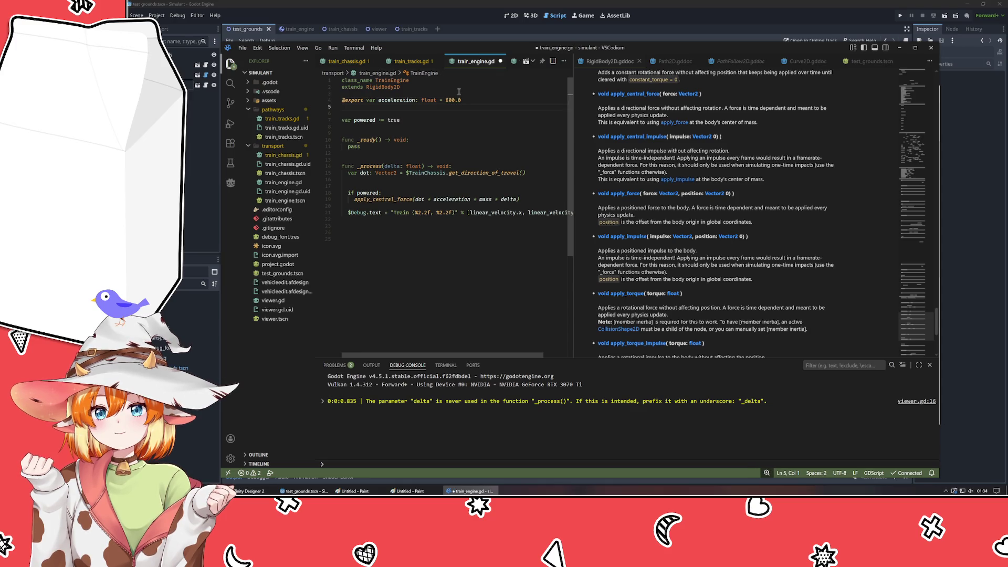
pyautogui.write('@export var ')
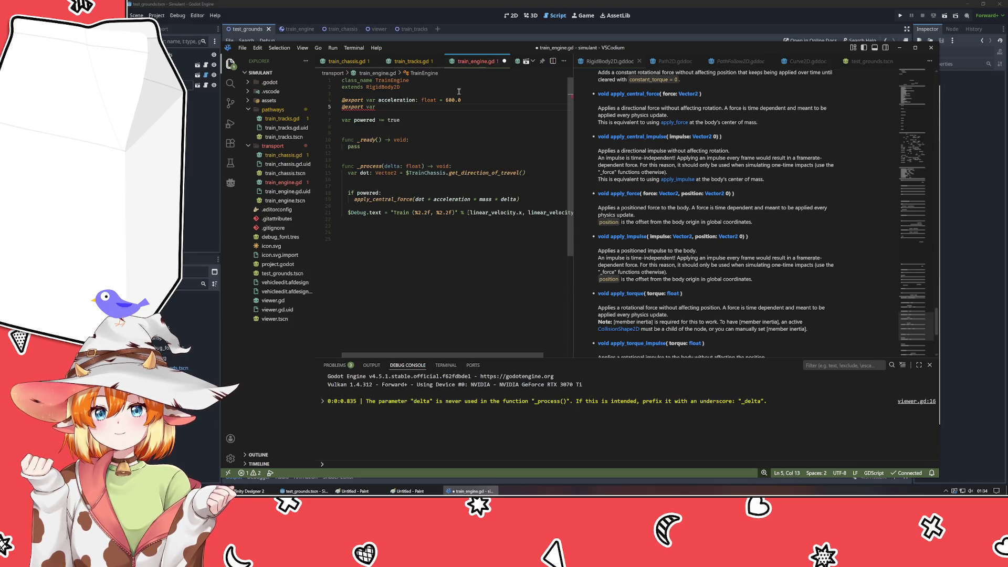
pyautogui.write('current_')
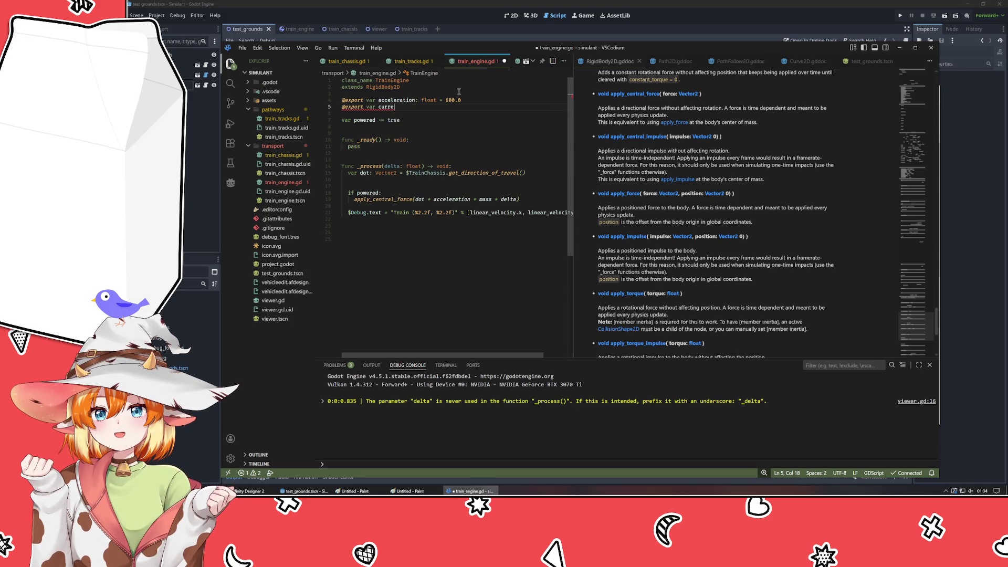
pyautogui.write('track')
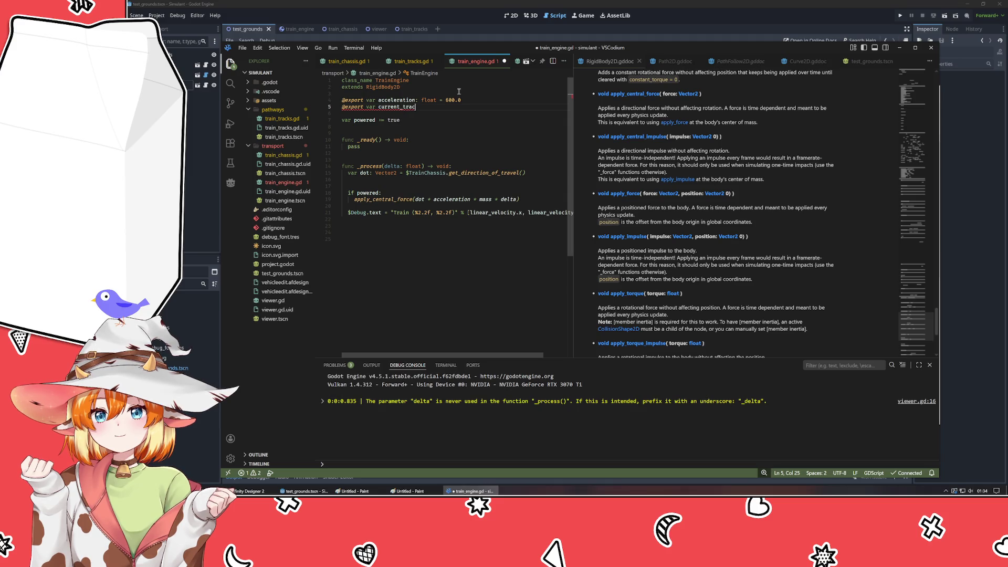
pyautogui.write(': Train')
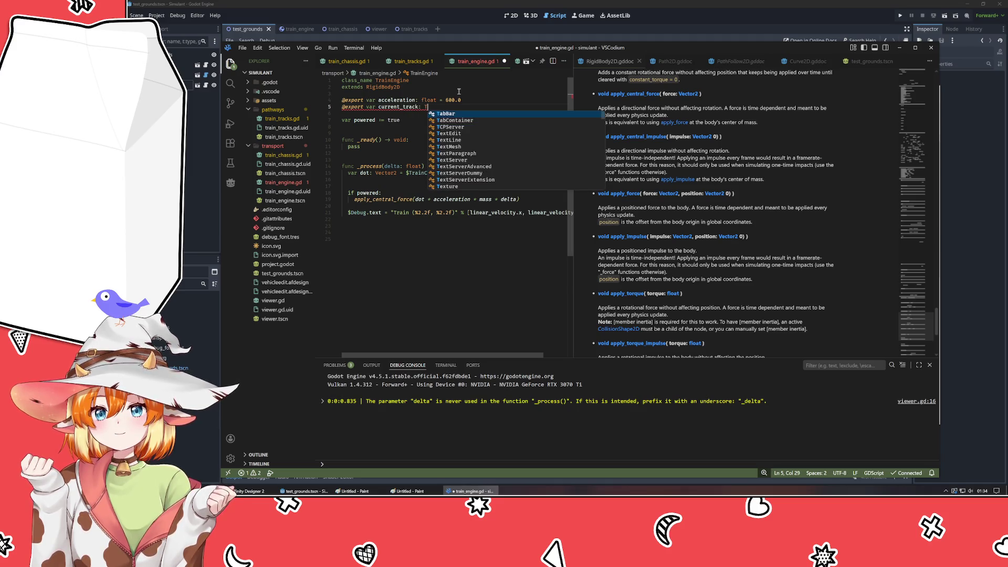
pyautogui.press('BackSpace')
pyautogui.press('BackSpace')
pyautogui.press('BackSpace')
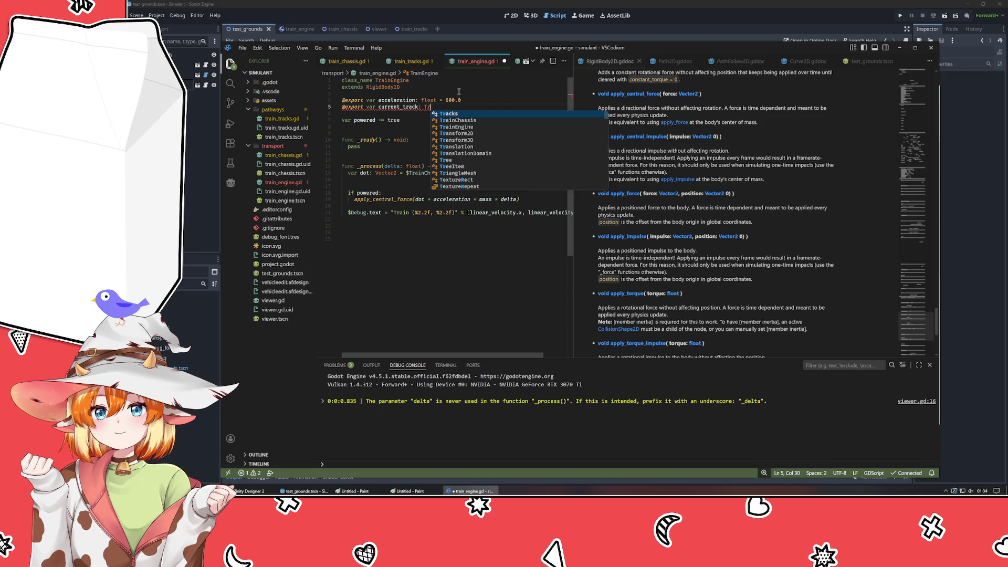
pyautogui.press('Return')
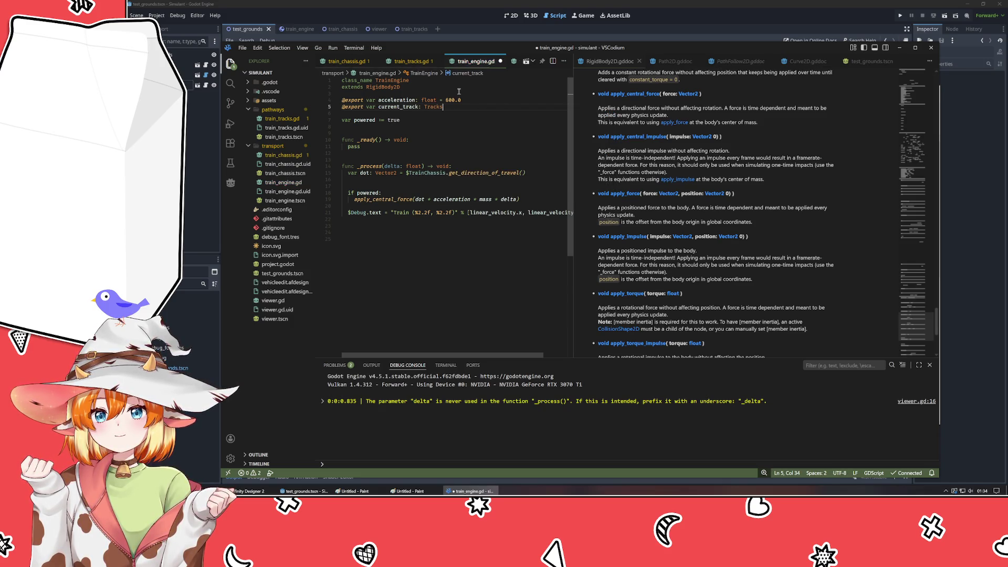
# - Move the current_track declaration above acceleration and tag it with a '#todo - dynamic' comment
pyautogui.hotkey('alt', 'Up')
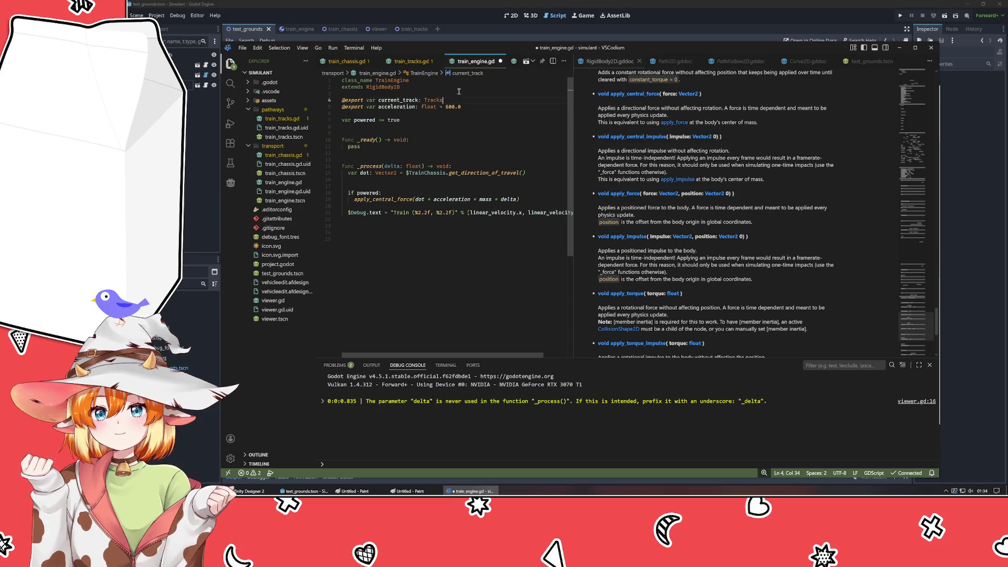
pyautogui.write(':')
pyautogui.write('fixme')
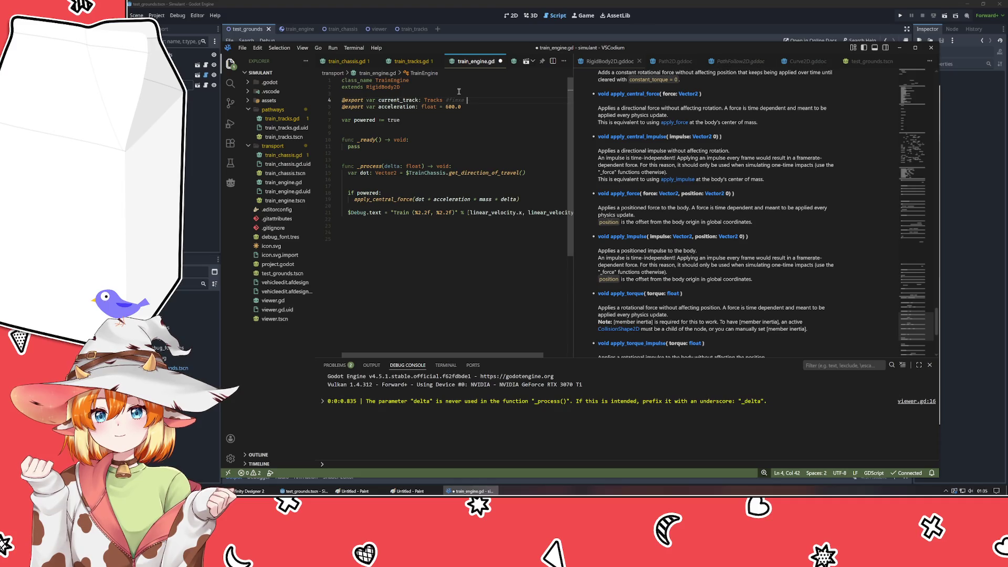
pyautogui.write('todo -')
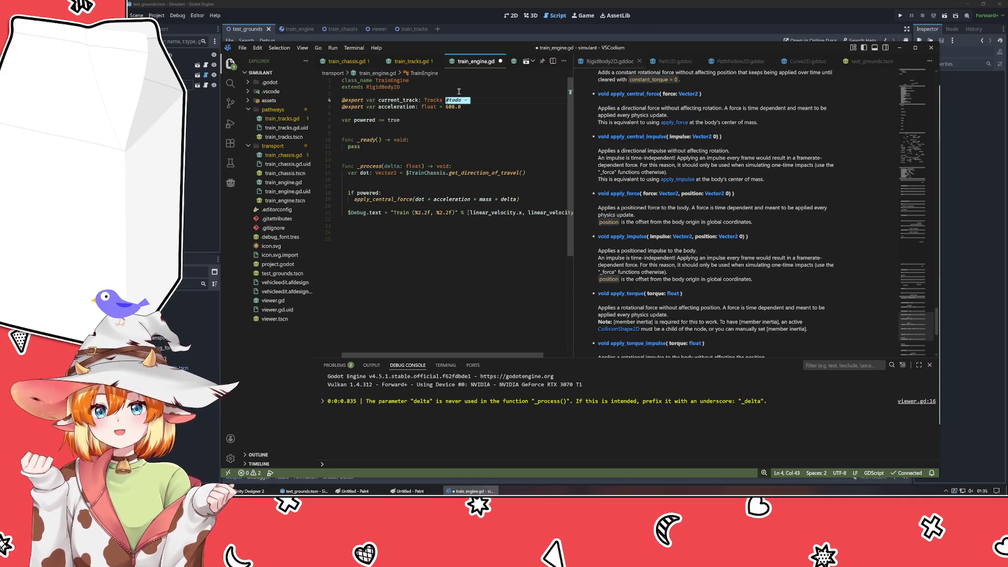
pyautogui.write('dynamic')
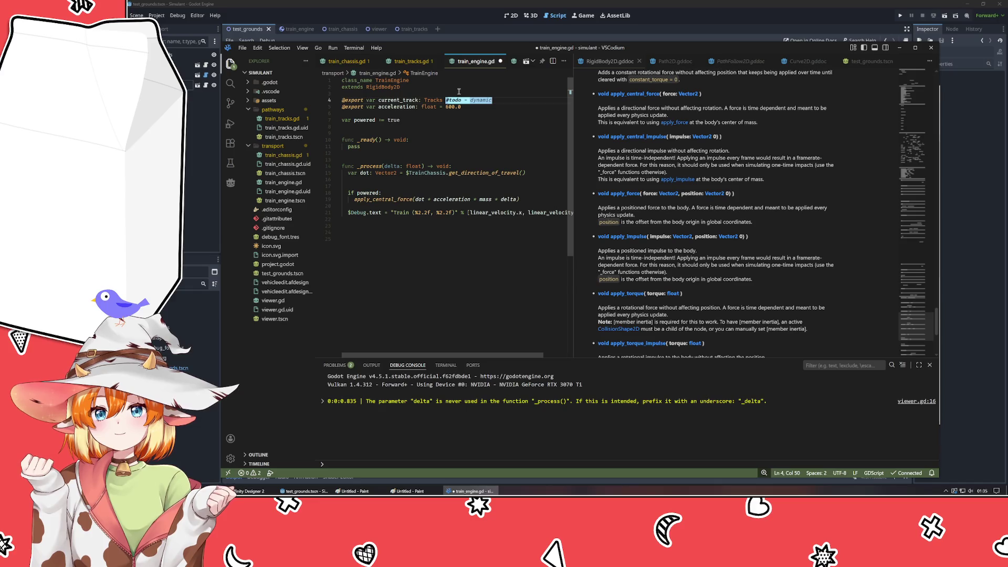
pyautogui.press('Down')
pyautogui.press('Down')
pyautogui.press('Down')
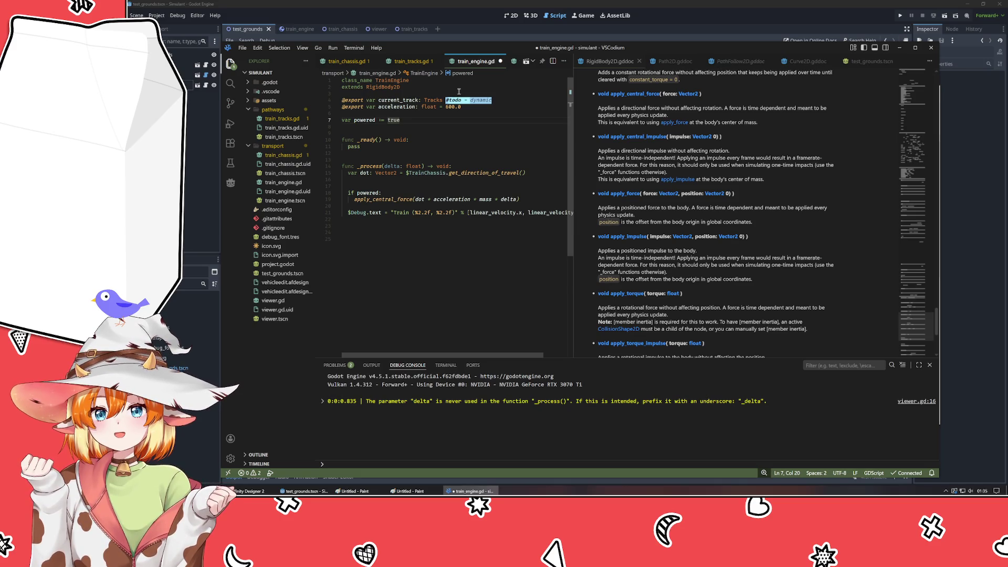
# - Save train_engine.gd, review get_correction_vector in train_tracks.gd, then return to the engine's _process function
pyautogui.click(424, 132)
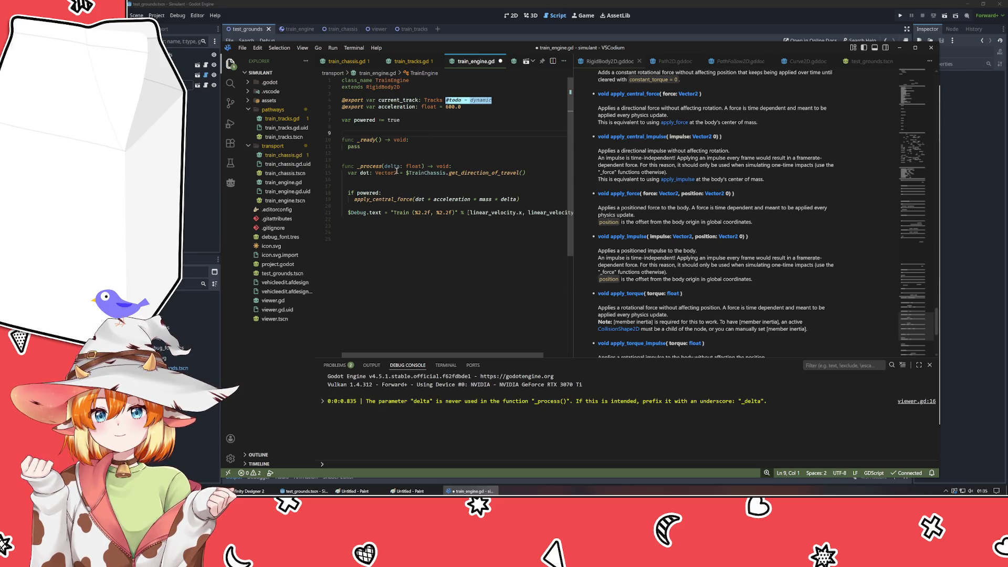
pyautogui.click(385, 276)
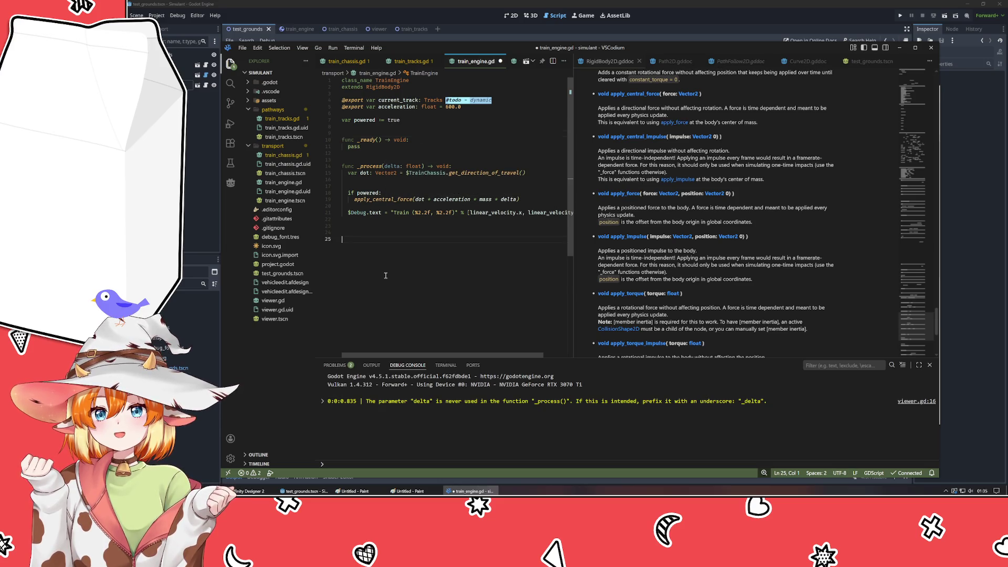
pyautogui.hotkey('ctrl', 's')
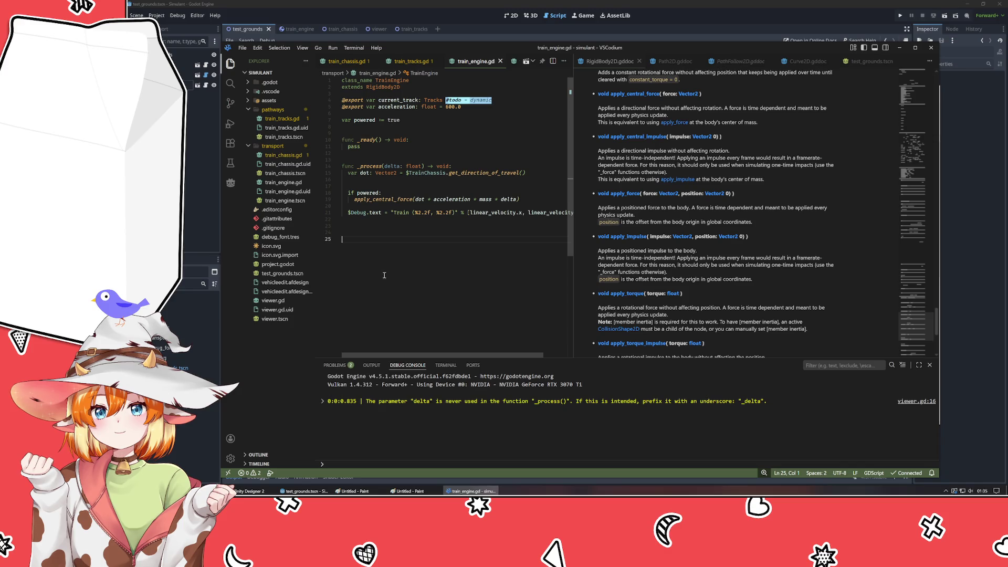
pyautogui.click(411, 61)
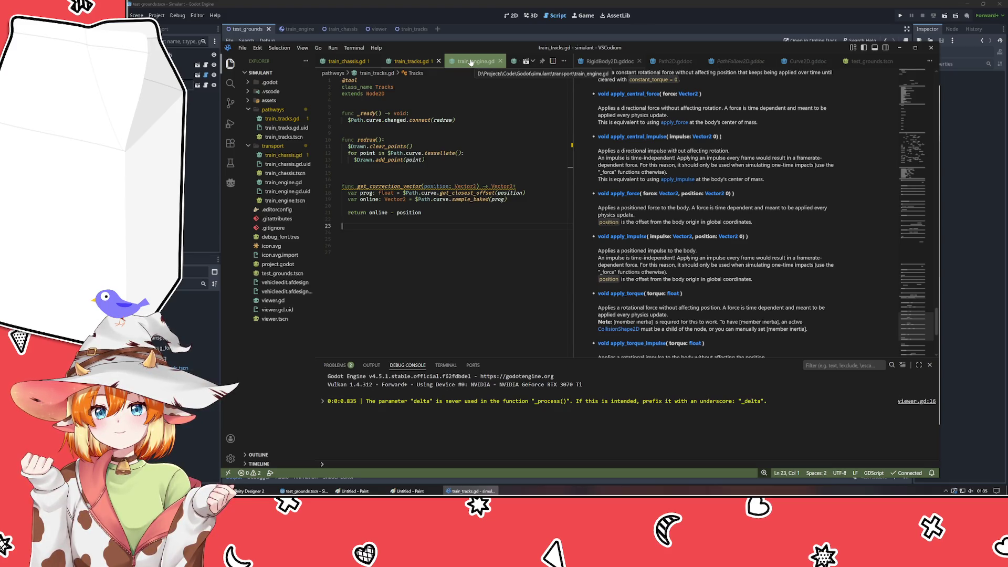
pyautogui.click(471, 63)
pyautogui.click(402, 179)
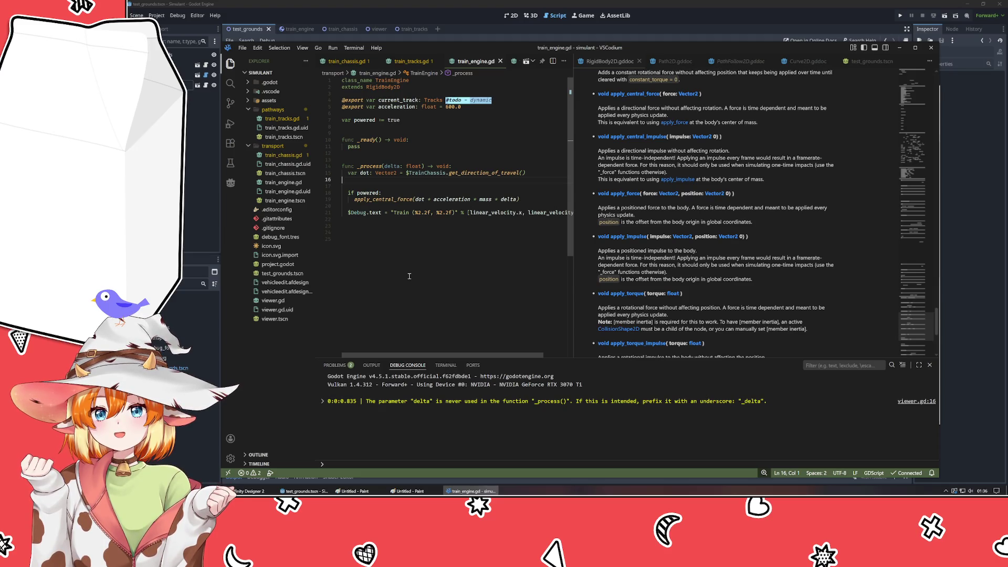
# - Open an empty line after apply_central_force in _process, above the Debug line
pyautogui.press('Delete')
pyautogui.press('Down')
pyautogui.press('Down')
pyautogui.press('End')
pyautogui.press('Return')
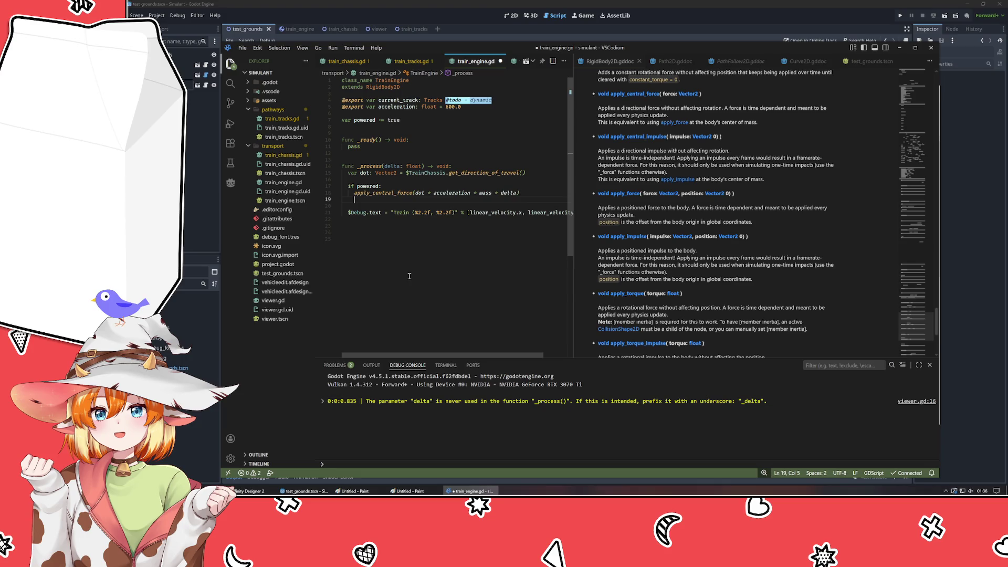
pyautogui.press('Return')
pyautogui.press('Return')
pyautogui.press('Up')
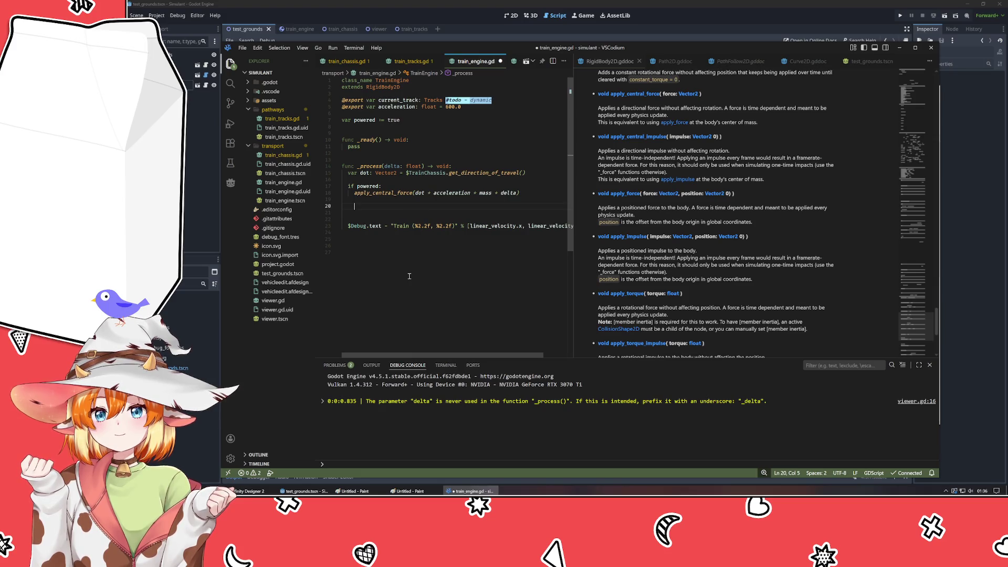
# - Write the call current_track.get_correction_vector($TrainChassis.back_wheels) on that line
pyautogui.write('$Trac')
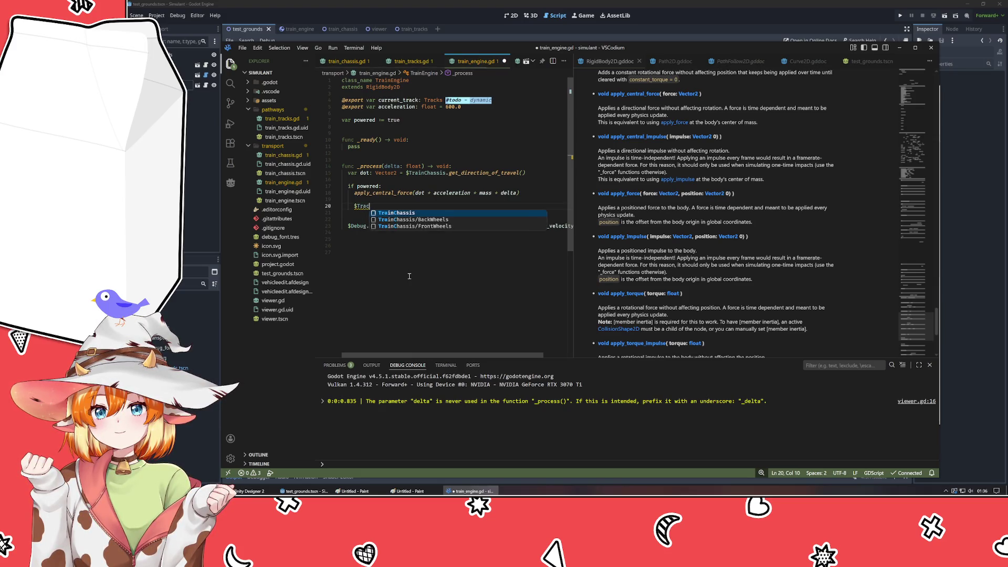
pyautogui.press('BackSpace')
pyautogui.press('BackSpace')
pyautogui.press('BackSpace')
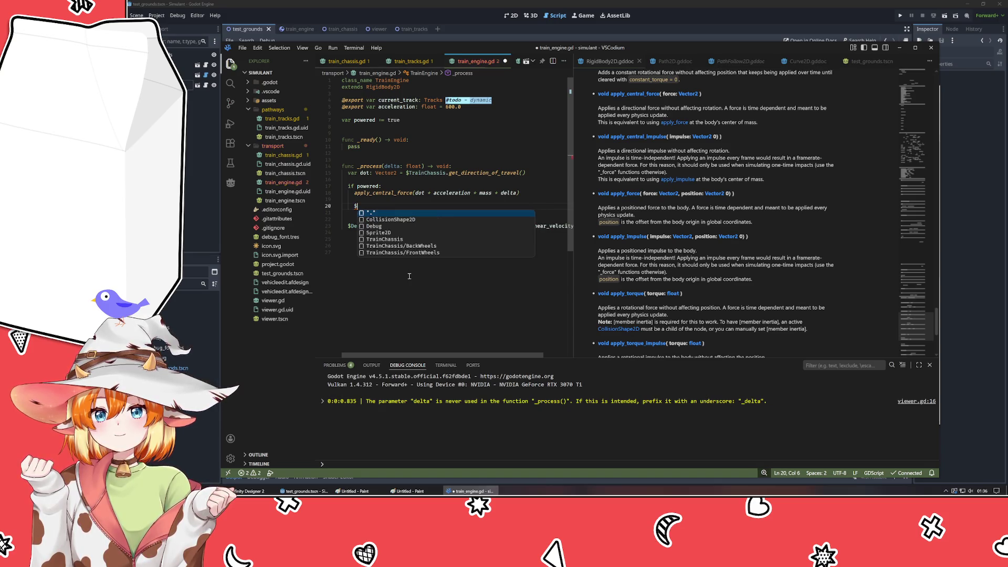
pyautogui.write('current_track.')
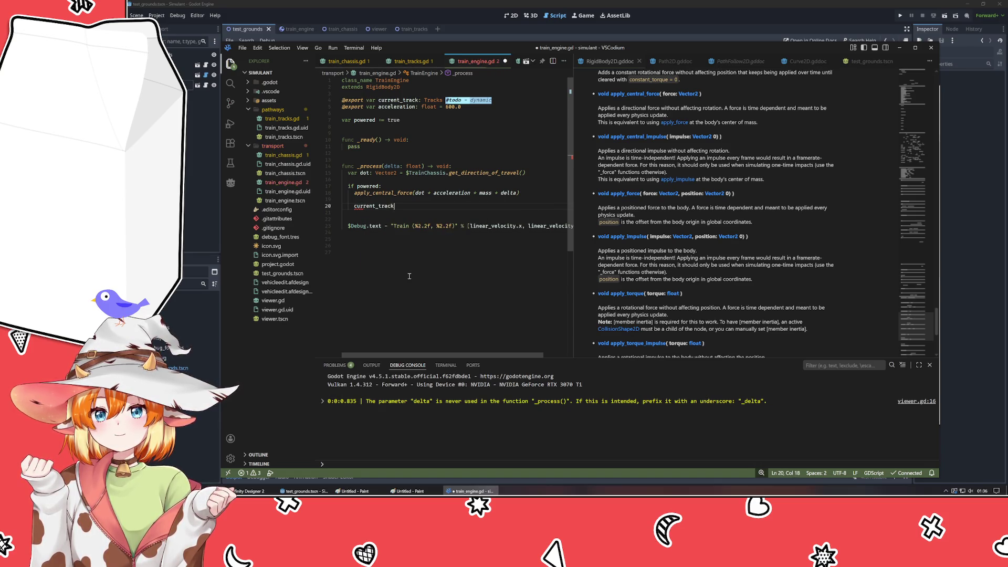
pyautogui.write('get_corr')
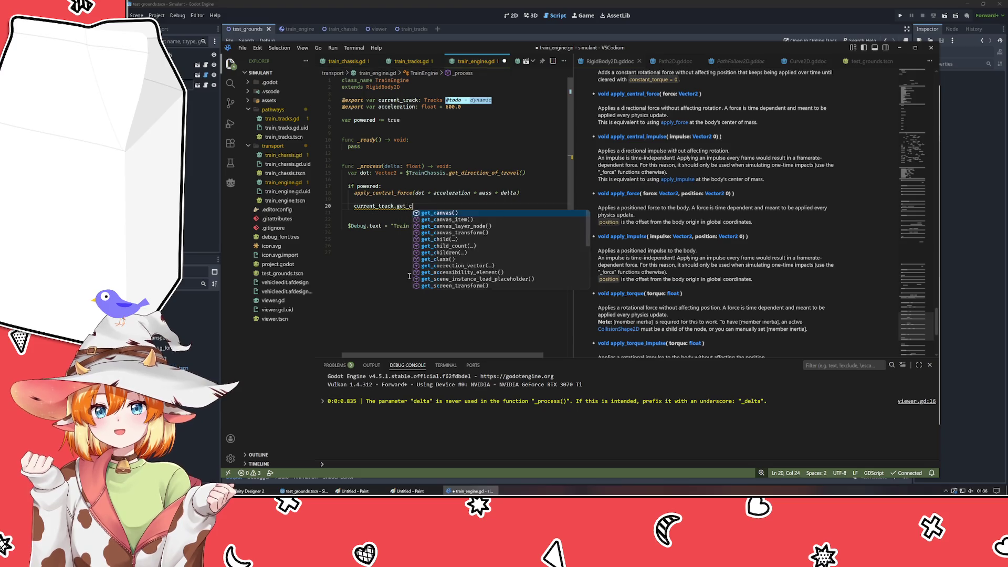
pyautogui.press('Return')
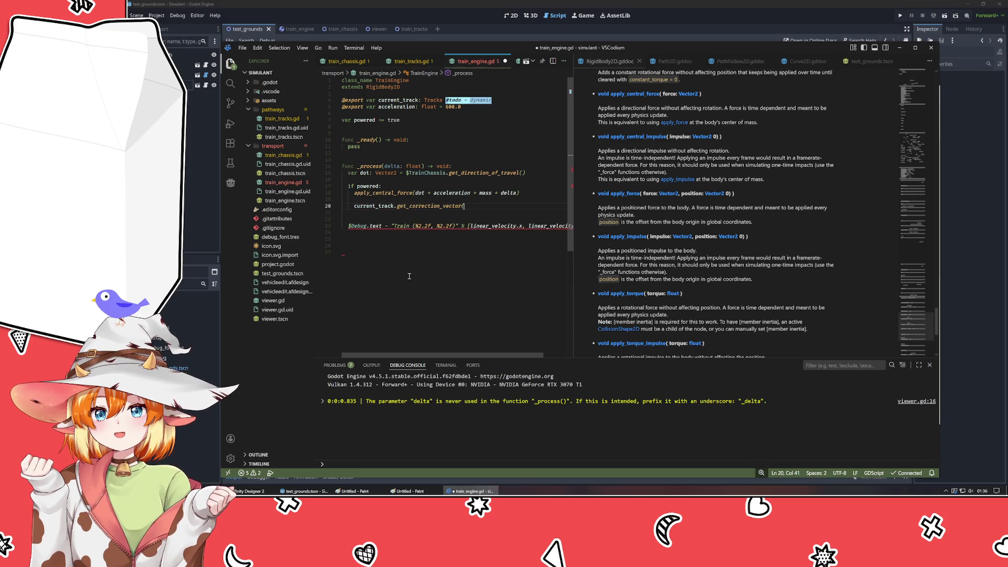
pyautogui.write('$')
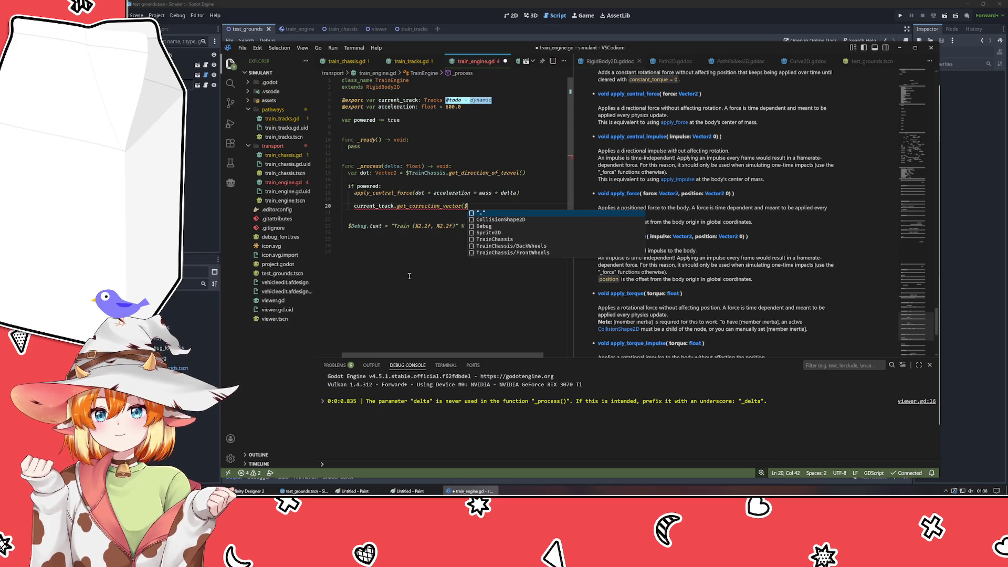
pyautogui.press('Down')
pyautogui.press('Down')
pyautogui.press('Down')
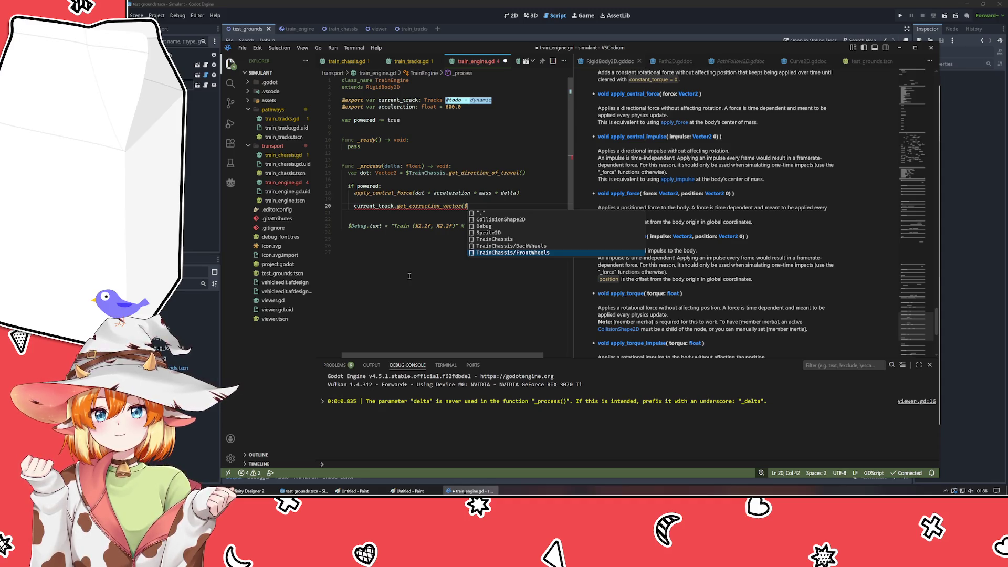
pyautogui.press('Up')
pyautogui.press('Up')
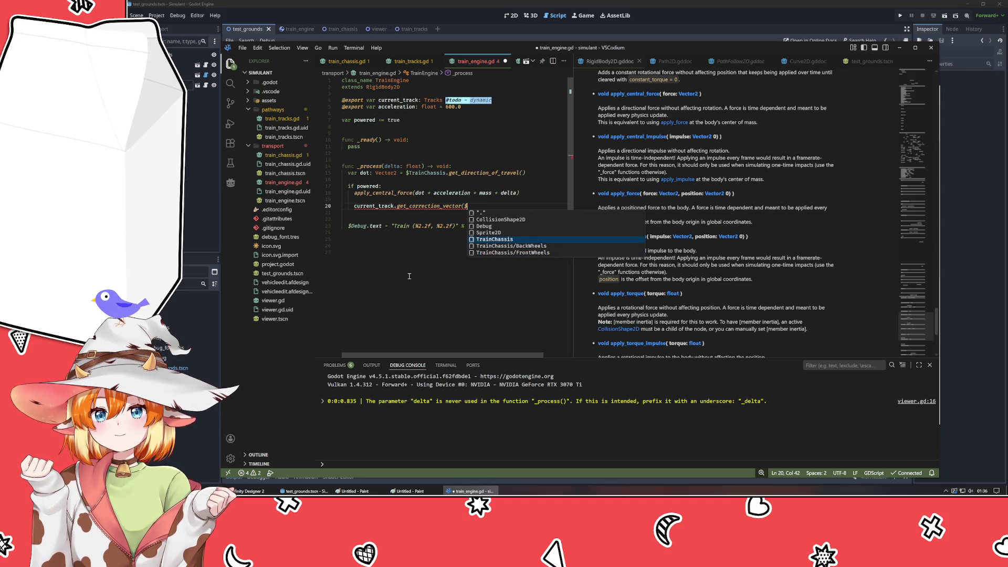
pyautogui.press('Return')
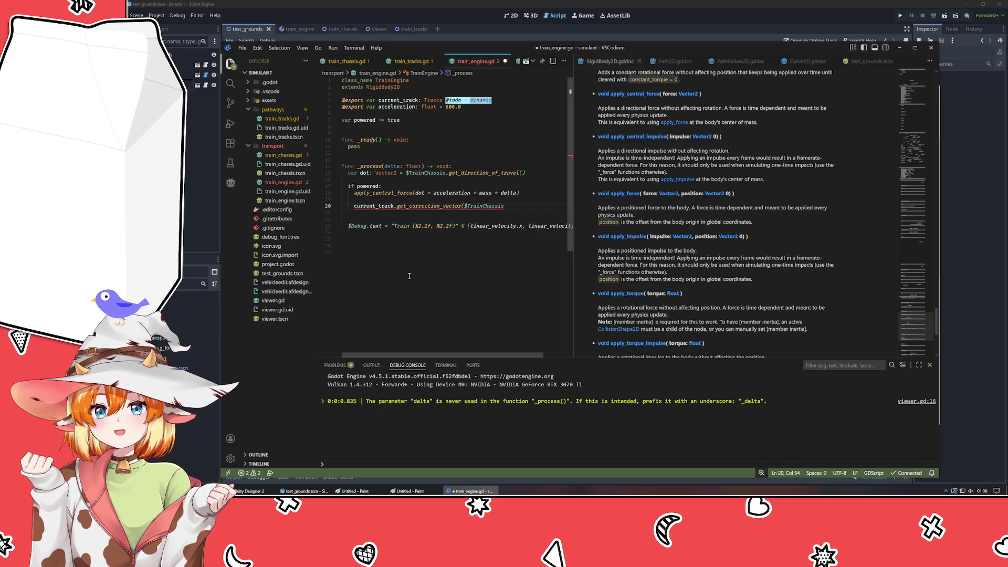
pyautogui.write('.back')
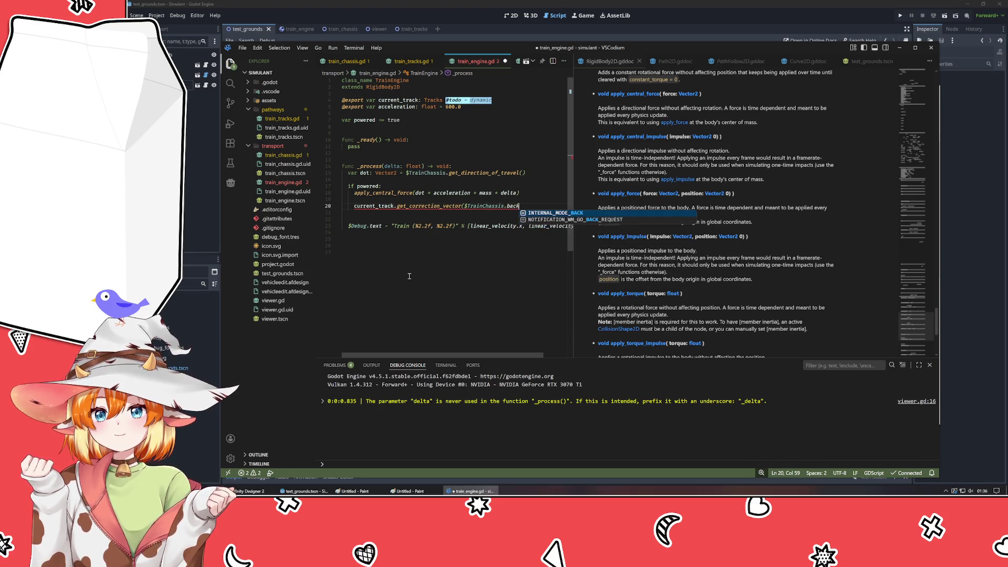
pyautogui.write('_wheels)')
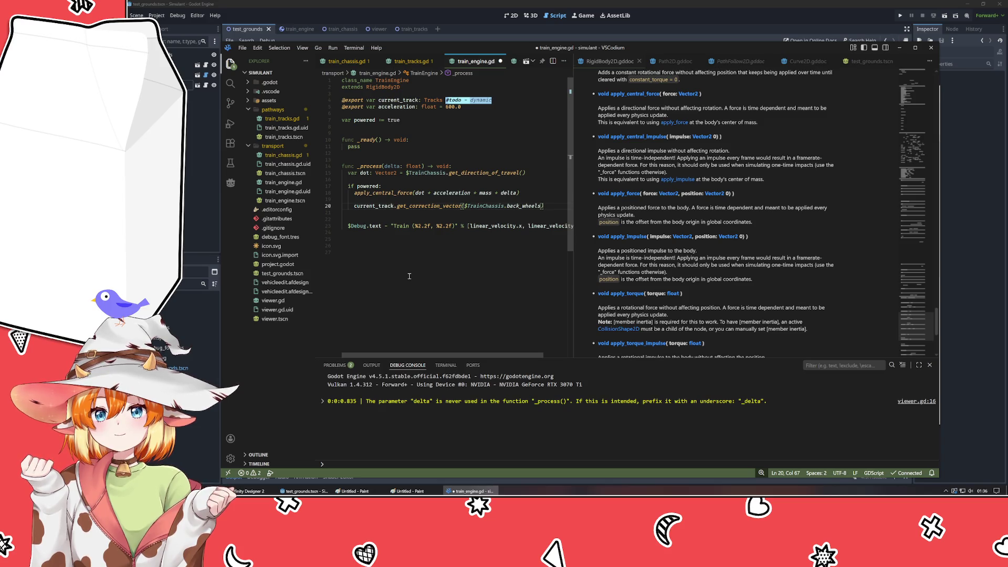
# - Replace the get_correction_vector line in _process with a correct_rotation() call
pyautogui.hotkey('shift', 'Home')
pyautogui.press('BackSpace')
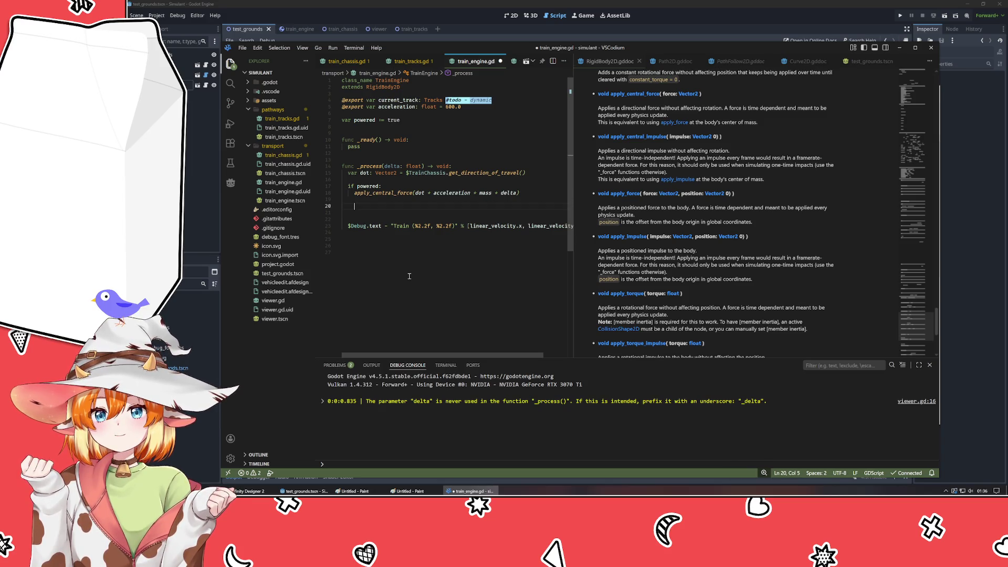
pyautogui.write('pply_')
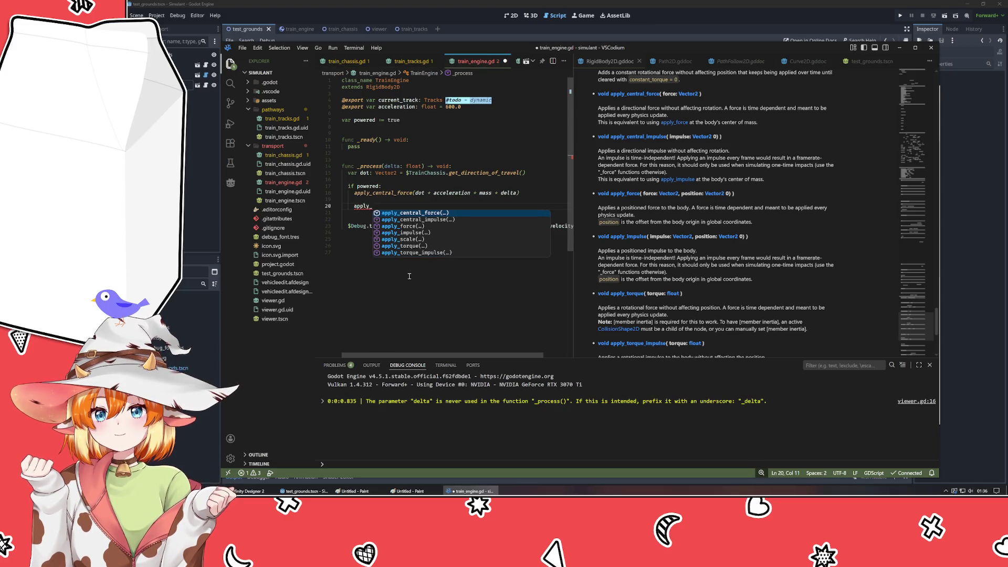
pyautogui.press('BackSpace')
pyautogui.press('BackSpace')
pyautogui.press('BackSpace')
pyautogui.write('correct_rot')
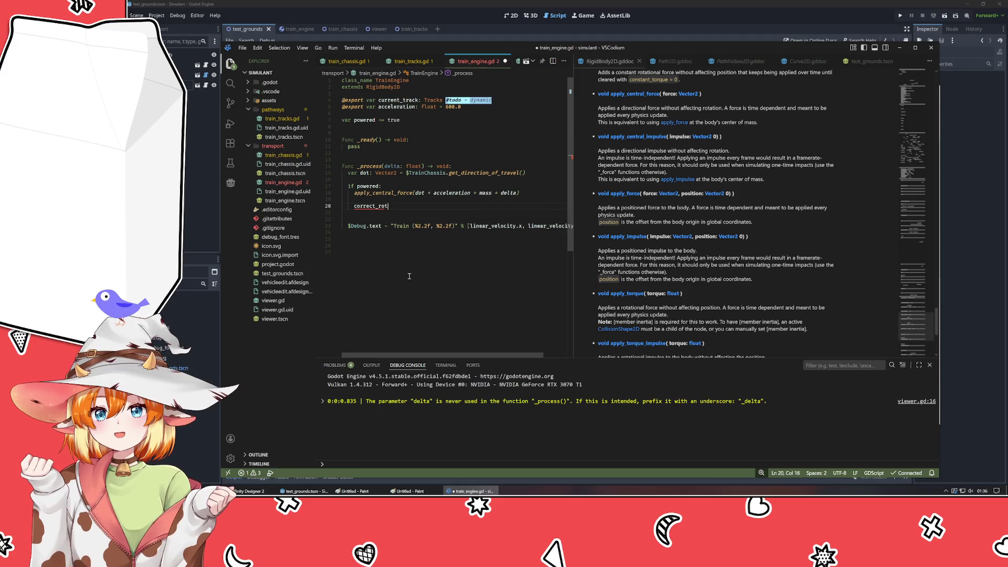
pyautogui.write('ation')
pyautogui.press('Return')
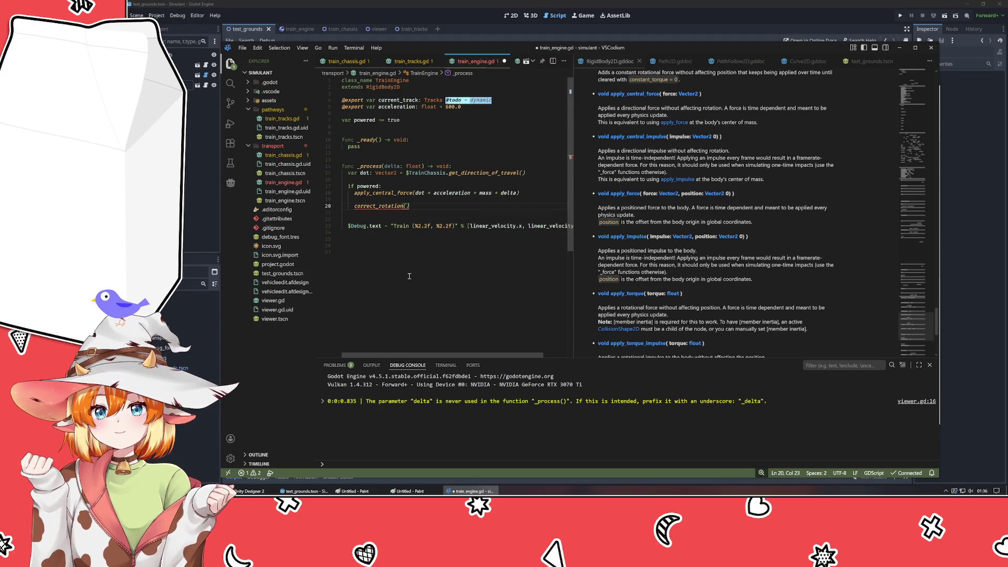
# - Define 'func correct_rotation(point: Node2D):' at the end of the file
pyautogui.press('Down')
pyautogui.press('Down')
pyautogui.press('Down')
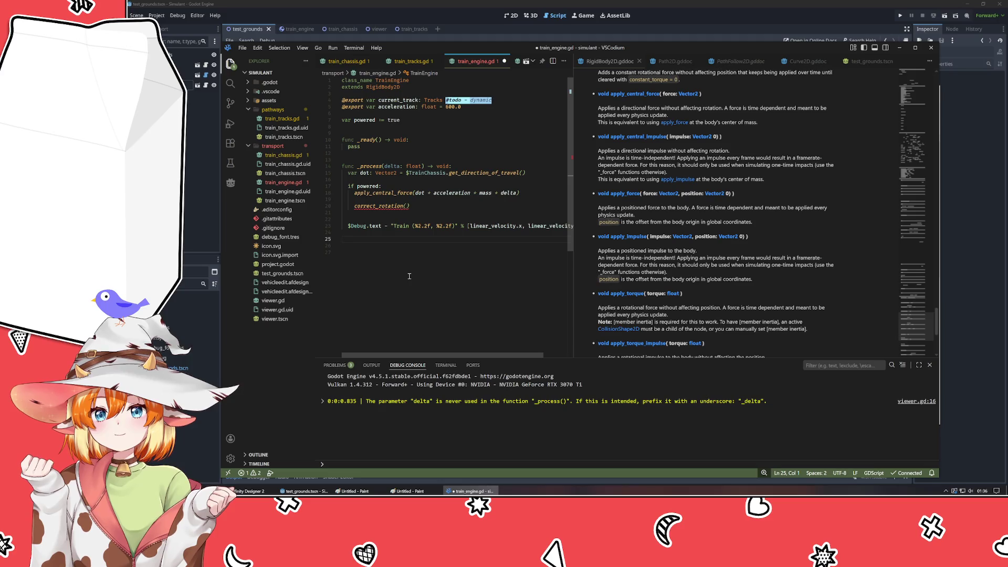
pyautogui.write('func _')
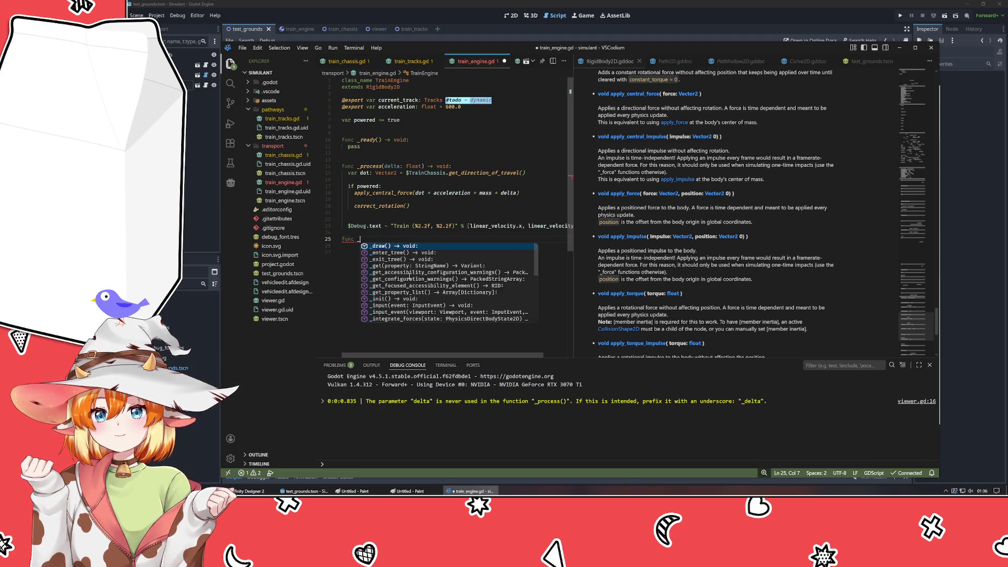
pyautogui.press('BackSpace')
pyautogui.write('correct')
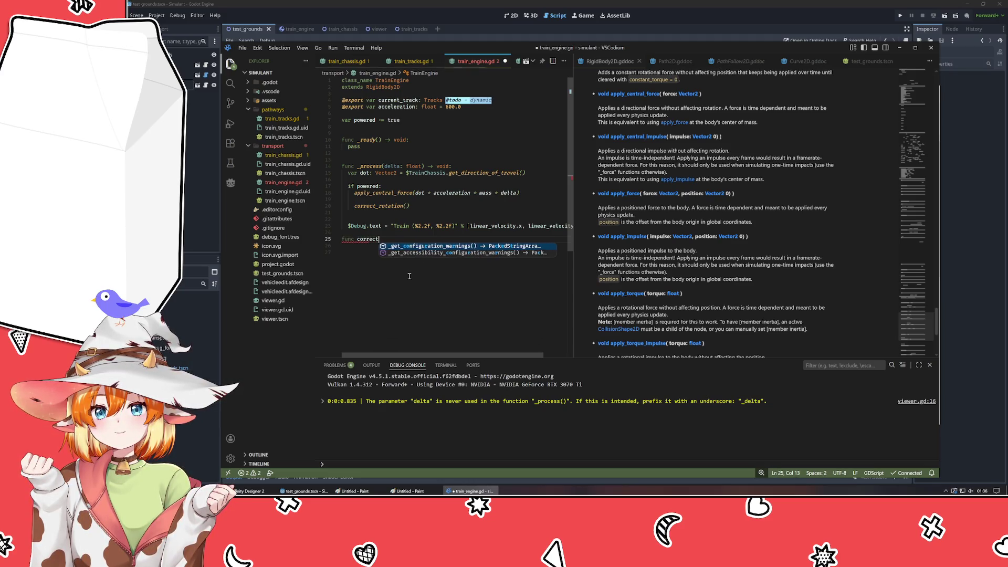
pyautogui.write('_rotation(')
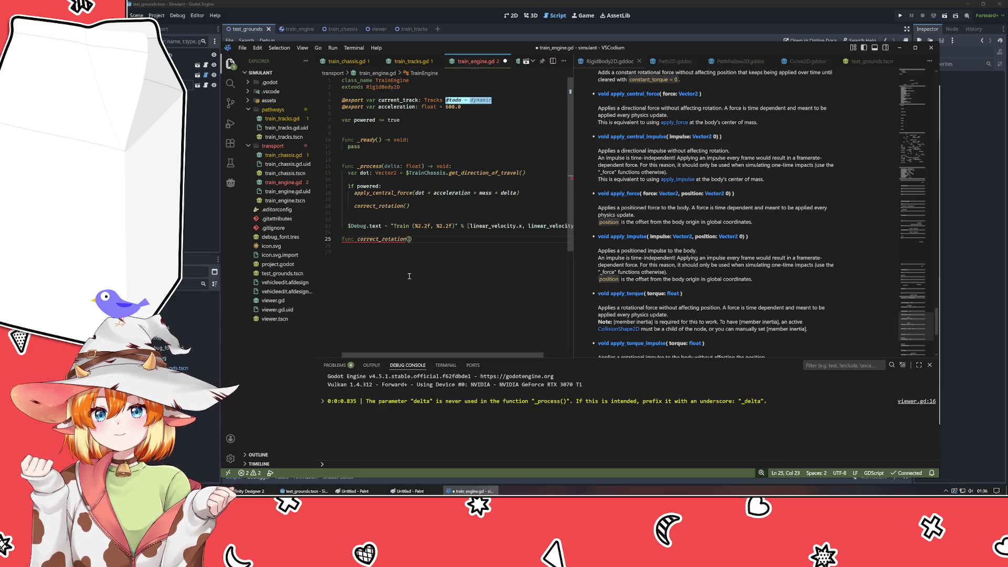
pyautogui.write('):')
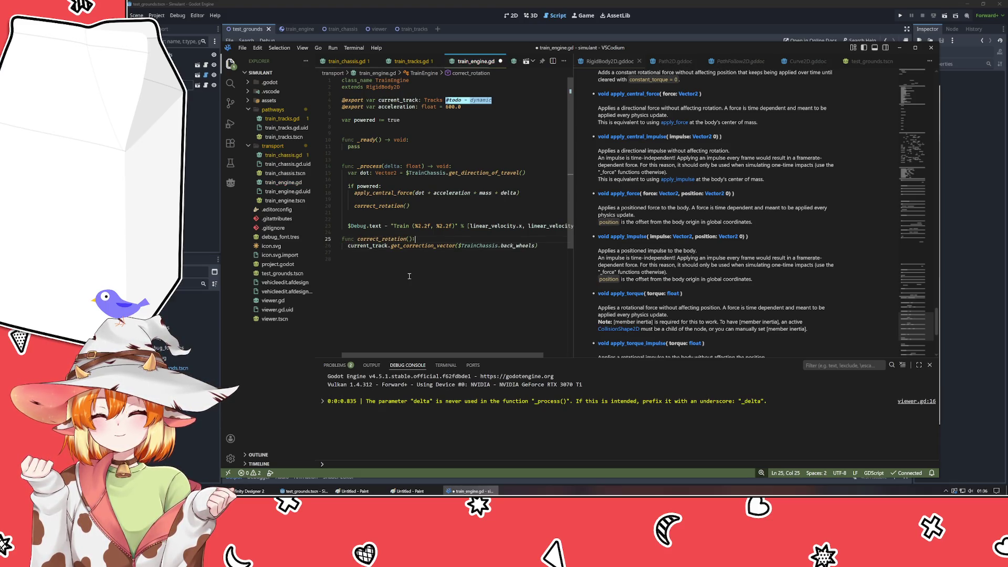
pyautogui.press('Left')
pyautogui.press('Left')
pyautogui.press('Left')
pyautogui.press('Right')
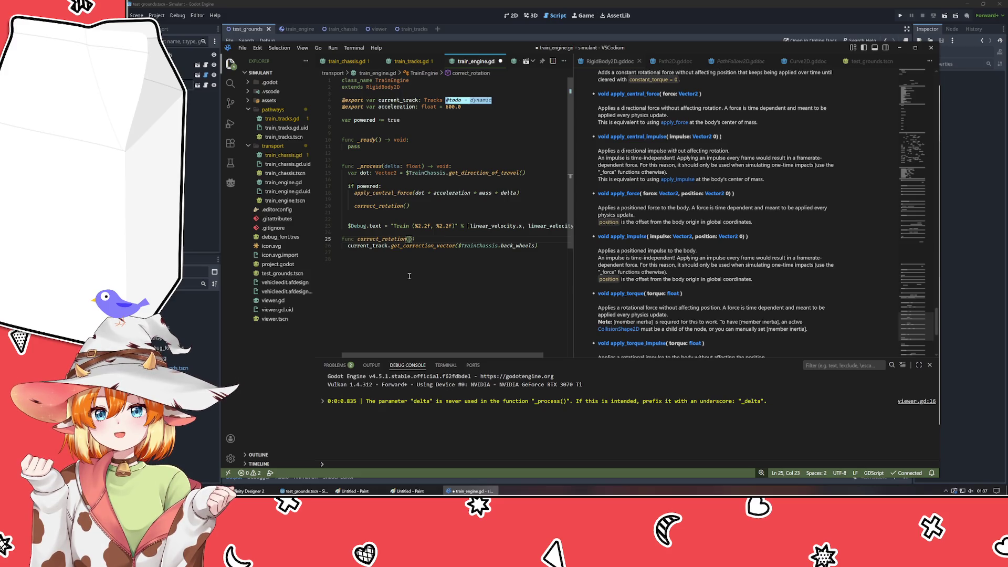
pyautogui.write('point')
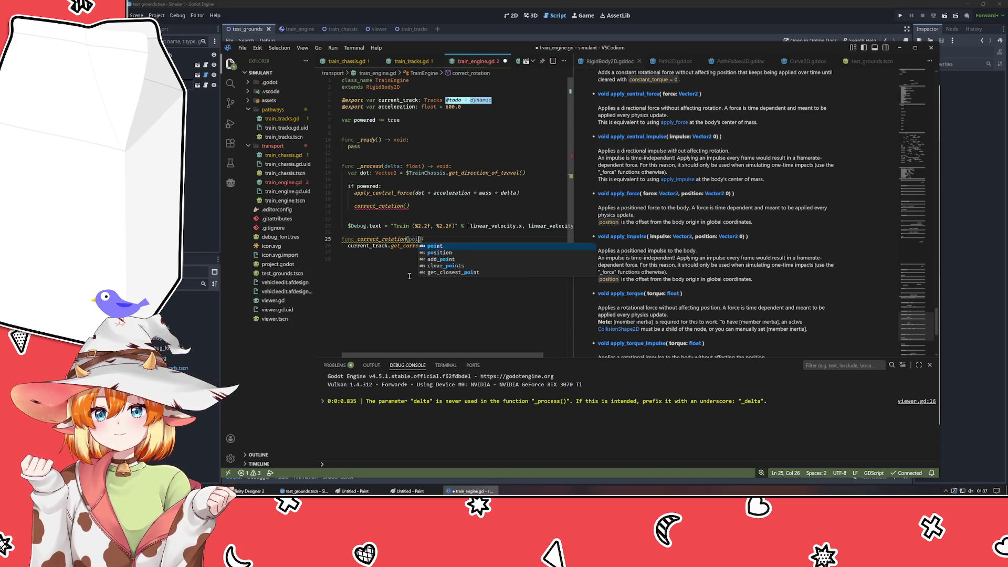
pyautogui.write(': Node2D')
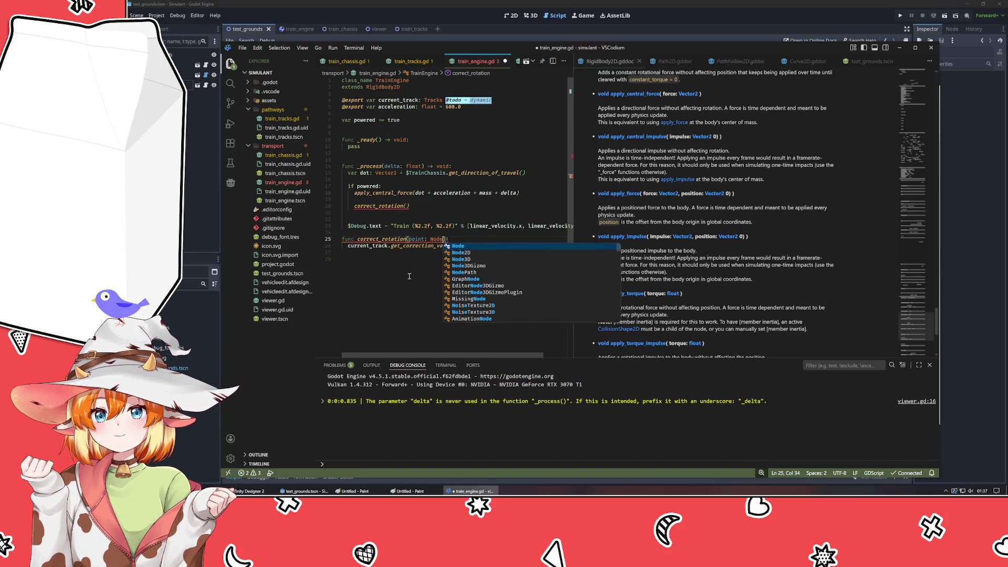
# - Pass point instead of the hardcoded chassis wheels argument to get_correction_vector
pyautogui.click(409, 276)
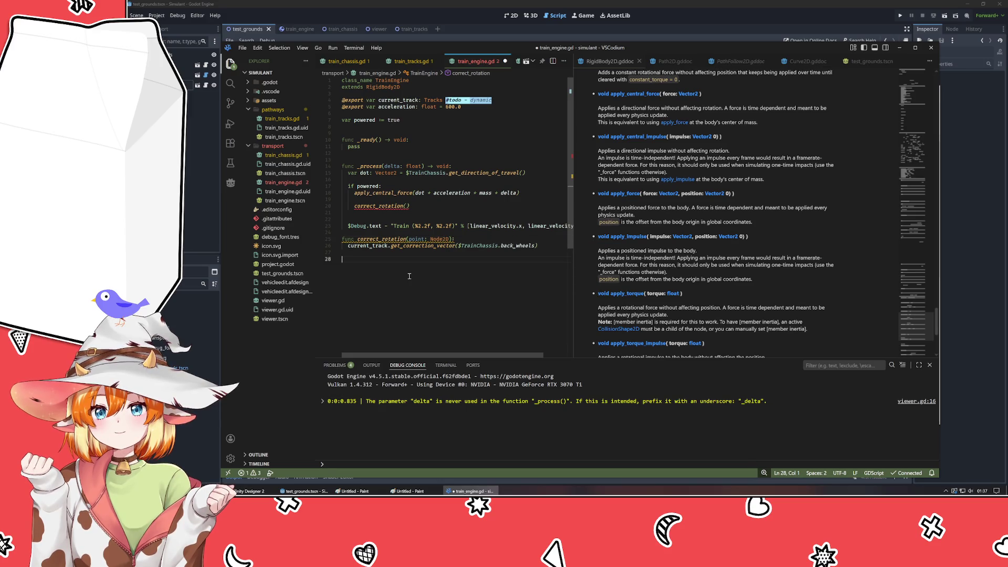
pyautogui.moveTo(535, 245); pyautogui.dragTo(459, 245)
pyautogui.press('BackSpace')
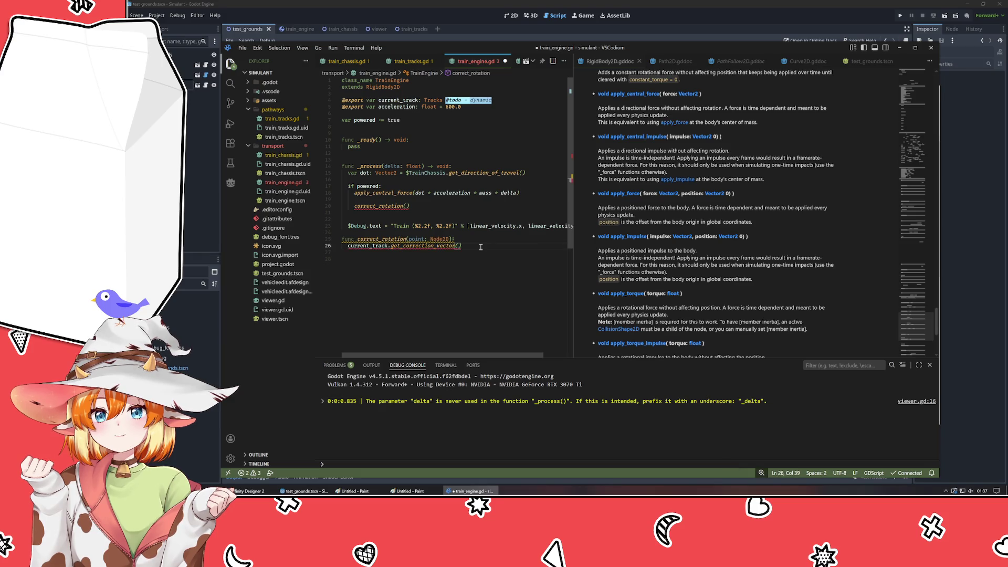
pyautogui.write('point')
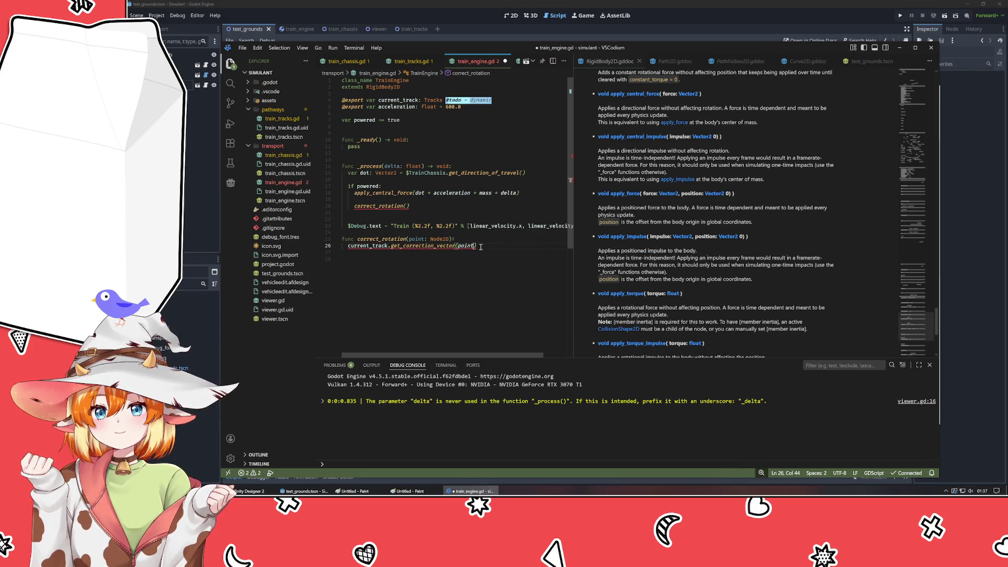
pyautogui.press('Down')
pyautogui.press('Down')
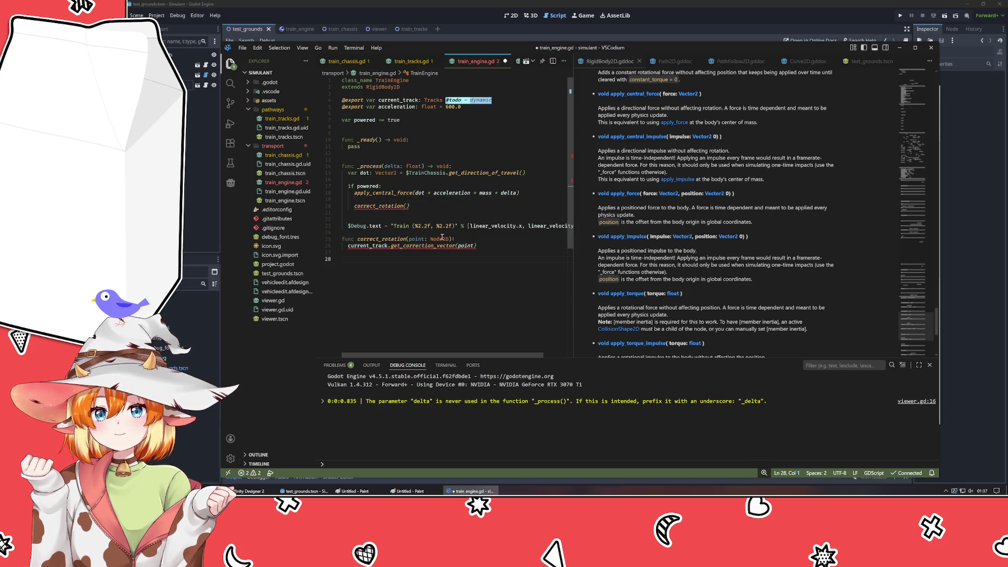
# - Change the point parameter type to Vector2 and call correct_rotation($TrainChassis.back_wheels) in _process
pyautogui.doubleClick(442, 238)
pyautogui.write('Vector2')
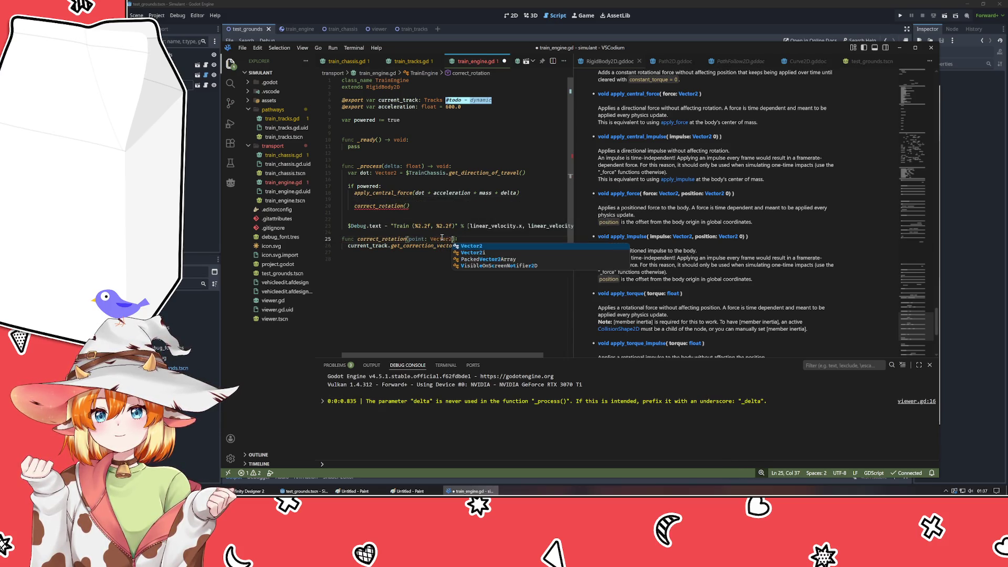
pyautogui.press('Escape')
pyautogui.click(452, 262)
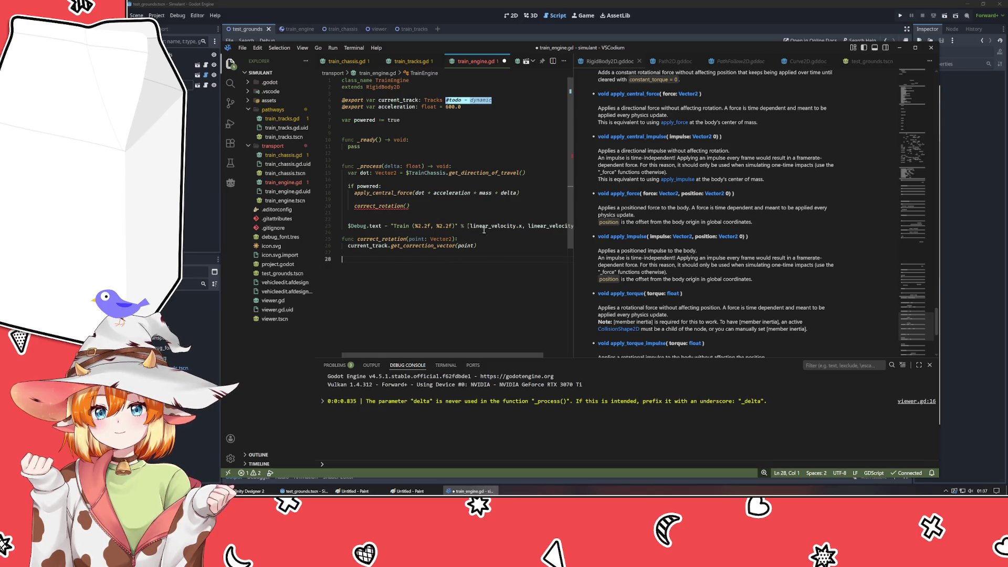
pyautogui.click(415, 208)
pyautogui.write('$TrainChassis.back_wheels')
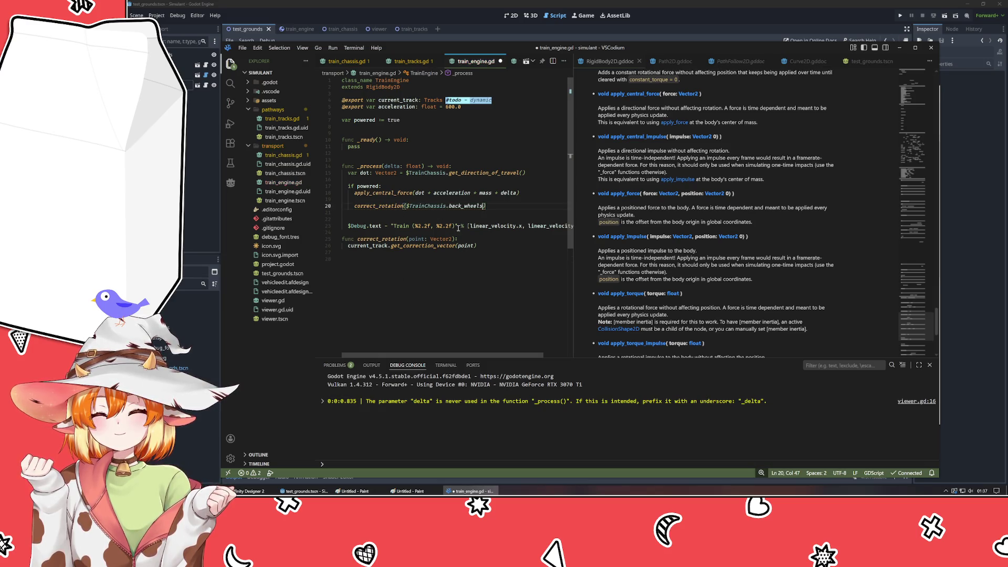
pyautogui.click(346, 61)
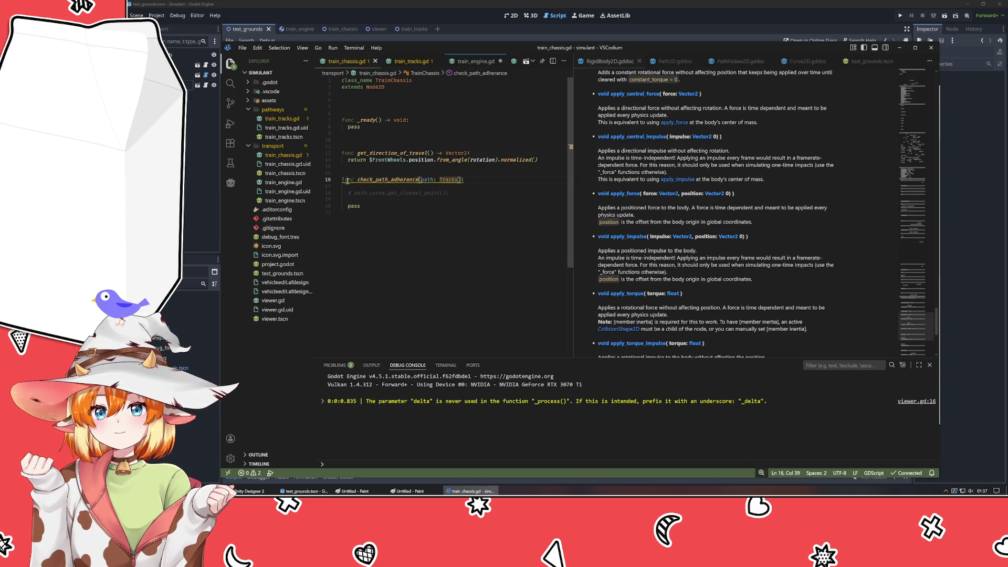
pyautogui.click(373, 100)
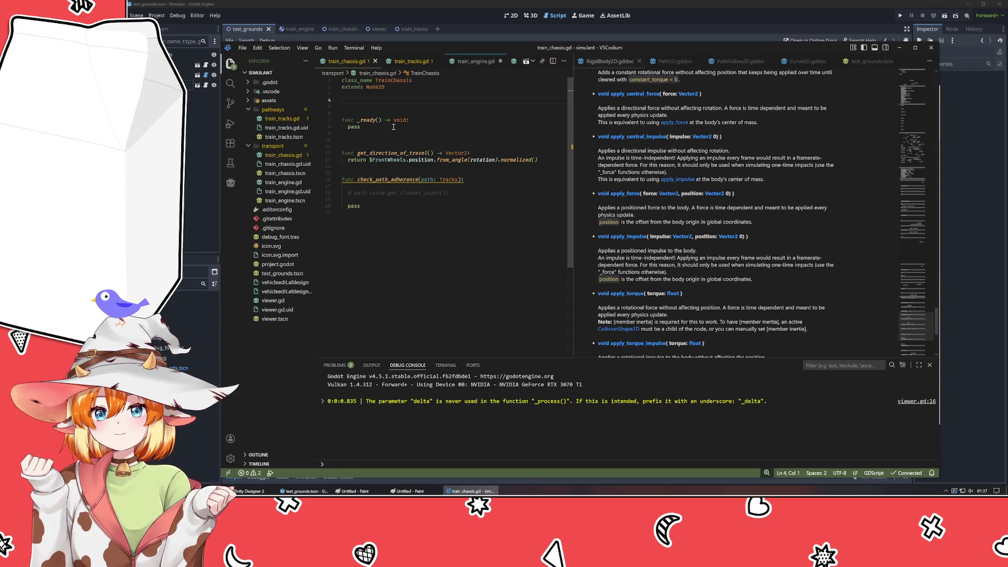
pyautogui.press('Return')
pyautogui.write('var')
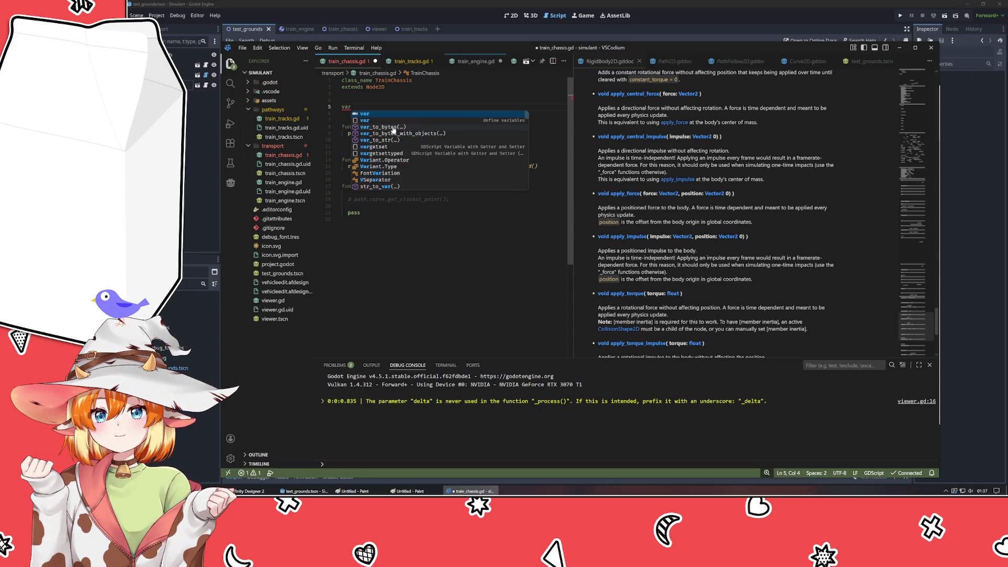
pyautogui.press('BackSpace')
pyautogui.press('BackSpace')
pyautogui.press('BackSpace')
pyautogui.write('@onready')
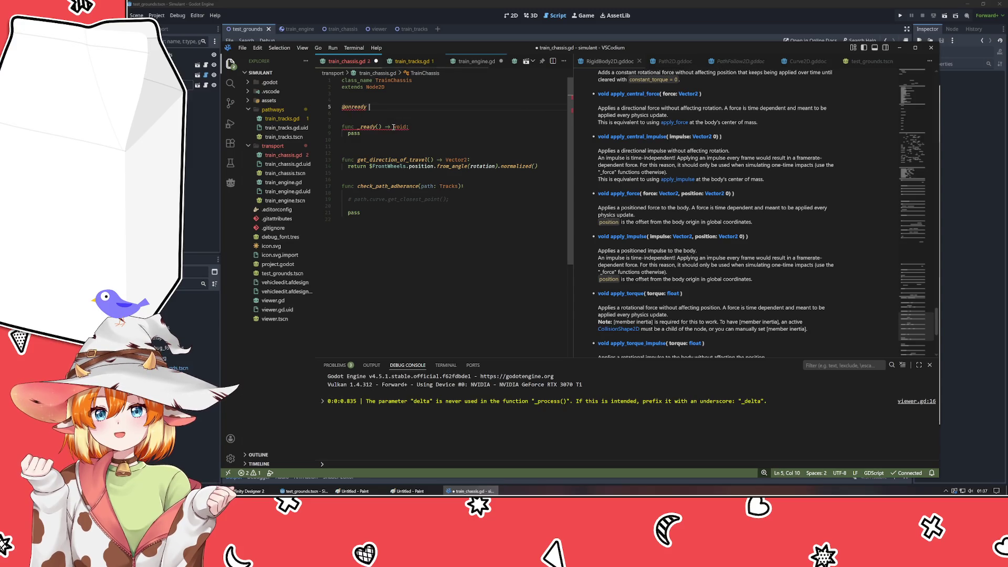
pyautogui.write(' var back_wheels')
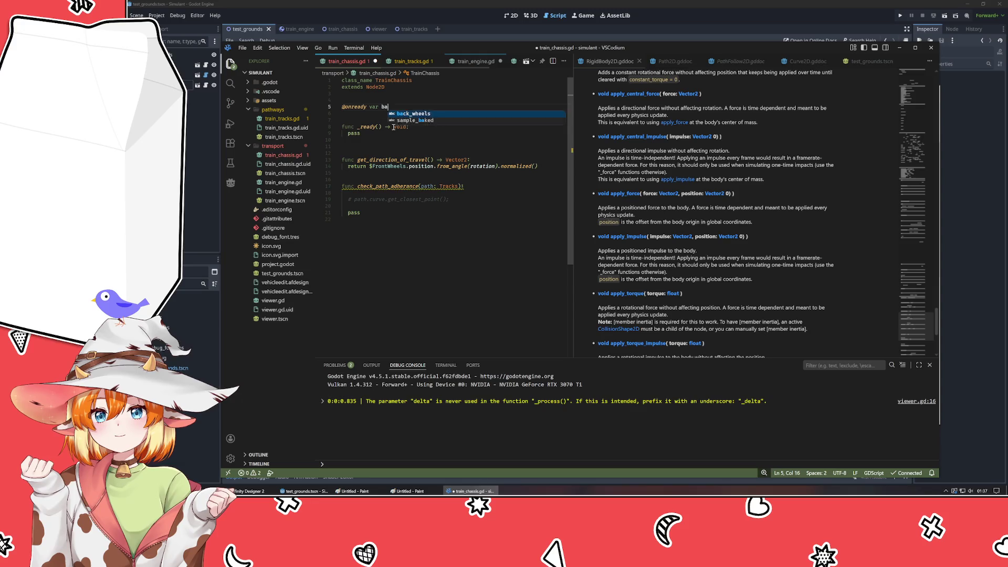
pyautogui.write(' := ')
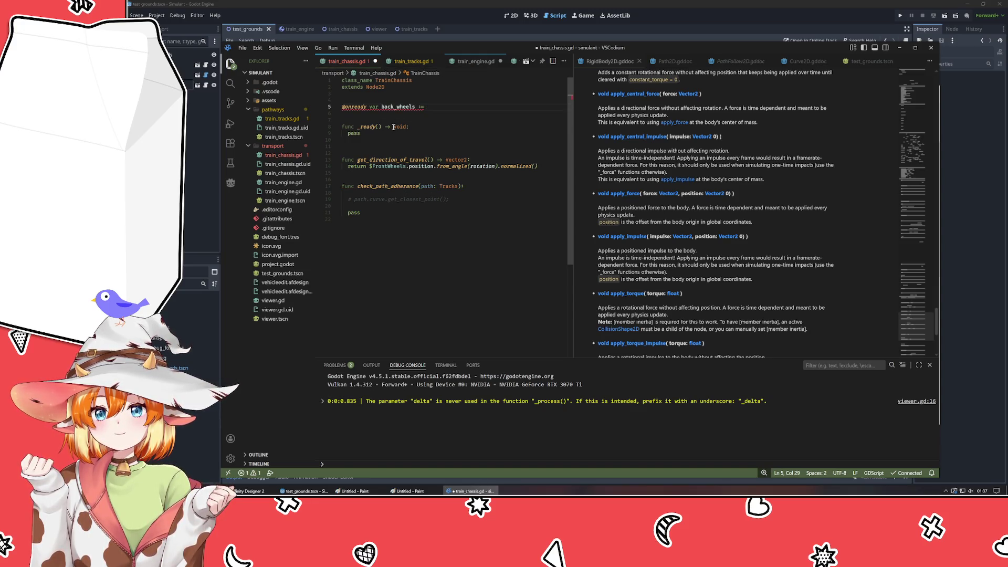
pyautogui.write('$BackWheels')
pyautogui.press('Return')
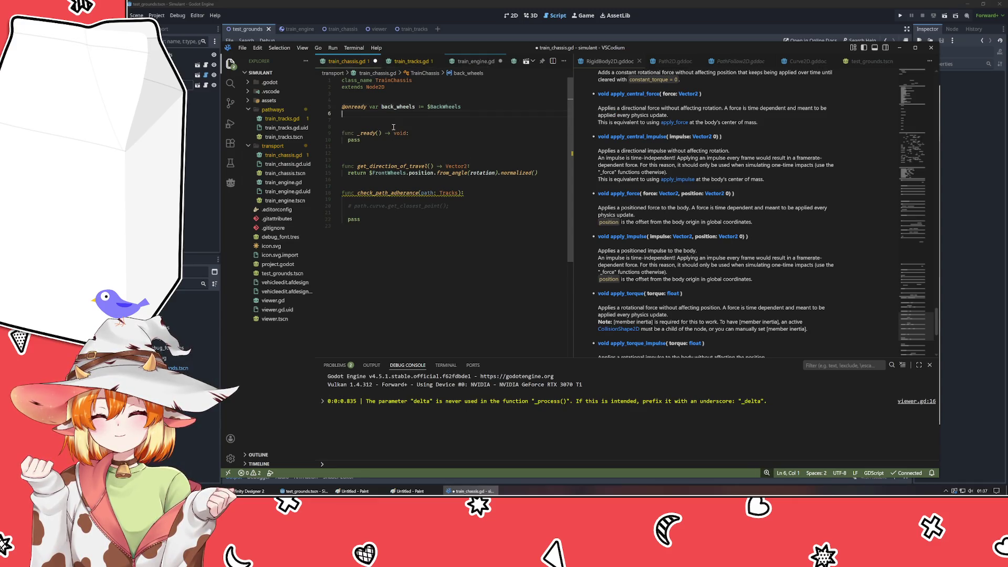
pyautogui.write('@onready')
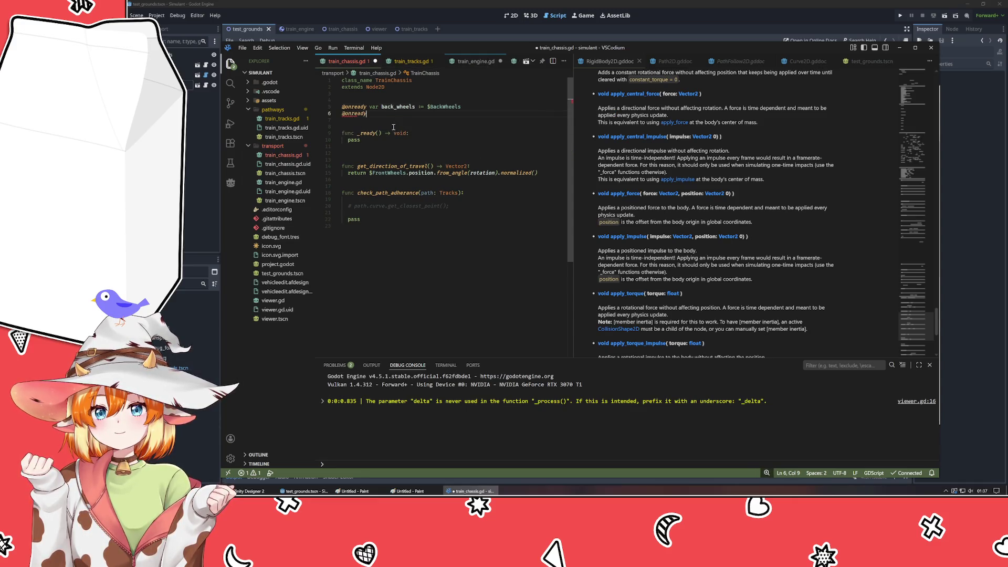
pyautogui.write(' var front_wheels := ')
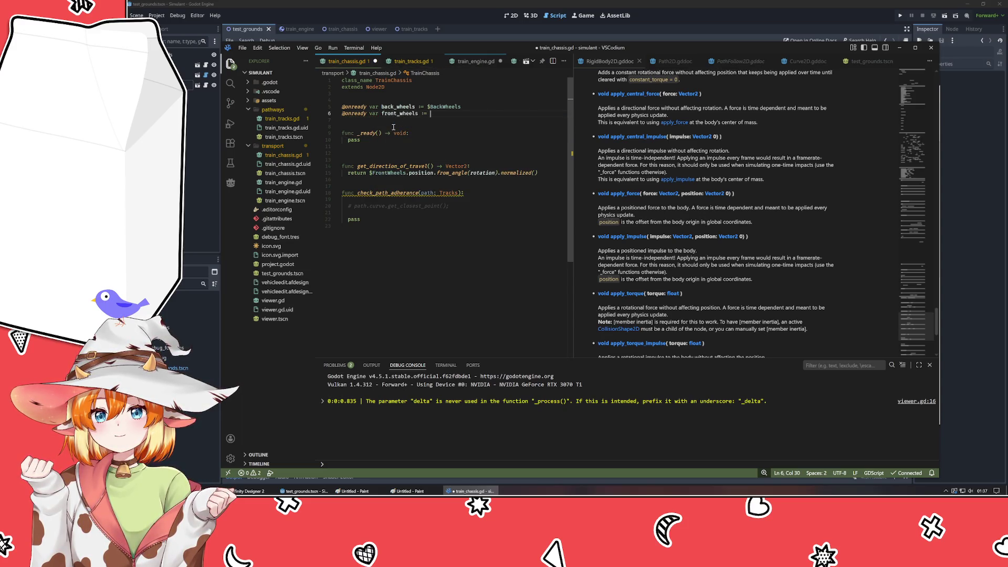
pyautogui.write('$F')
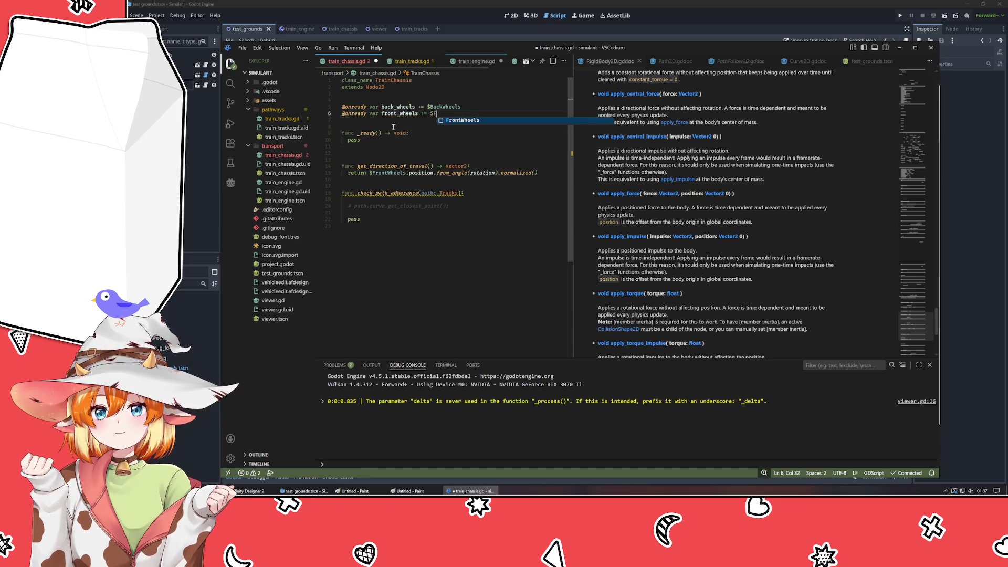
pyautogui.write('rontWheels')
pyautogui.hotkey('ctrl', 's')
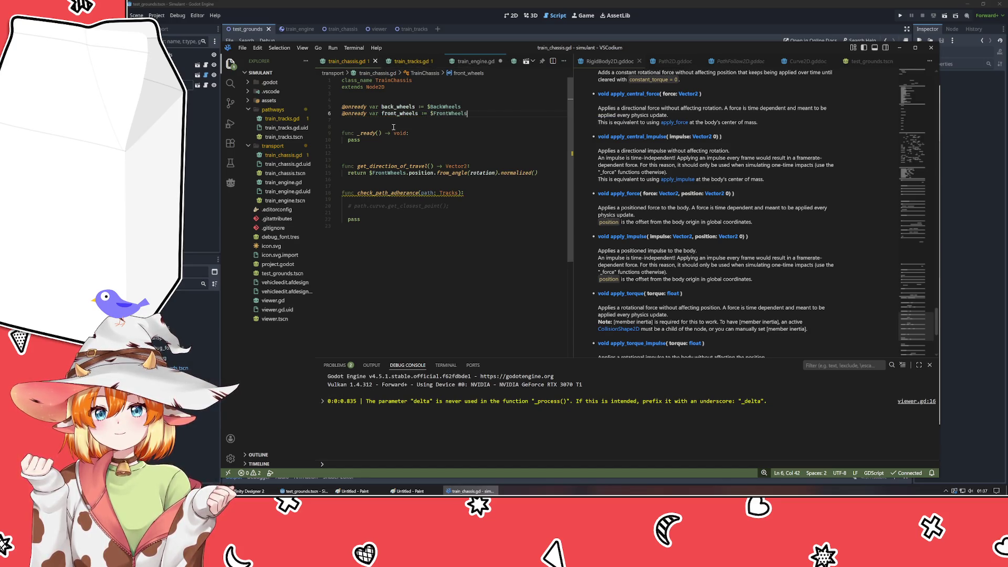
pyautogui.click(475, 61)
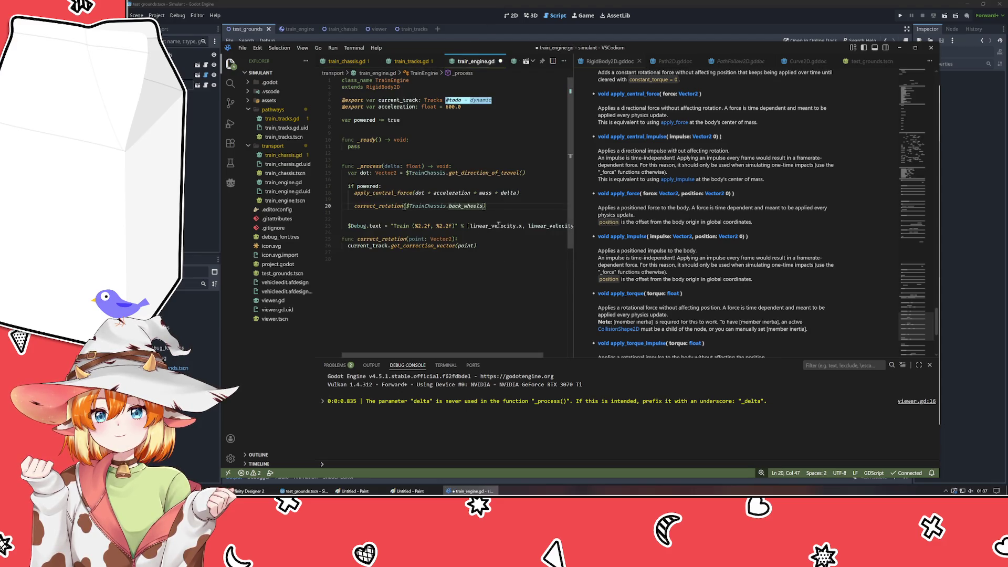
# - Duplicate the correct_rotation call for $TrainChassis.front_wheels, save, and remove the extra blank line
pyautogui.hotkey('shift', 'alt', 'Down')
pyautogui.hotkey('ctrl', 'BackSpace')
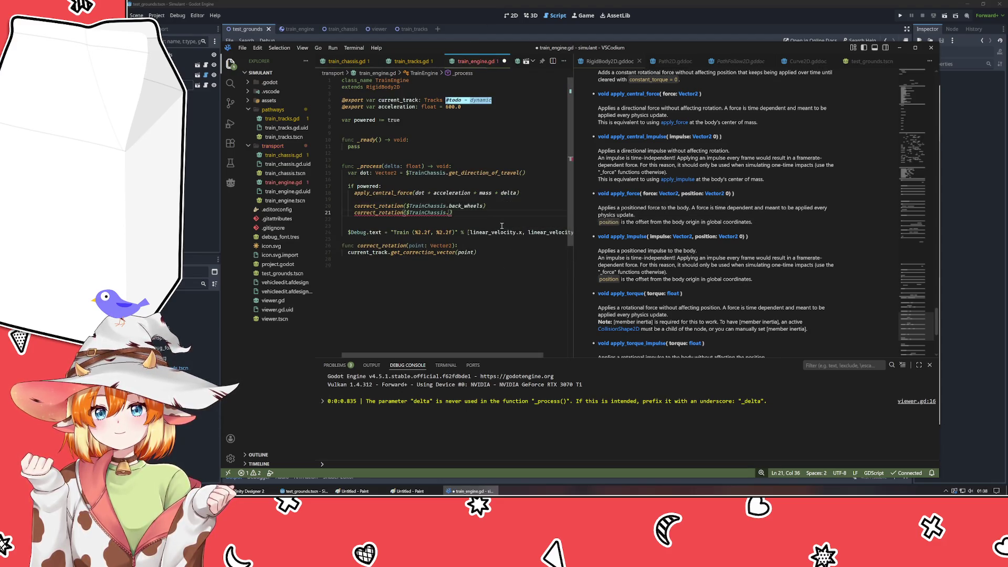
pyautogui.write('front_wheels')
pyautogui.hotkey('ctrl', 's')
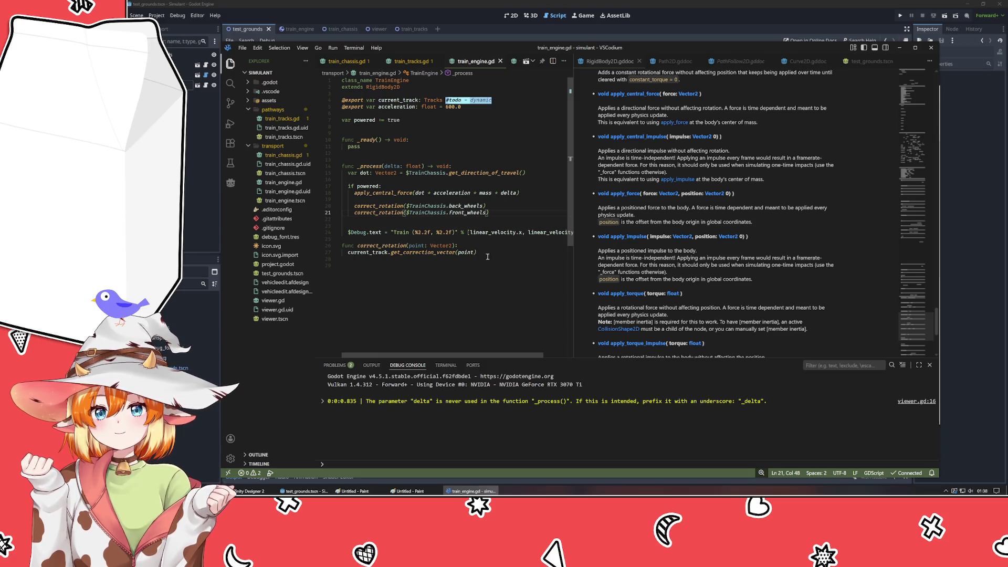
pyautogui.click(369, 229)
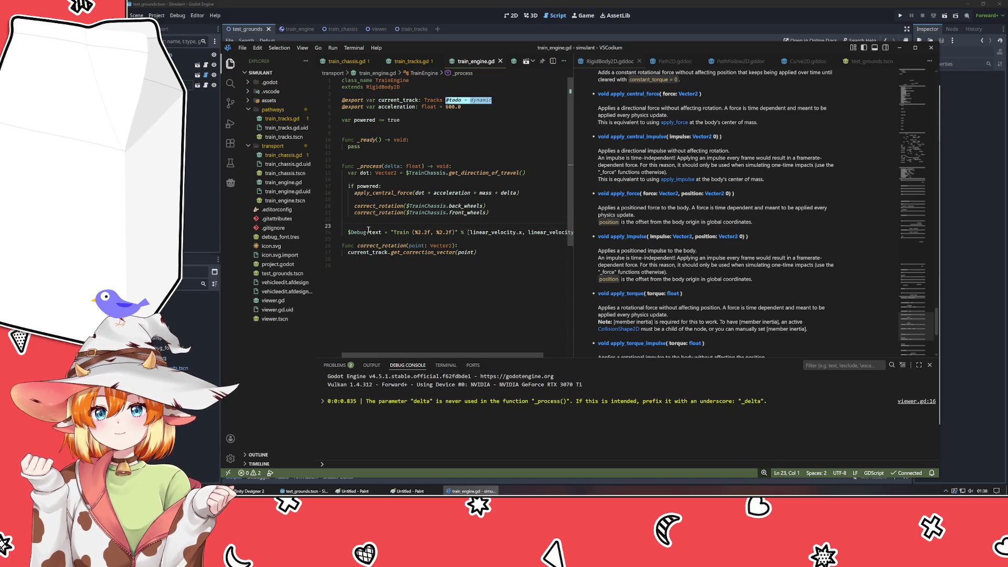
pyautogui.press('BackSpace')
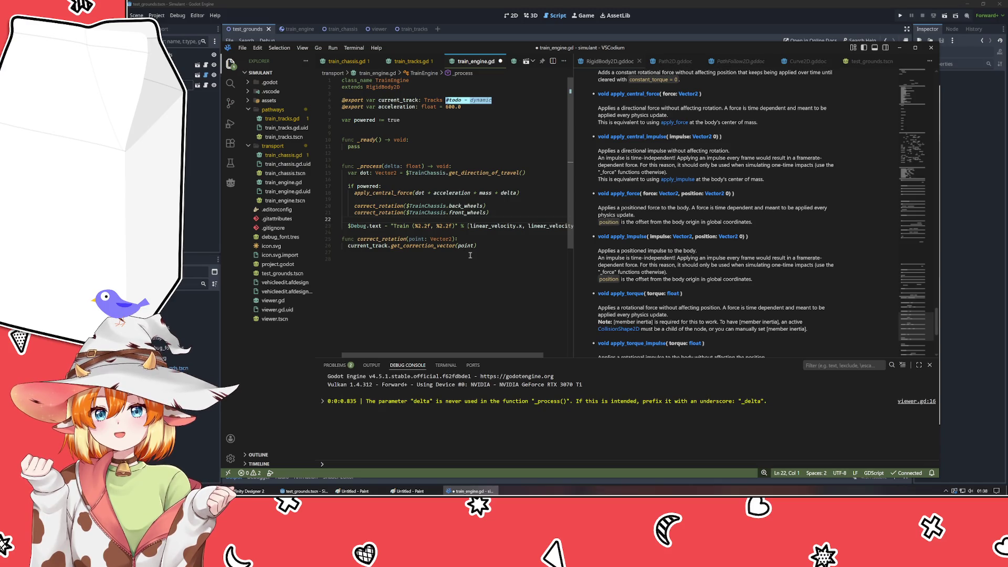
# - Store get_correction_vector(point) in 'var correct :=' inside correct_rotation, with a blank line above the helper
pyautogui.click(413, 235)
pyautogui.press('Return')
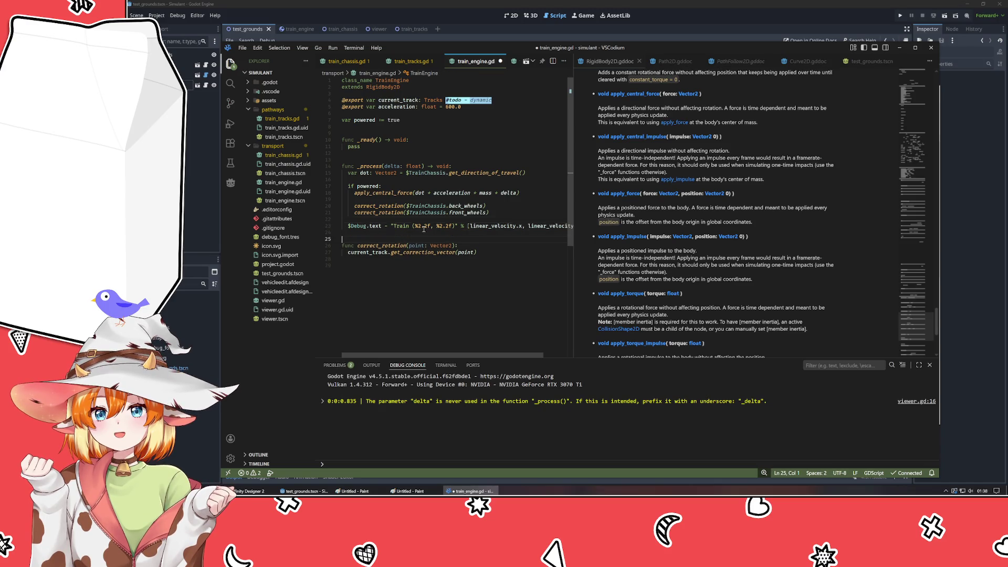
pyautogui.press('Down')
pyautogui.press('Down')
pyautogui.press('Home')
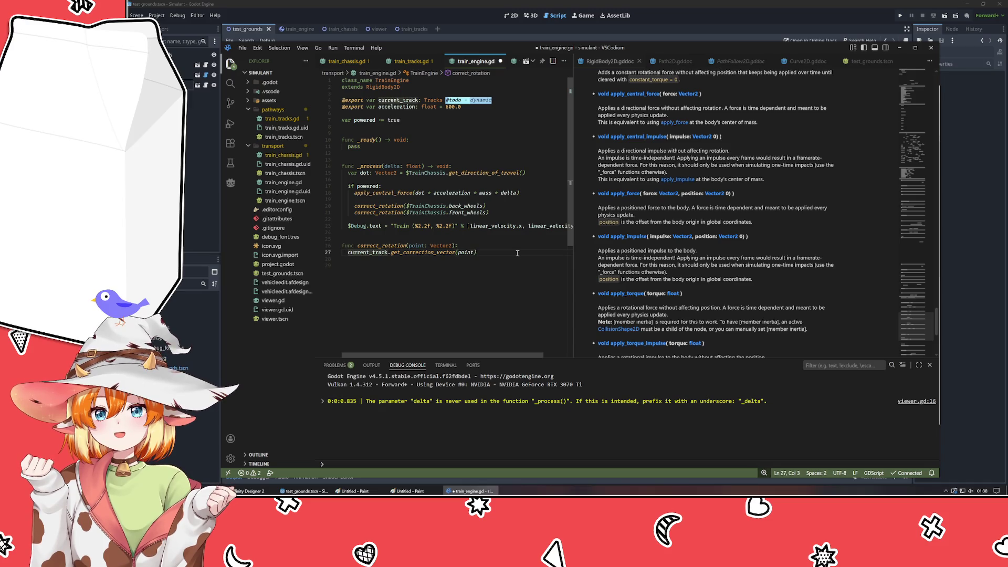
pyautogui.write('var correct ')
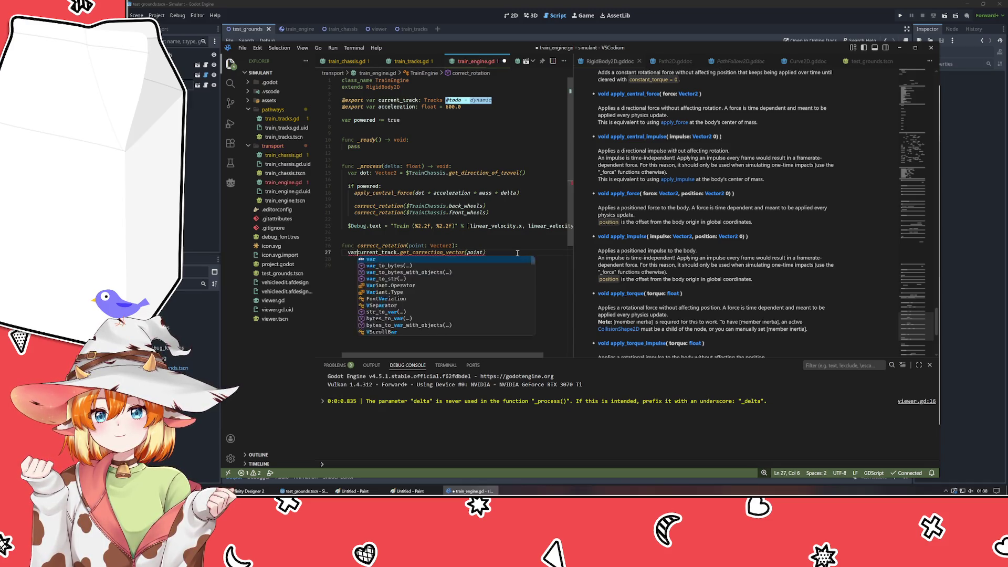
pyautogui.write(':=')
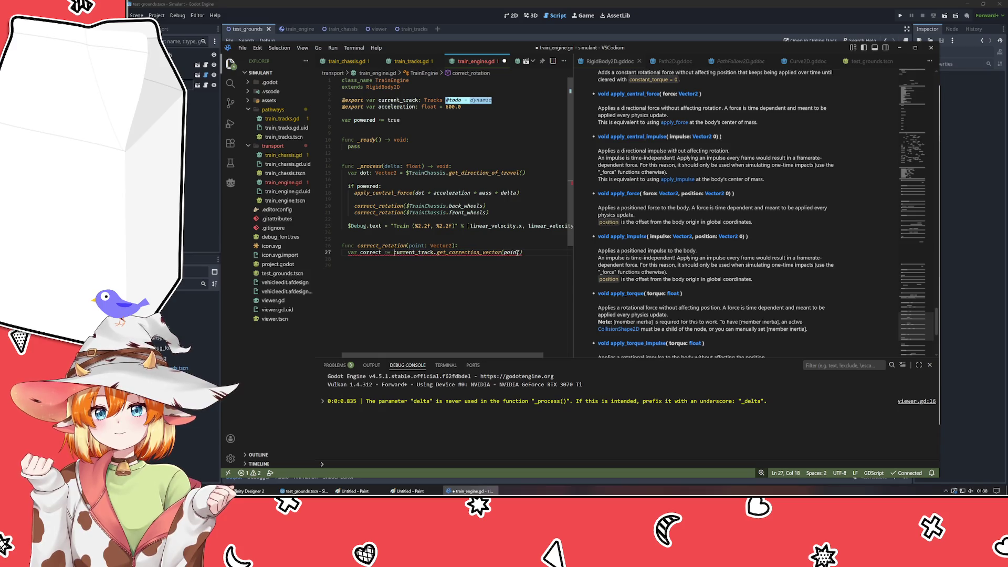
pyautogui.press('Return')
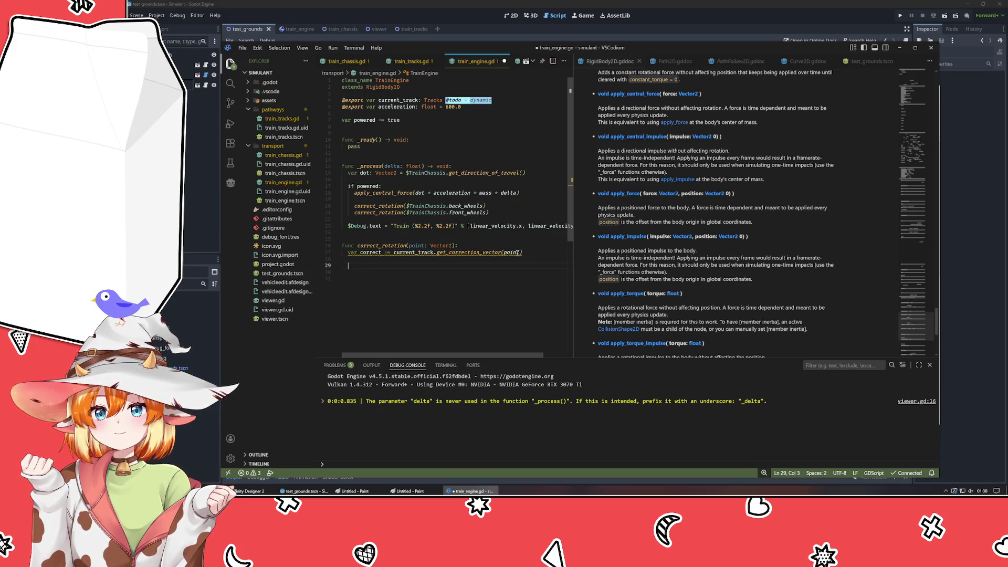
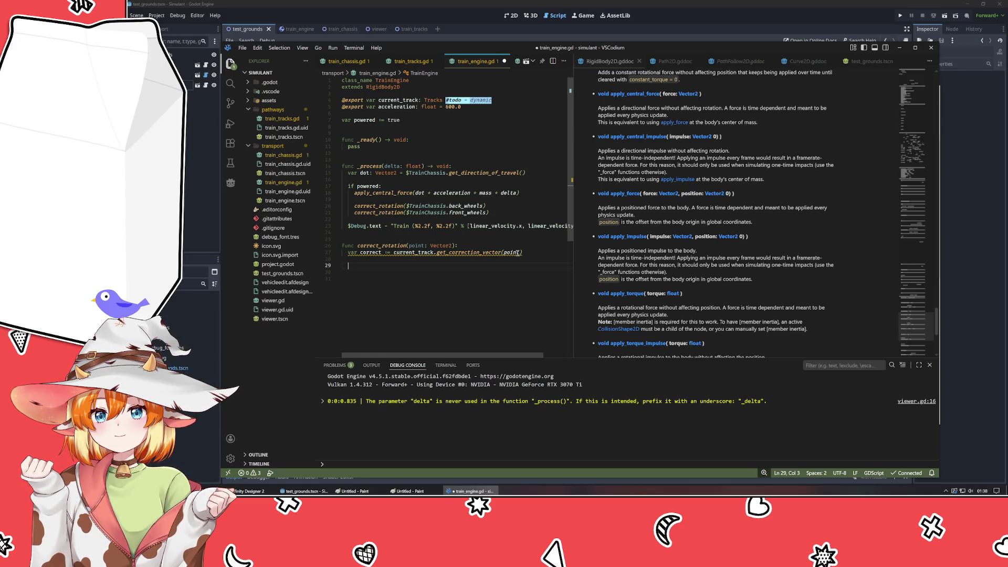
# - Move the front-wheel correction call above the back-wheel call, then start an apply_force call in correct_rotation
pyautogui.click(465, 212)
pyautogui.hotkey('alt', 'Up')
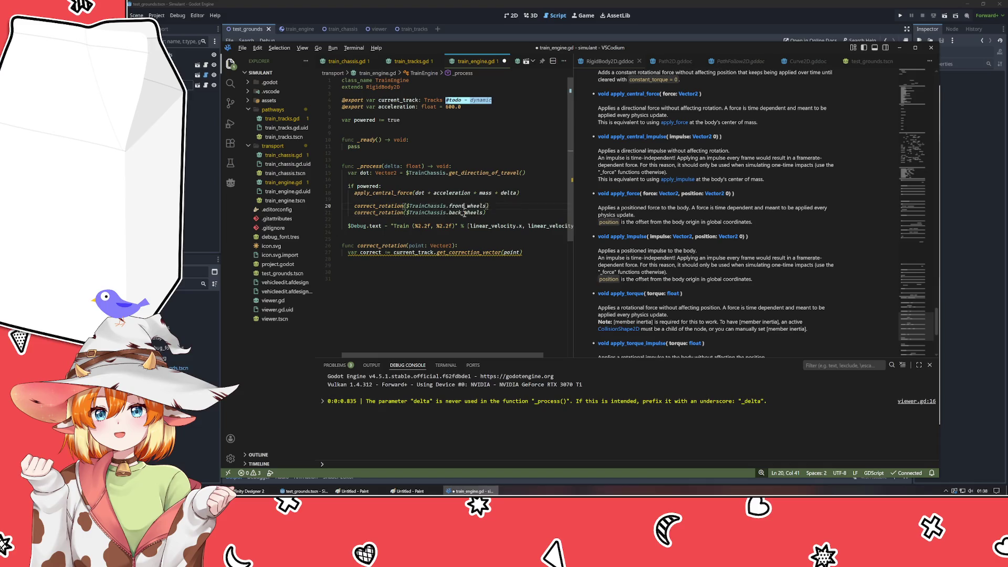
pyautogui.click(426, 264)
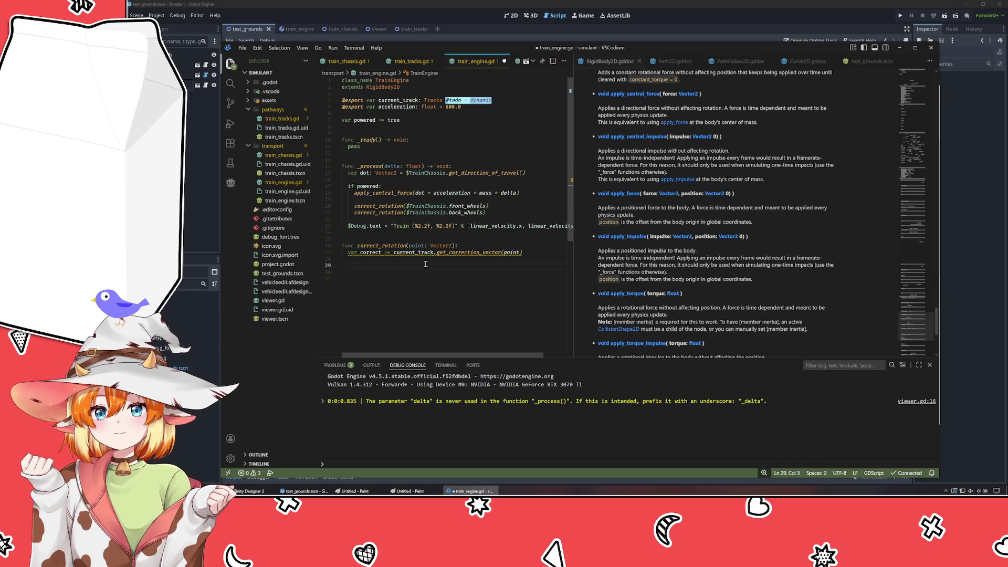
pyautogui.press('Up')
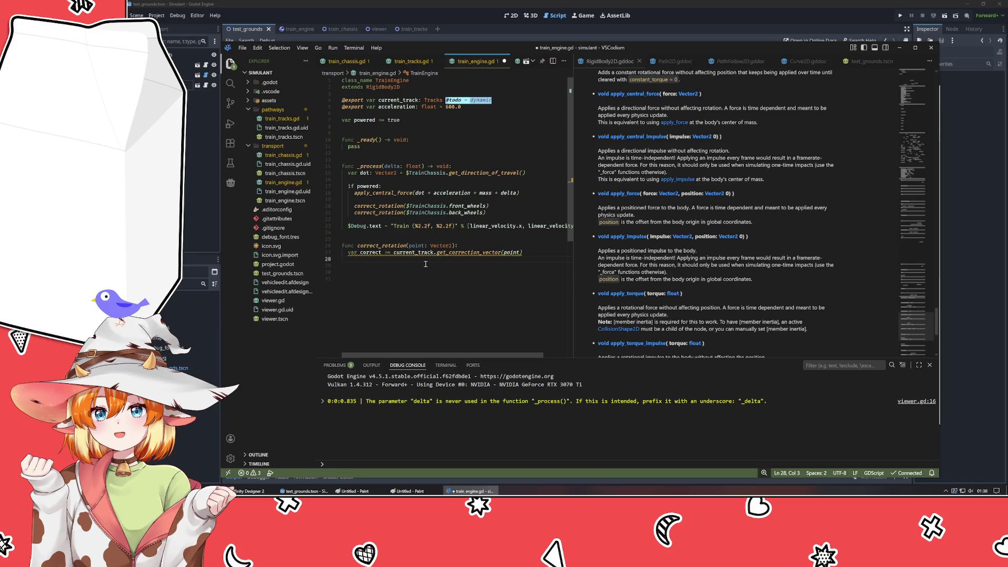
pyautogui.write('appl')
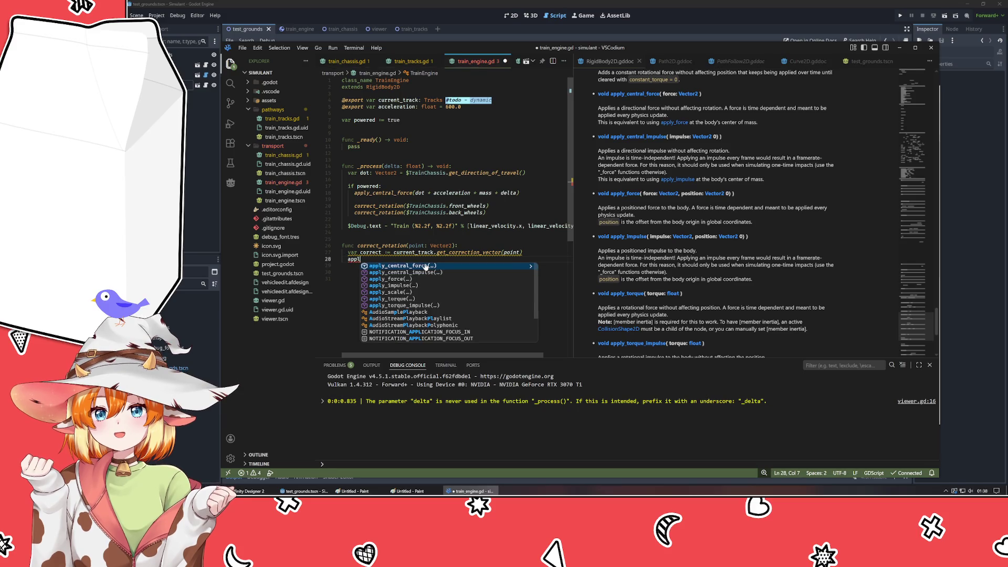
pyautogui.press('Down')
pyautogui.press('Down')
pyautogui.press('Return')
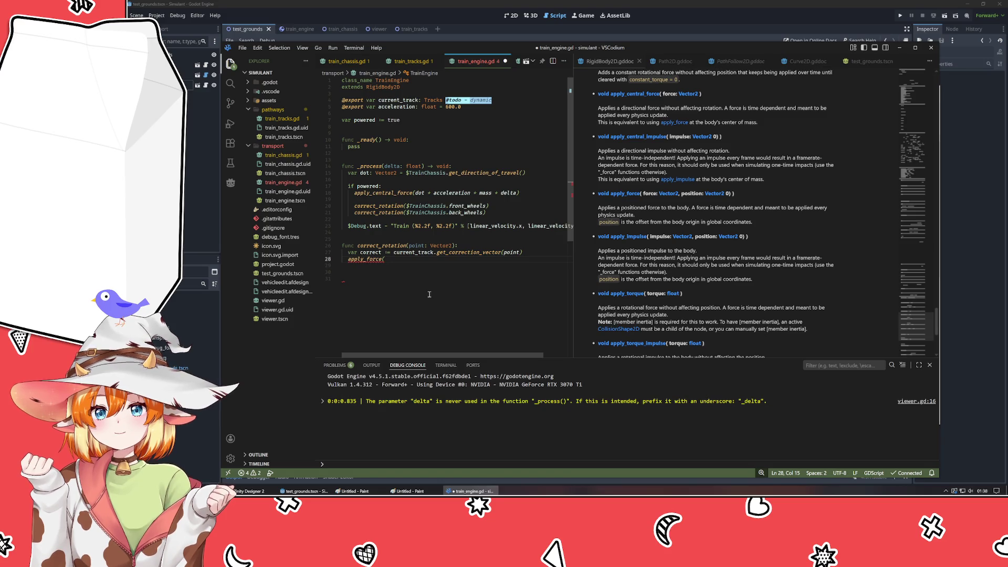
# - Complete the call as apply_force(correct, point) so the correction acts at the wheel point
pyautogui.write('$Train')
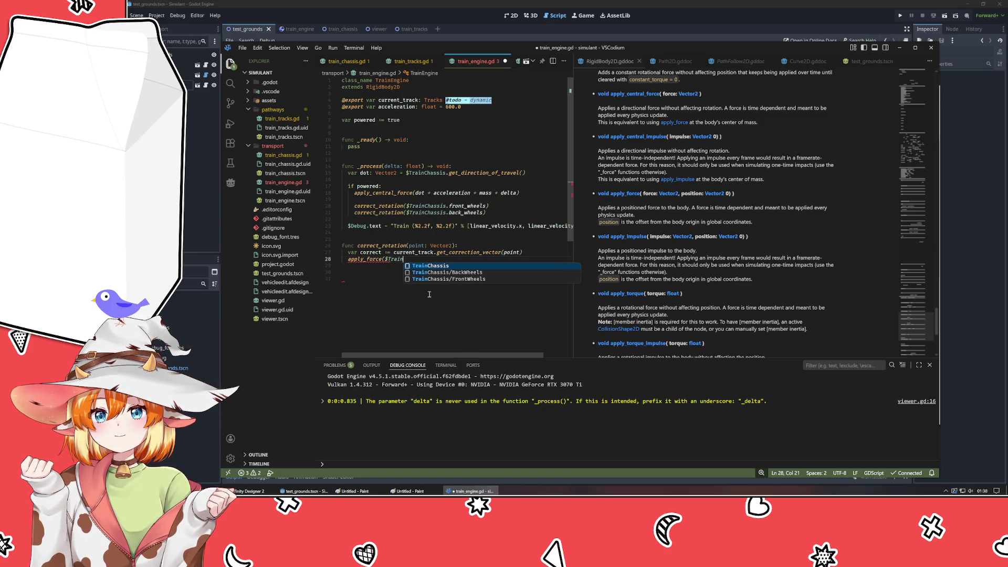
pyautogui.press('Return')
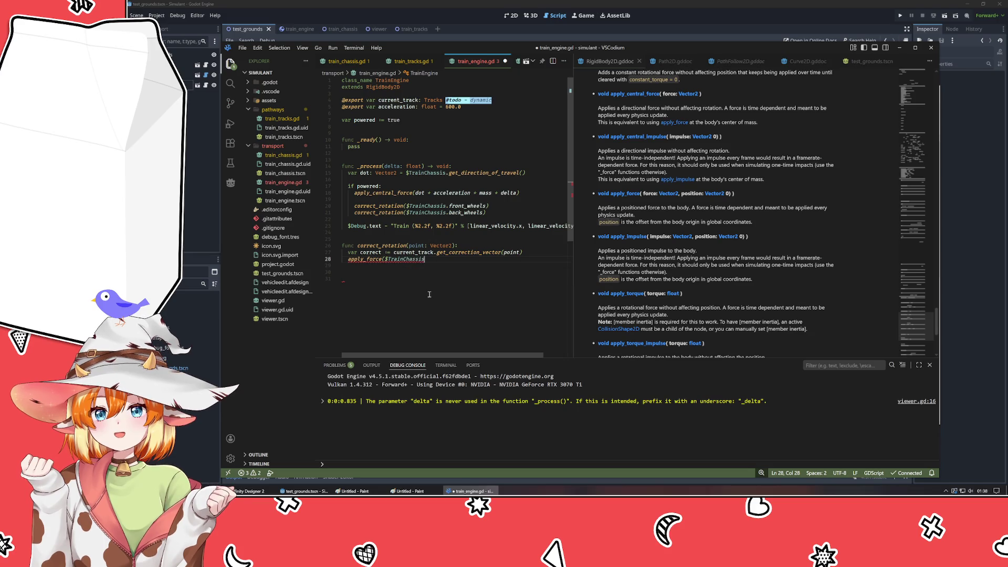
pyautogui.hotkey('ctrl', 'BackSpace')
pyautogui.press('BackSpace')
pyautogui.write('point')
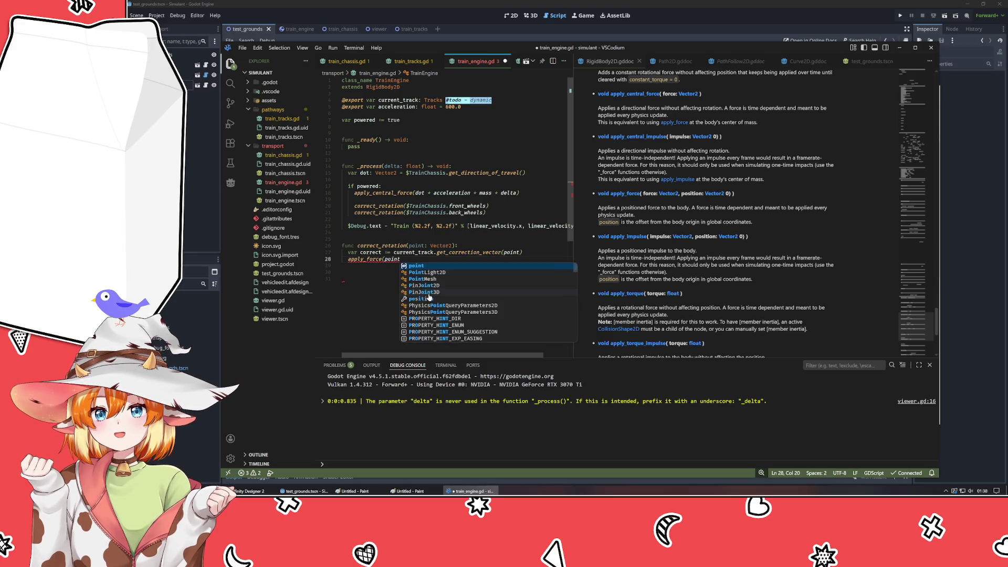
pyautogui.write(',')
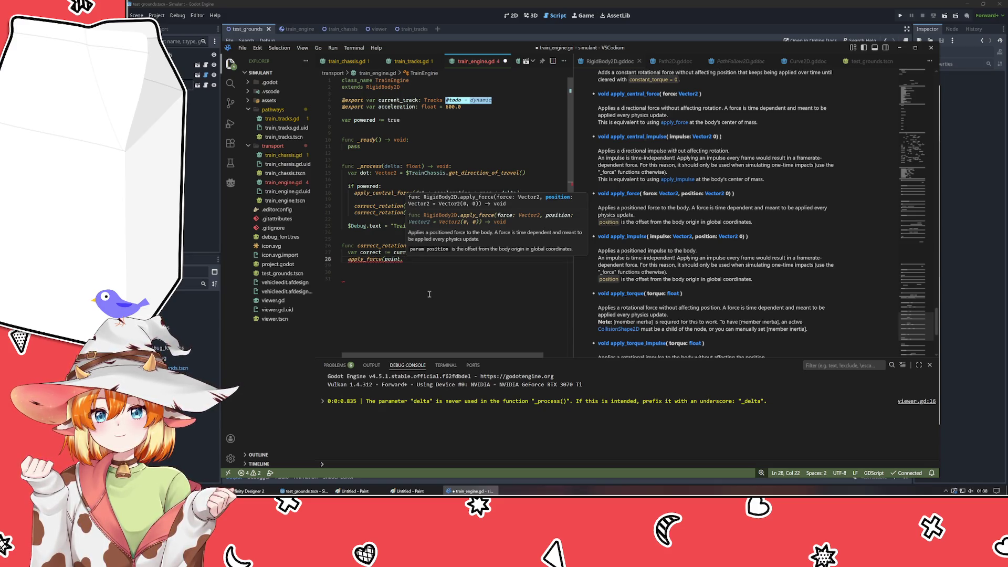
pyautogui.press('BackSpace')
pyautogui.press('BackSpace')
pyautogui.press('BackSpace')
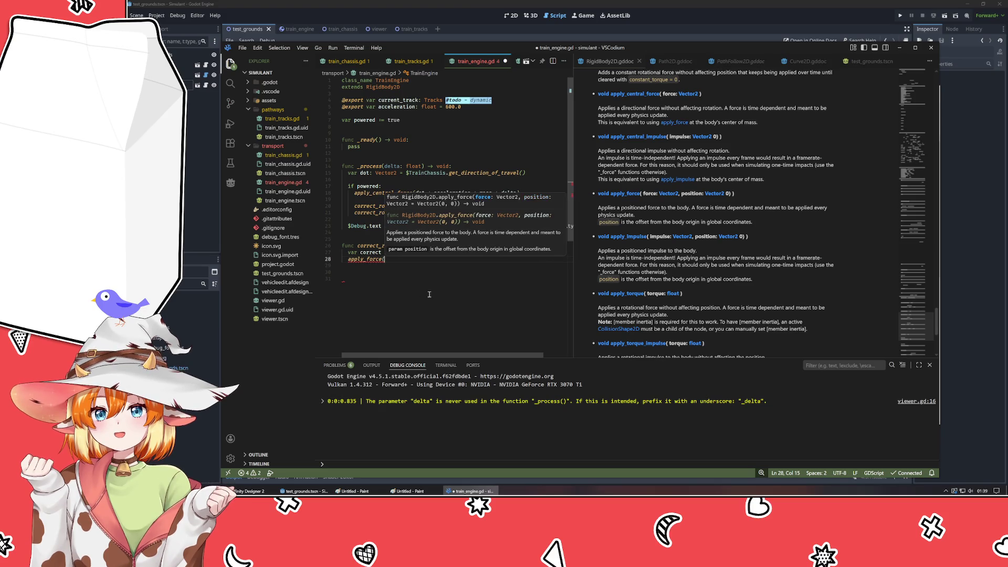
pyautogui.write('correct, point')
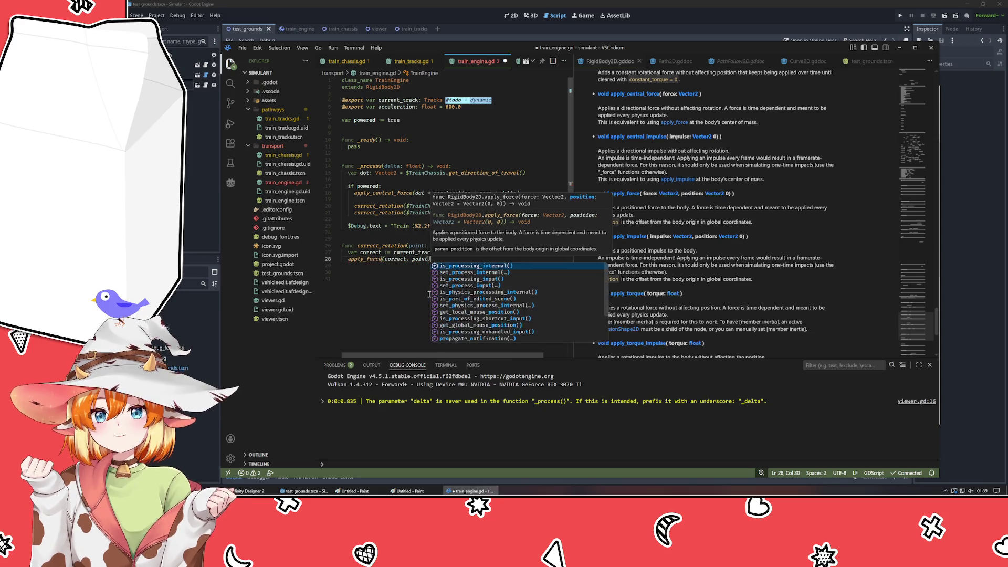
pyautogui.press('Escape')
pyautogui.click(429, 295)
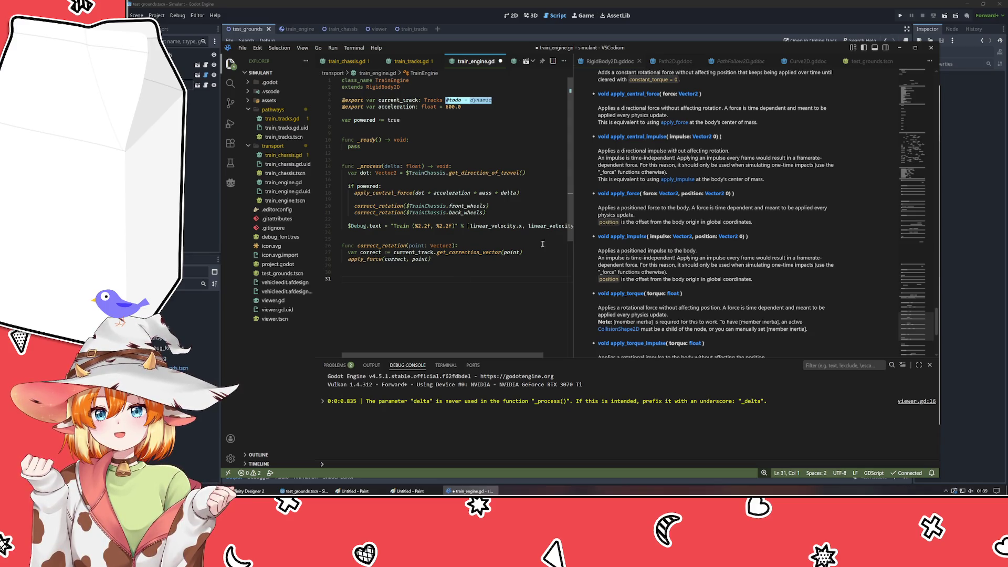
# - Make get_correction_vector return (online - position).normalized() and save train_tracks.gd
pyautogui.keyDown('ctrl'); pyautogui.click(477, 254); pyautogui.keyUp('ctrl')
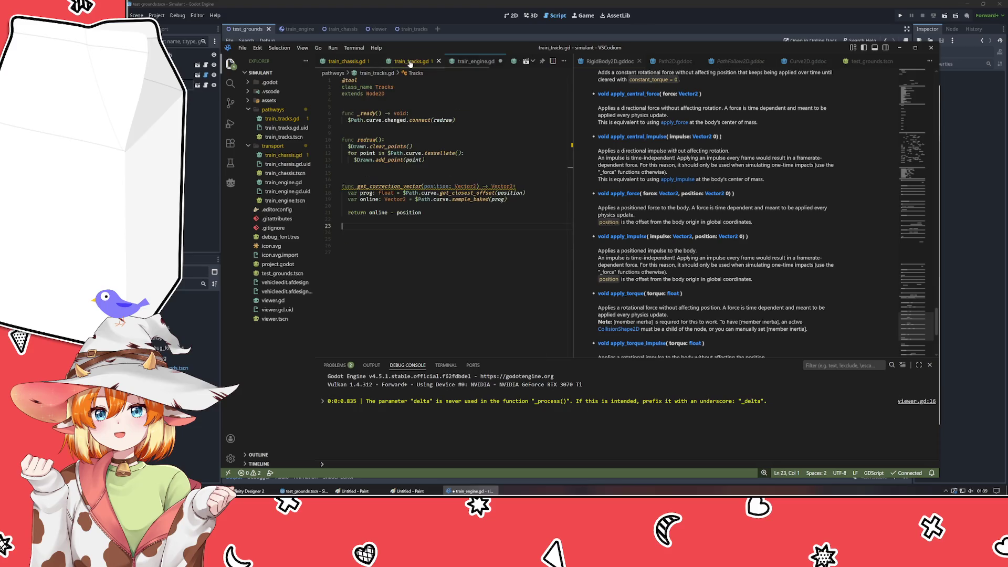
pyautogui.click(369, 213)
pyautogui.write('(')
pyautogui.press('End')
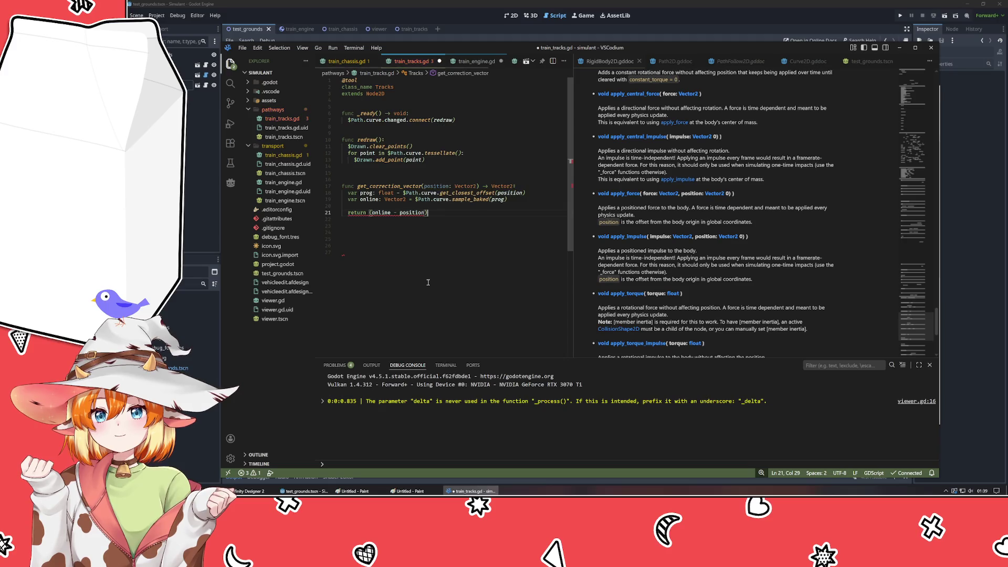
pyautogui.write(').norma')
pyautogui.press('Return')
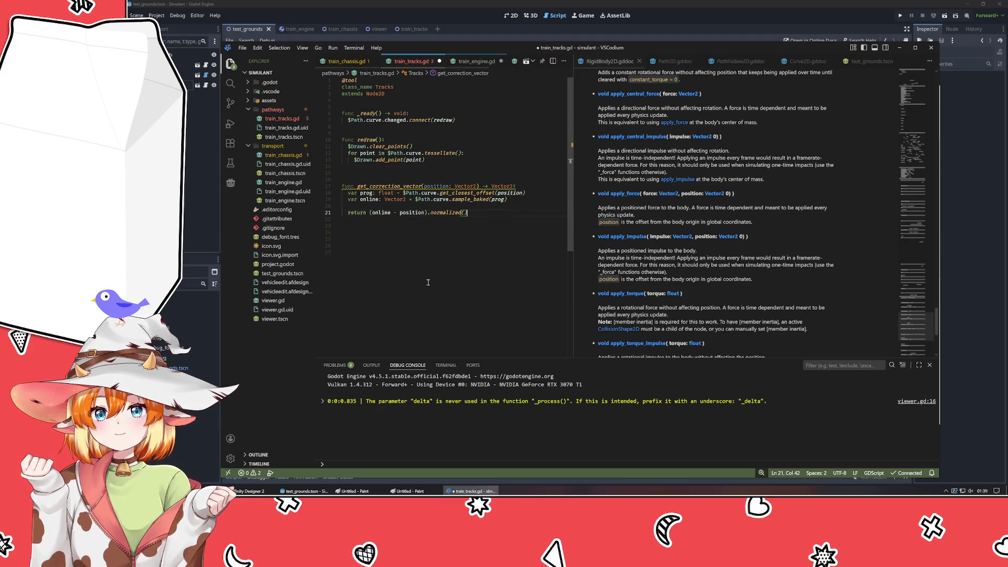
pyautogui.hotkey('ctrl', 's')
# - In train_engine.gd, keep the correction force unscaled and select the central force's acceleration * mass * delta term
pyautogui.click(472, 61)
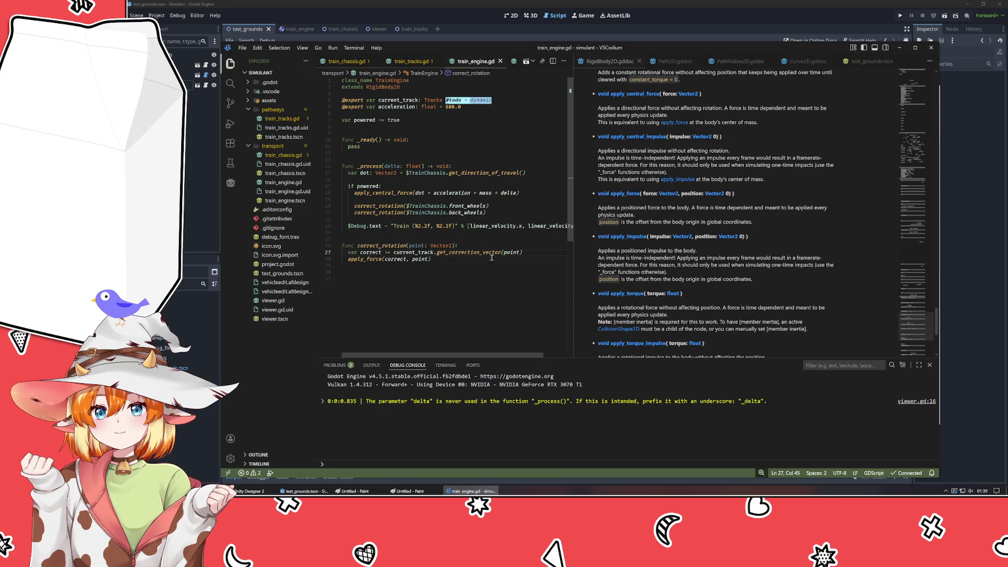
pyautogui.press('Down')
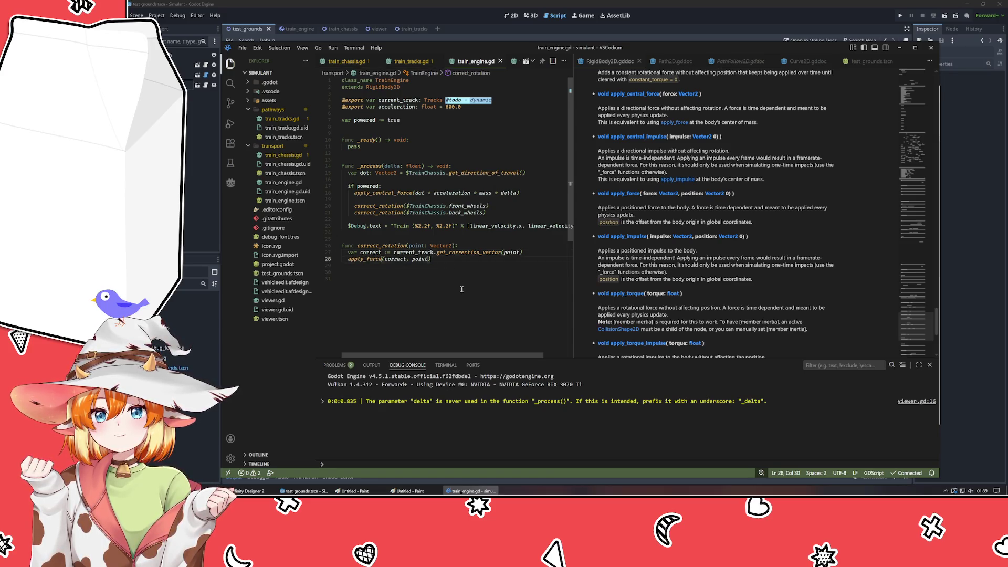
pyautogui.press('Left')
pyautogui.press('Left')
pyautogui.press('Left')
pyautogui.press('Left')
pyautogui.write('* acceleration')
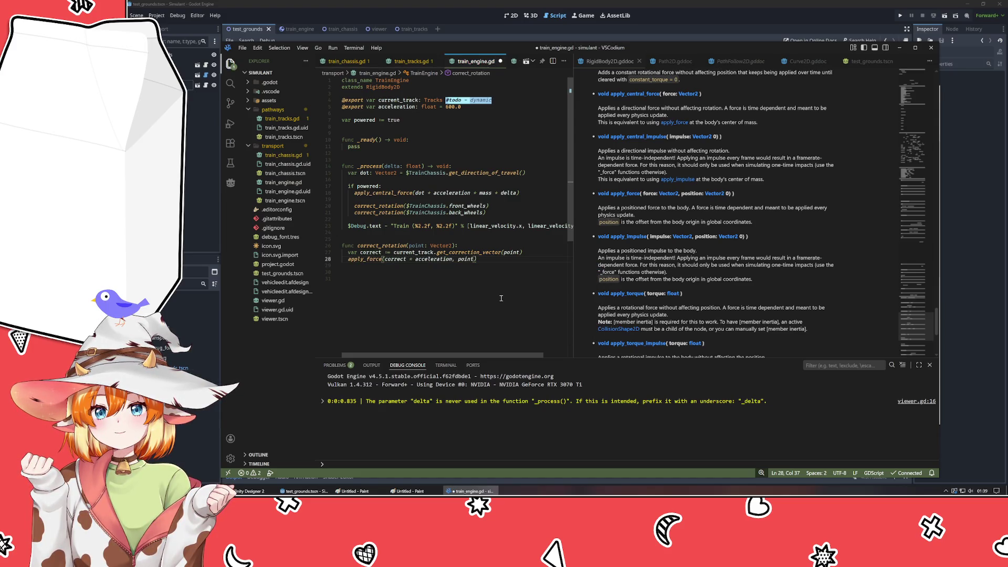
pyautogui.press('BackSpace')
pyautogui.press('BackSpace')
pyautogui.press('BackSpace')
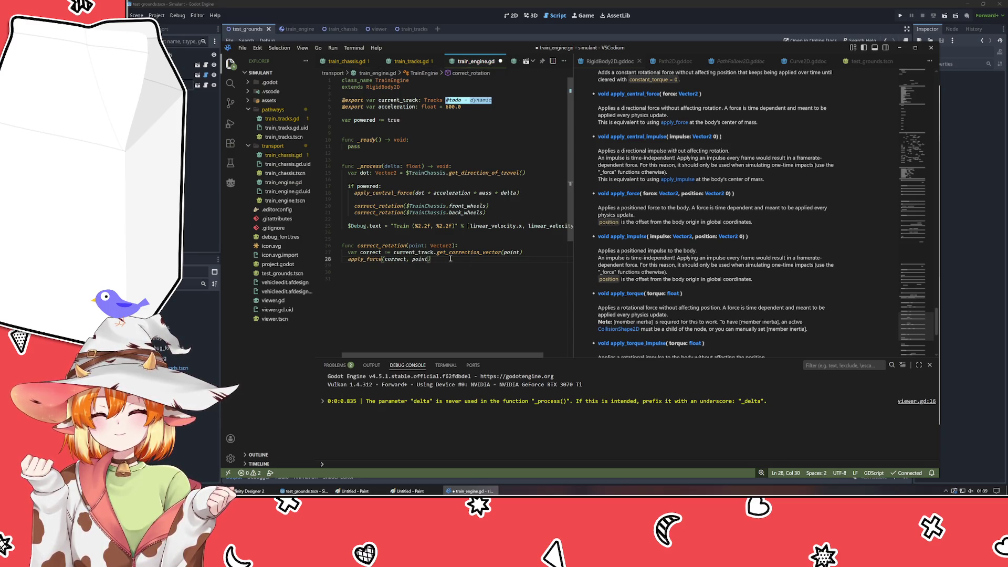
pyautogui.doubleClick(452, 193)
pyautogui.moveTo(453, 192); pyautogui.dragTo(508, 194)
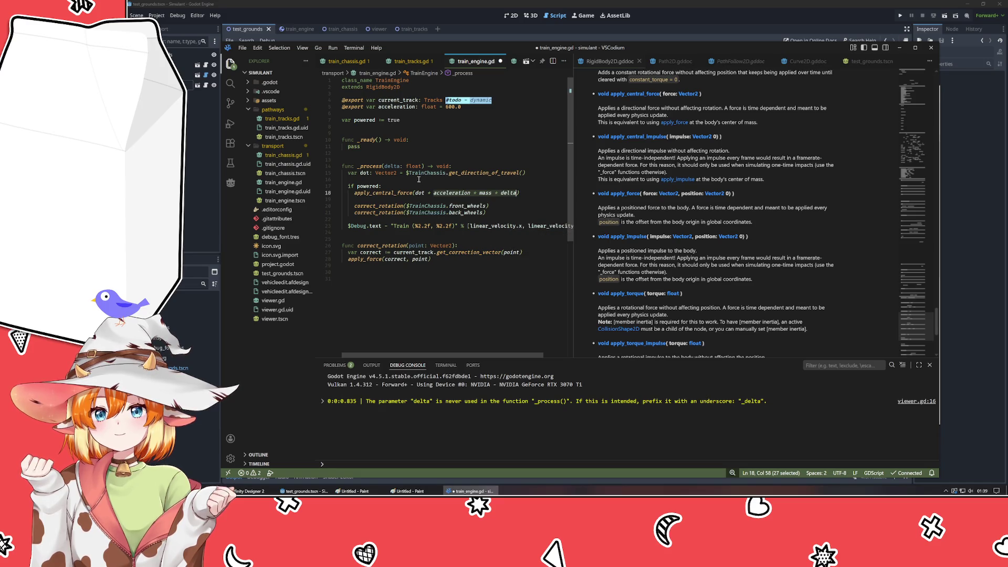
# - Move acceleration * mass * delta out of the central force into a new variable below dot
pyautogui.hotkey('ctrl', 'x')
pyautogui.press('Up')
pyautogui.press('Up')
pyautogui.press('End')
pyautogui.press('Return')
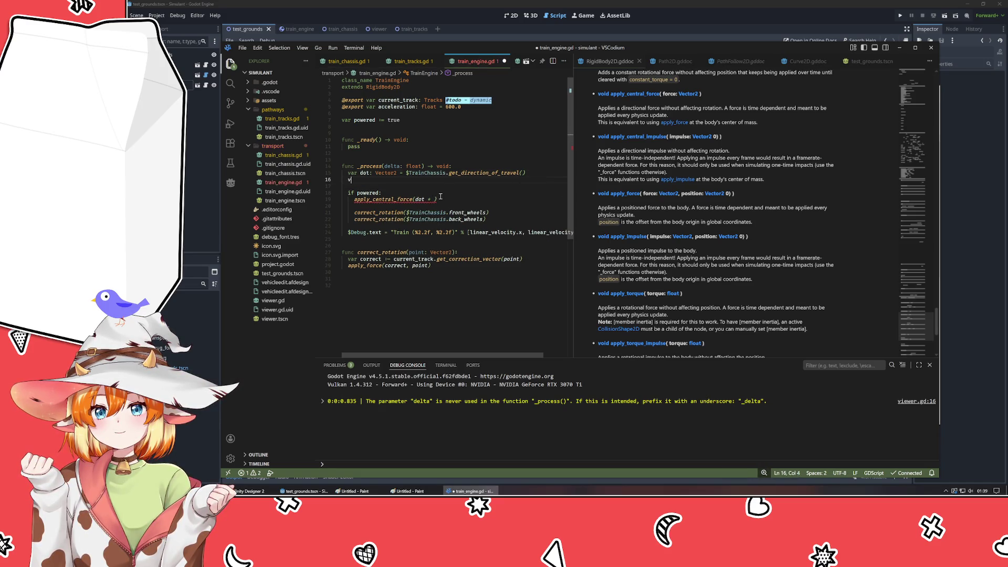
pyautogui.write('var accel')
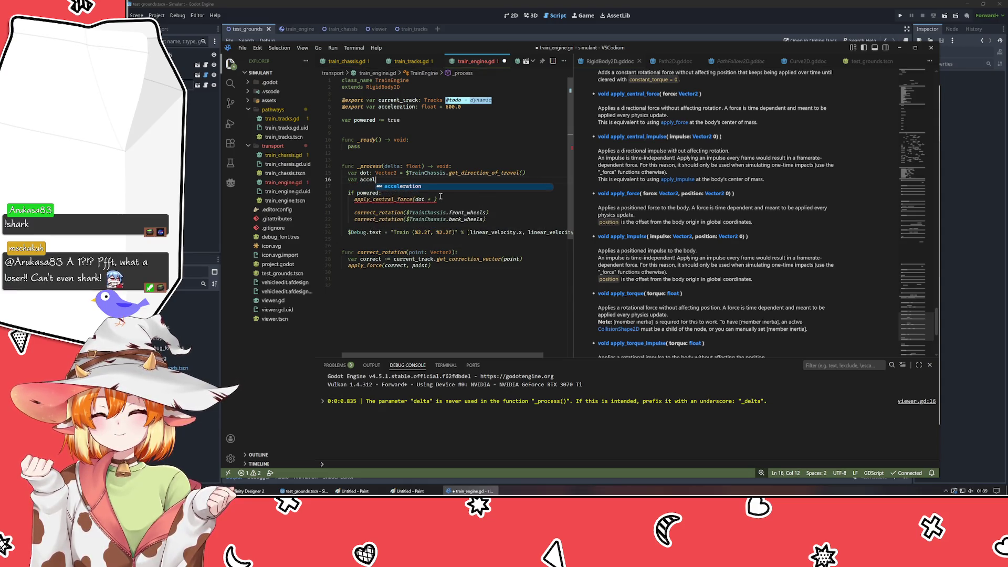
pyautogui.press('BackSpace')
pyautogui.press('BackSpace')
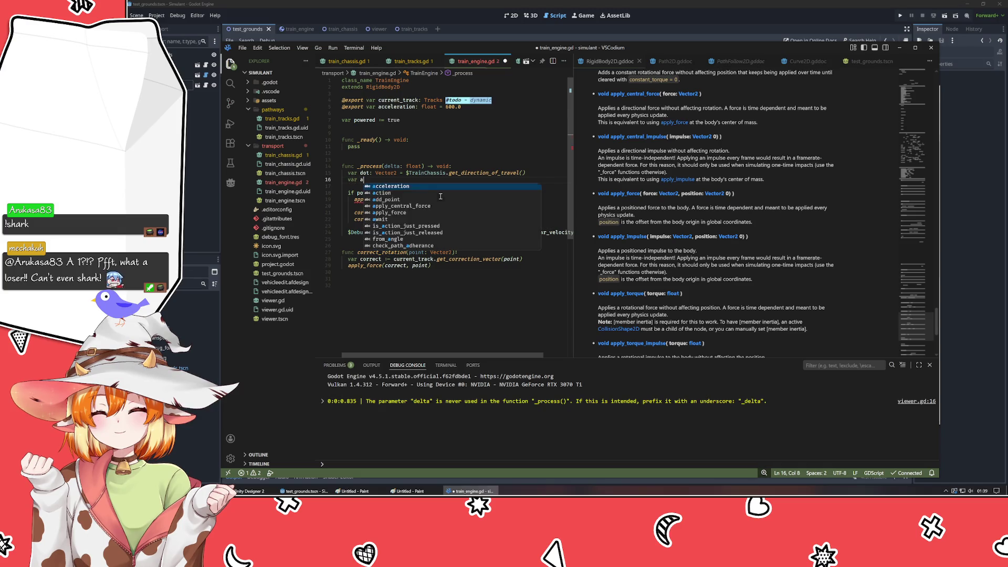
pyautogui.write('force')
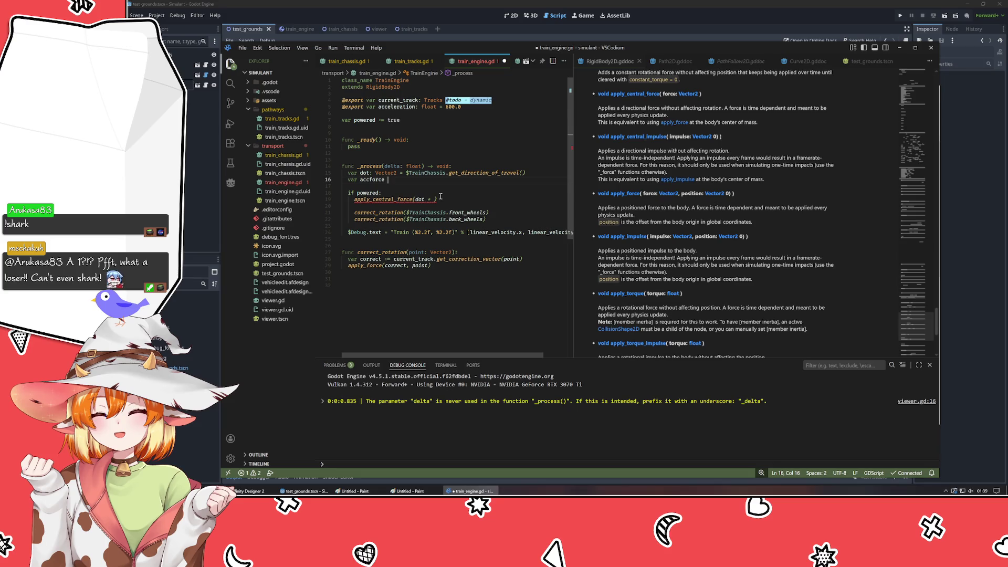
pyautogui.write(' := acceleration * mass * delta')
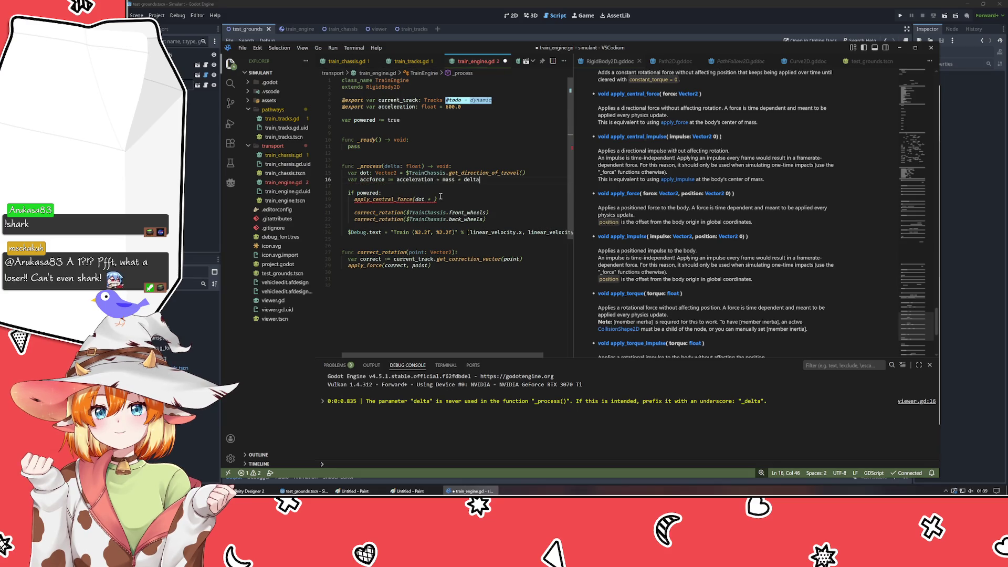
# - Pass the new variable to the central force and rename it accel
pyautogui.click(440, 198)
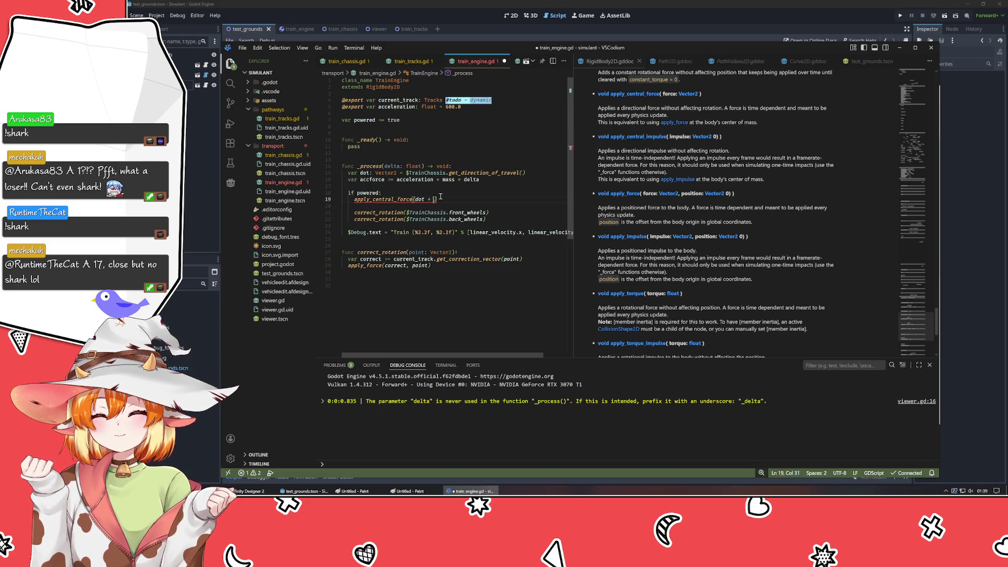
pyautogui.write('acc')
pyautogui.press('Return')
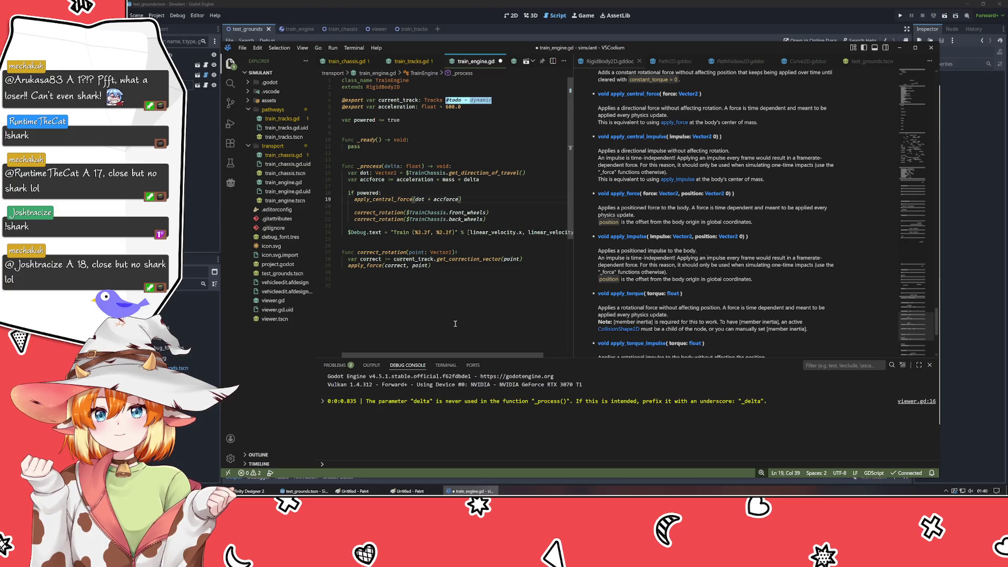
pyautogui.press('BackSpace')
pyautogui.press('BackSpace')
pyautogui.press('BackSpace')
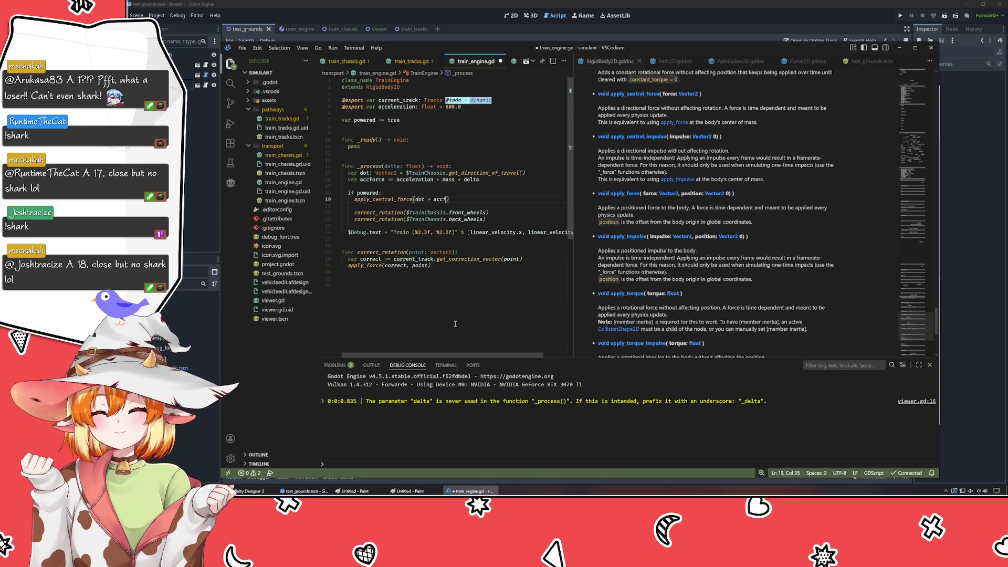
pyautogui.write('el')
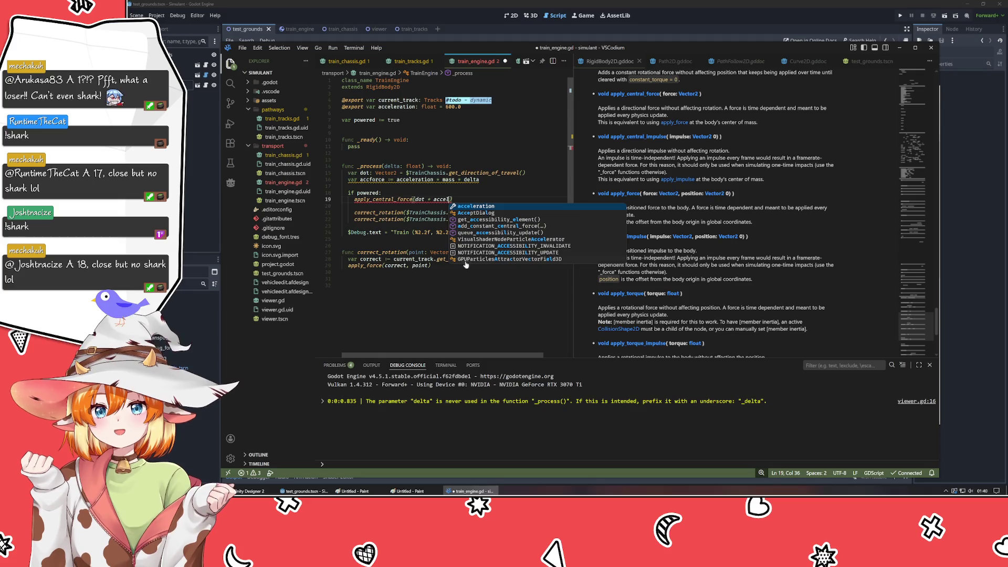
pyautogui.click(368, 180)
pyautogui.doubleClick(368, 179)
pyautogui.write('accel')
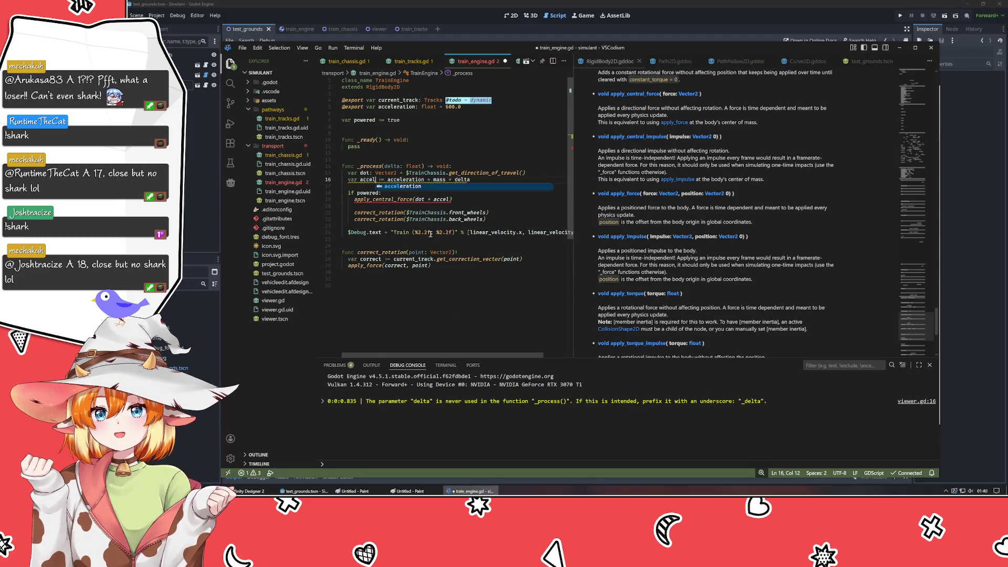
# - Add accel as a second argument to both the front_wheels and back_wheels correct_rotation calls
pyautogui.click(486, 212)
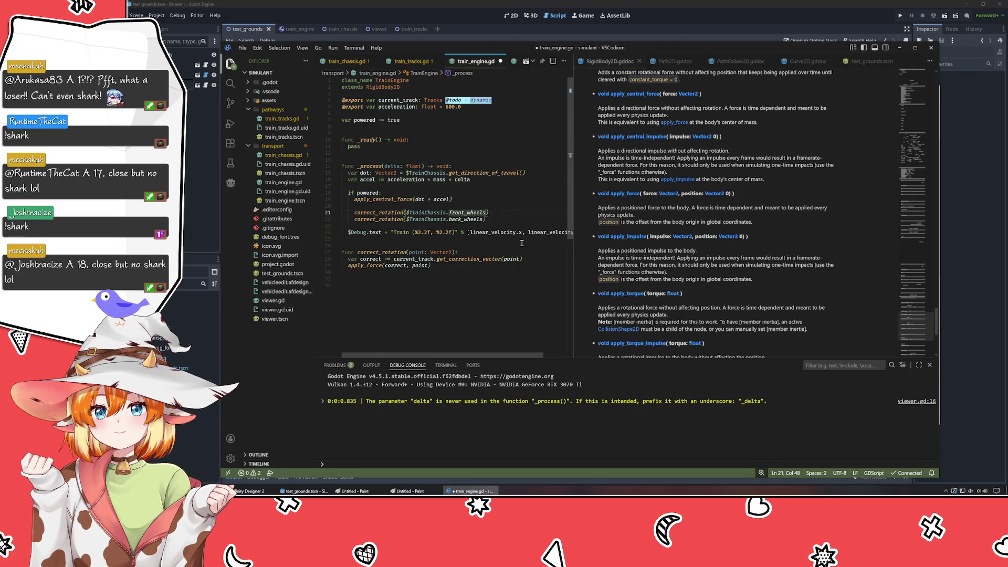
pyautogui.write(', accel')
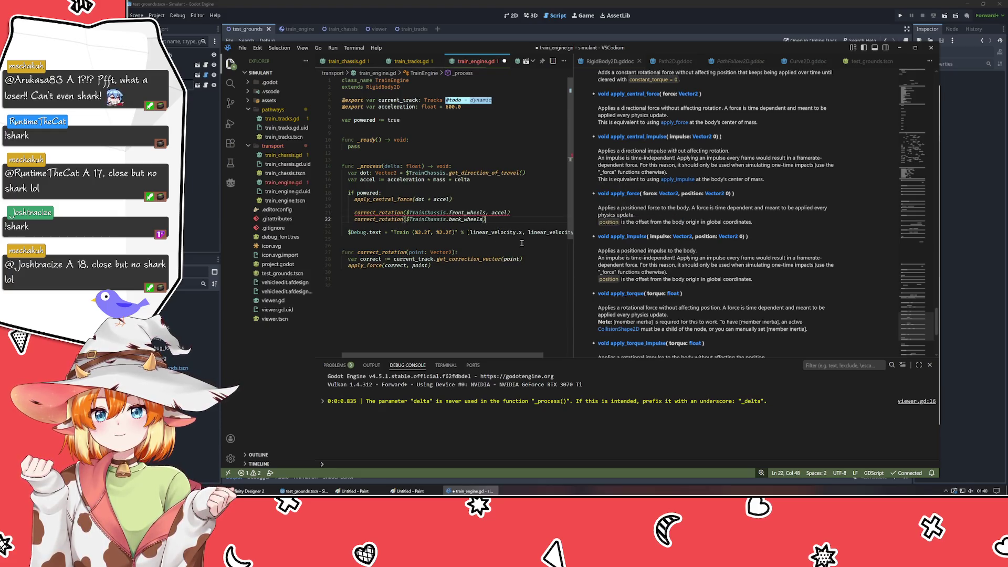
pyautogui.press('Down')
pyautogui.press('Left')
pyautogui.write(', accel')
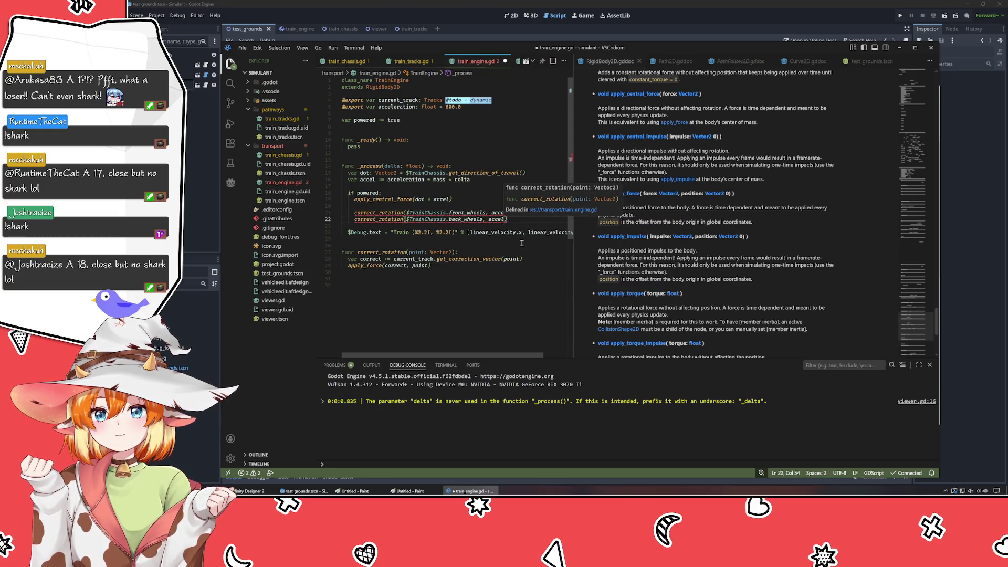
# - Add an accel: float parameter to correct_rotation, scale the force to correct * accel, and save
pyautogui.click(521, 243)
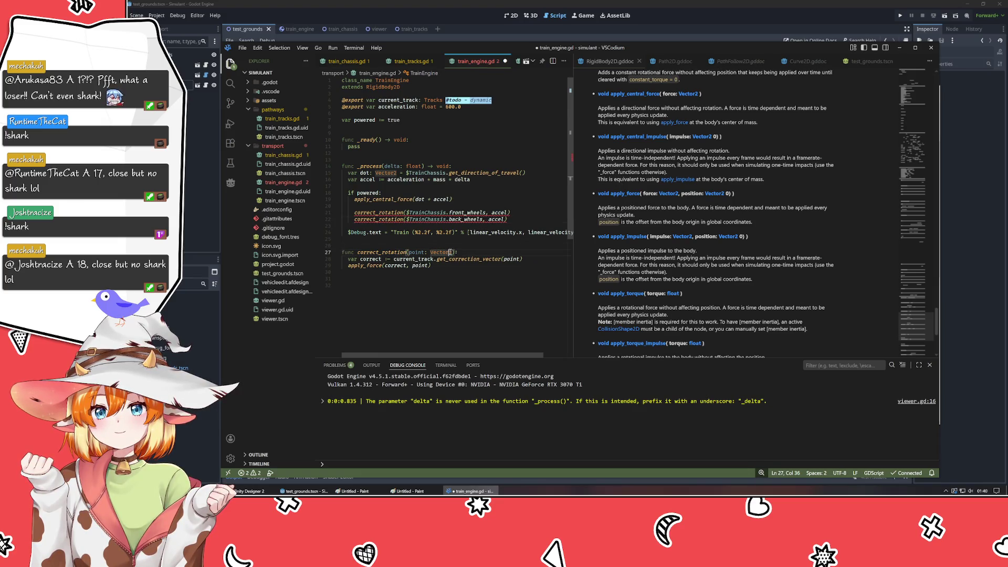
pyautogui.click(454, 252)
pyautogui.write(', ')
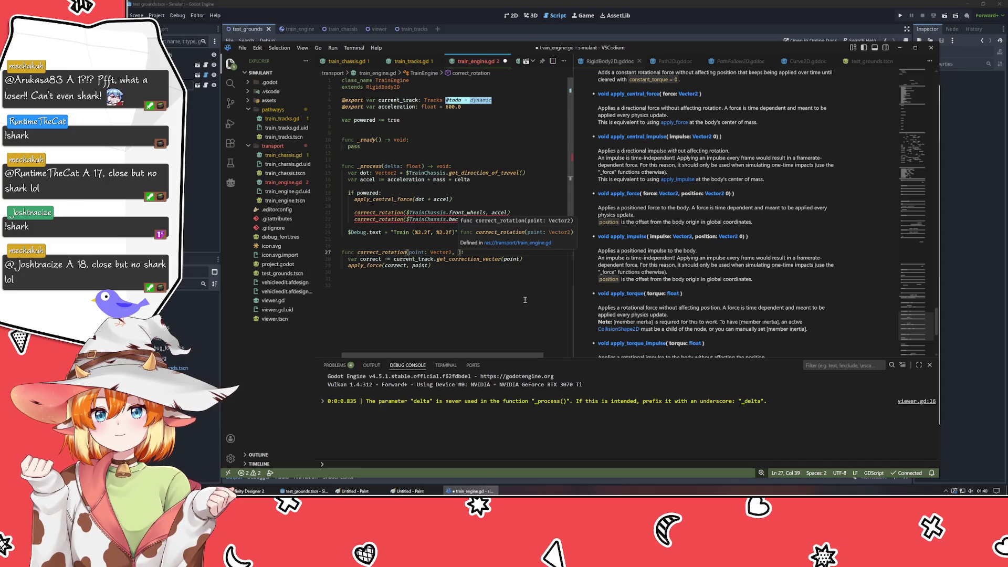
pyautogui.write('accel: ')
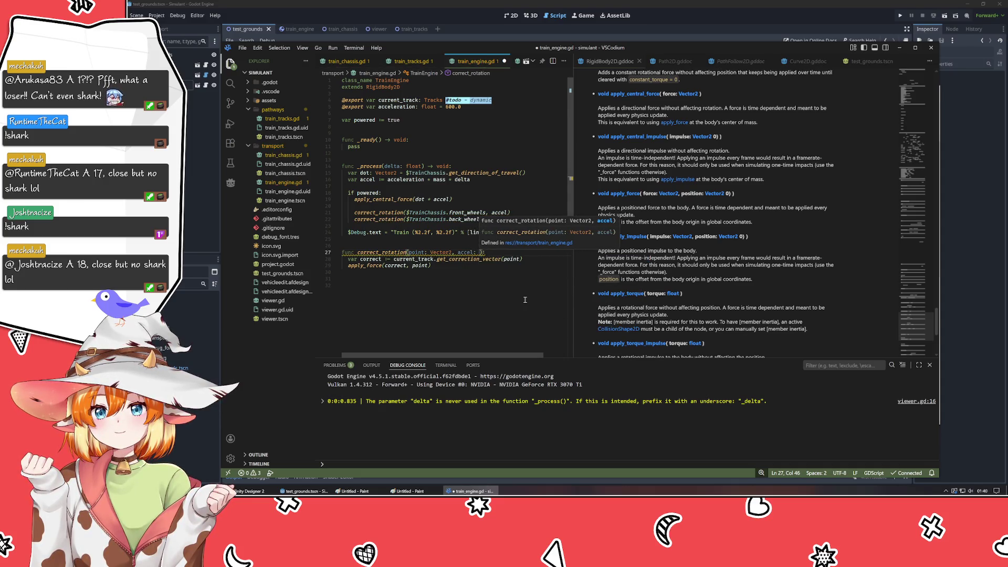
pyautogui.write('float')
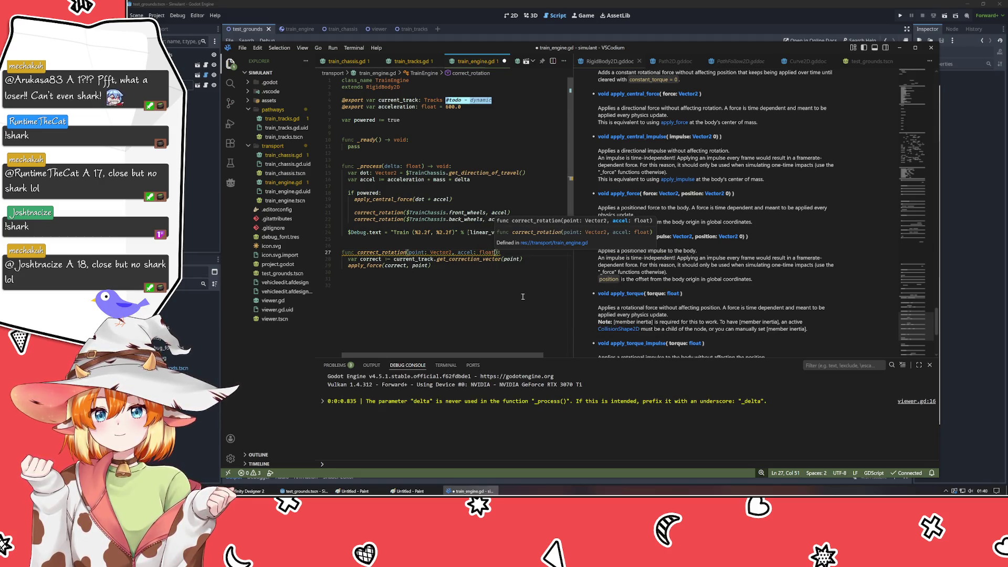
pyautogui.click(408, 265)
pyautogui.write('* ')
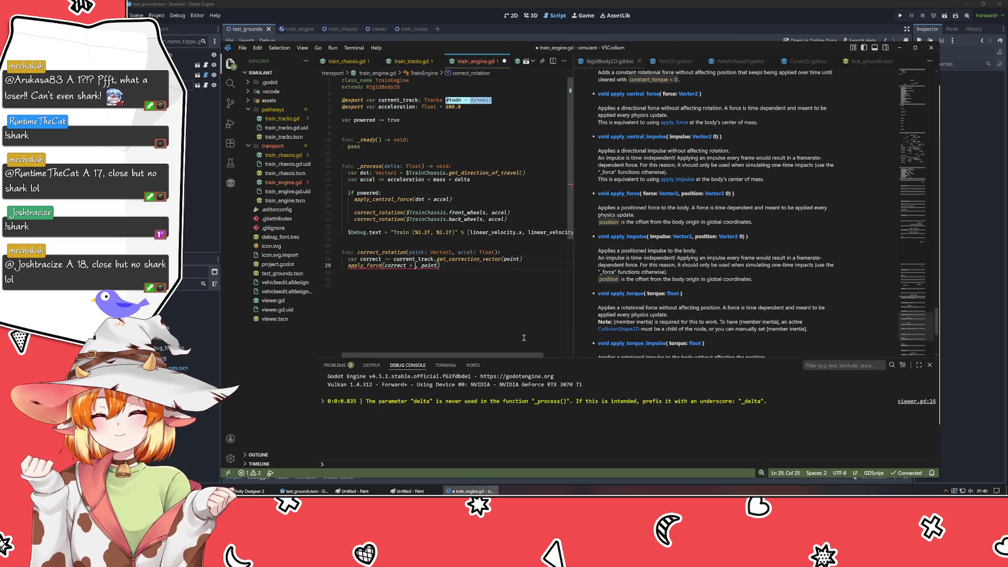
pyautogui.write('accel')
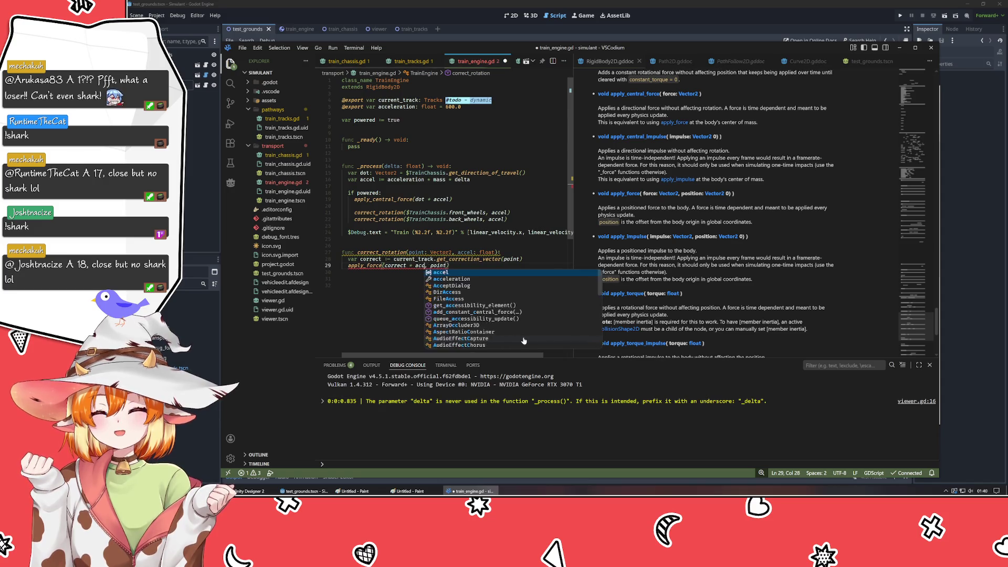
pyautogui.hotkey('ctrl', 's')
pyautogui.click(463, 307)
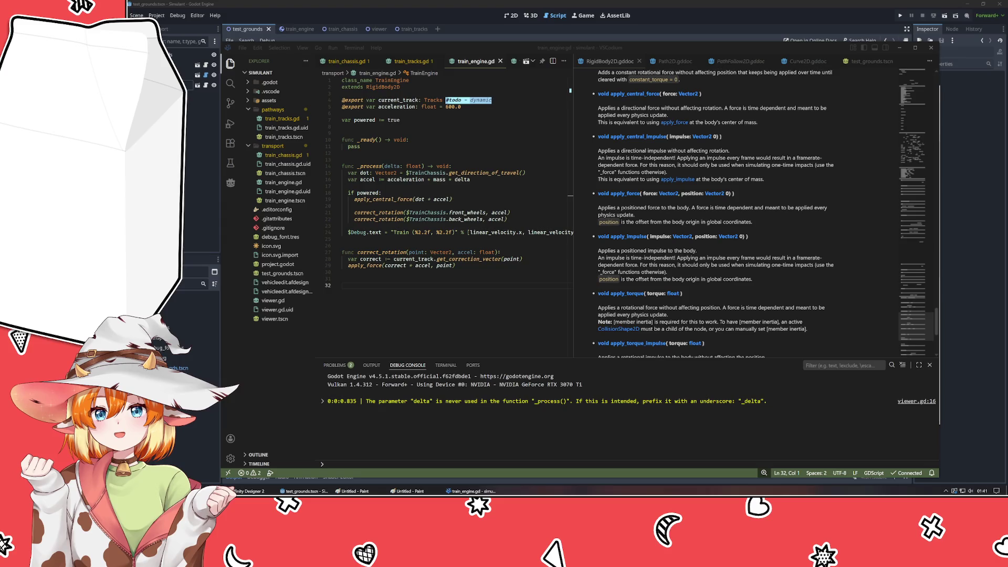
pyautogui.click(482, 299)
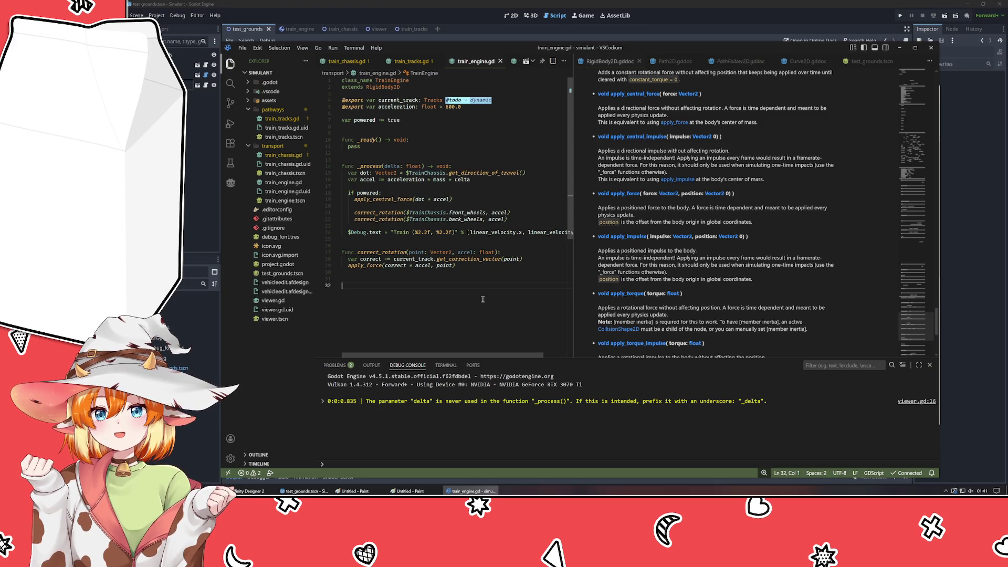
# - From the test_grounds 2D view, run the project with F5, hitting the Object-to-Vector2 argument error
pyautogui.hotkey('alt', 'Tab')
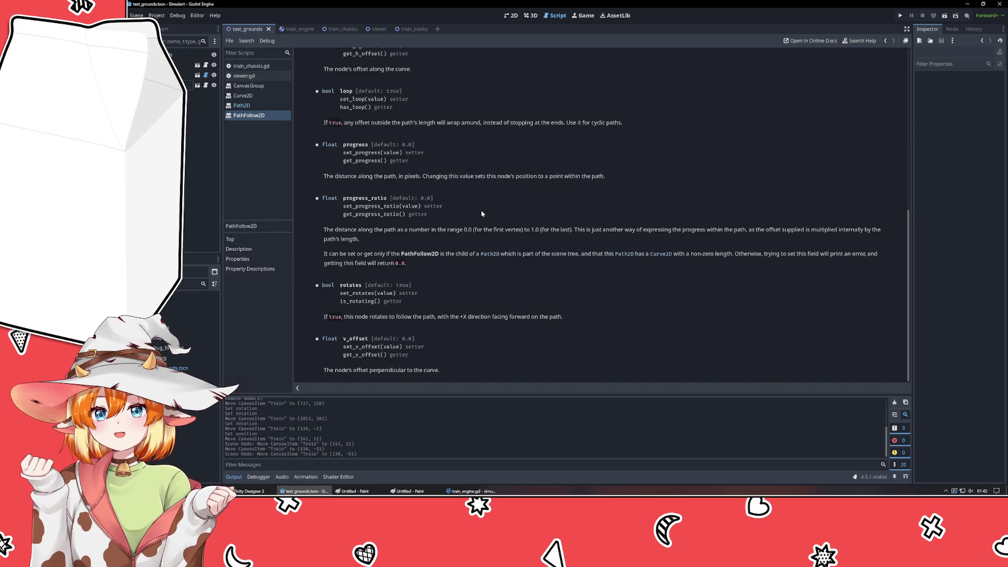
pyautogui.click(510, 15)
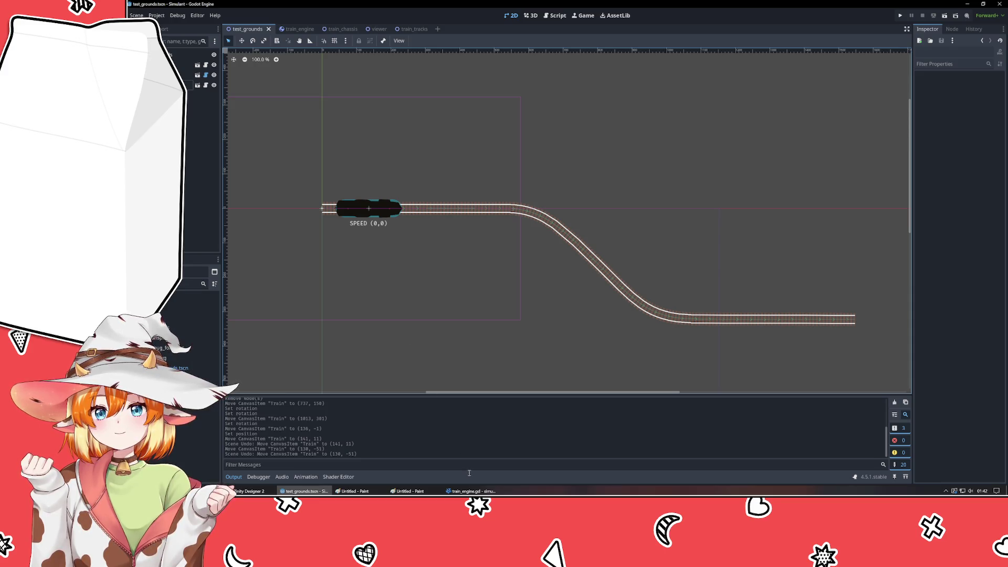
pyautogui.click(471, 491)
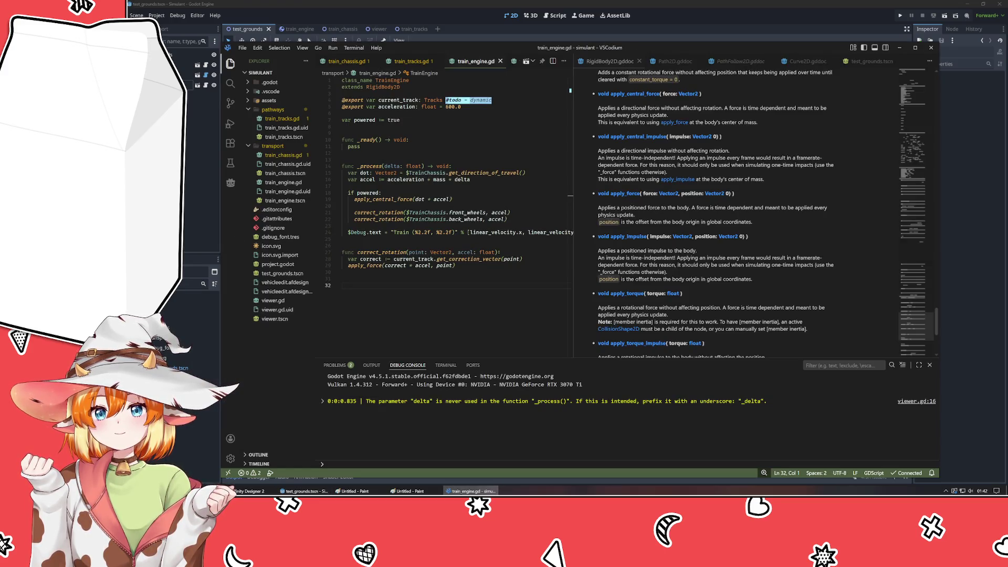
pyautogui.hotkey('alt', 'Tab')
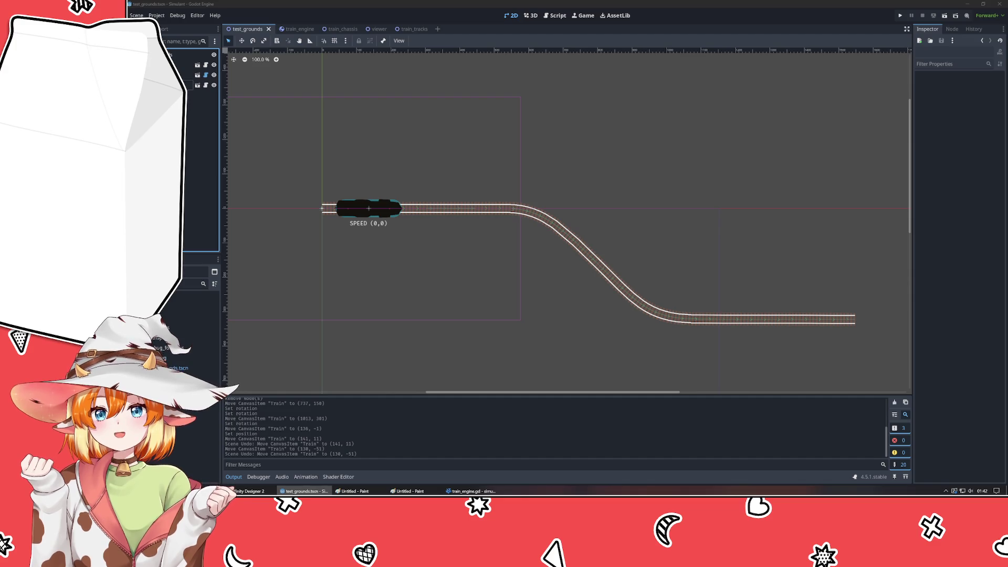
pyautogui.click(505, 321)
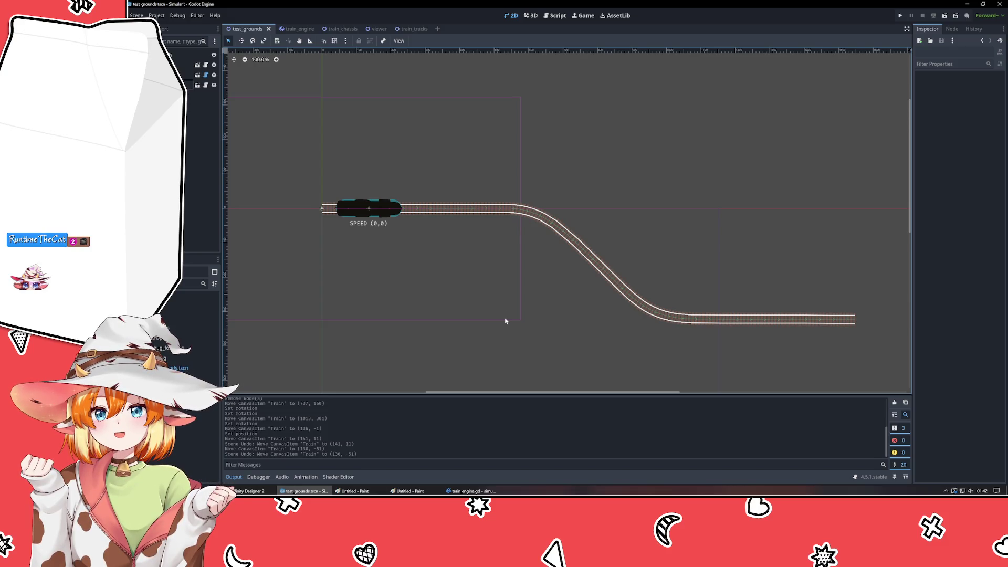
pyautogui.moveTo(365, 309); pyautogui.dragTo(448, 285)
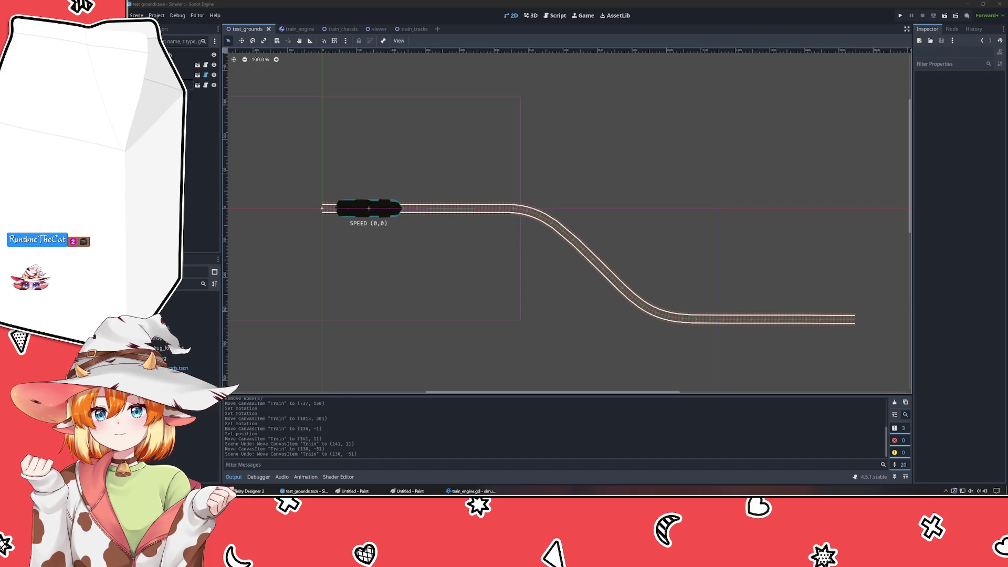
pyautogui.click(440, 290)
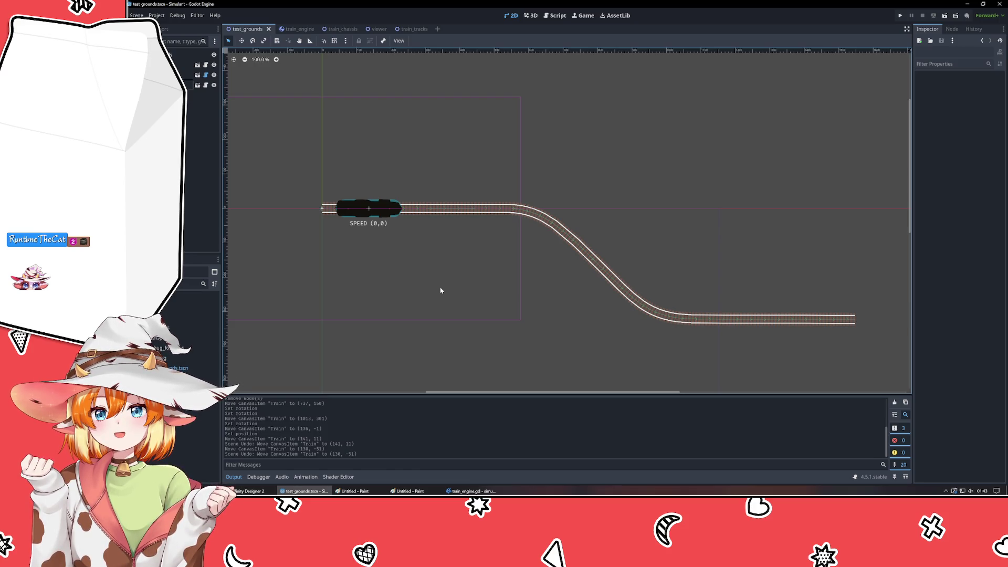
pyautogui.press('F5')
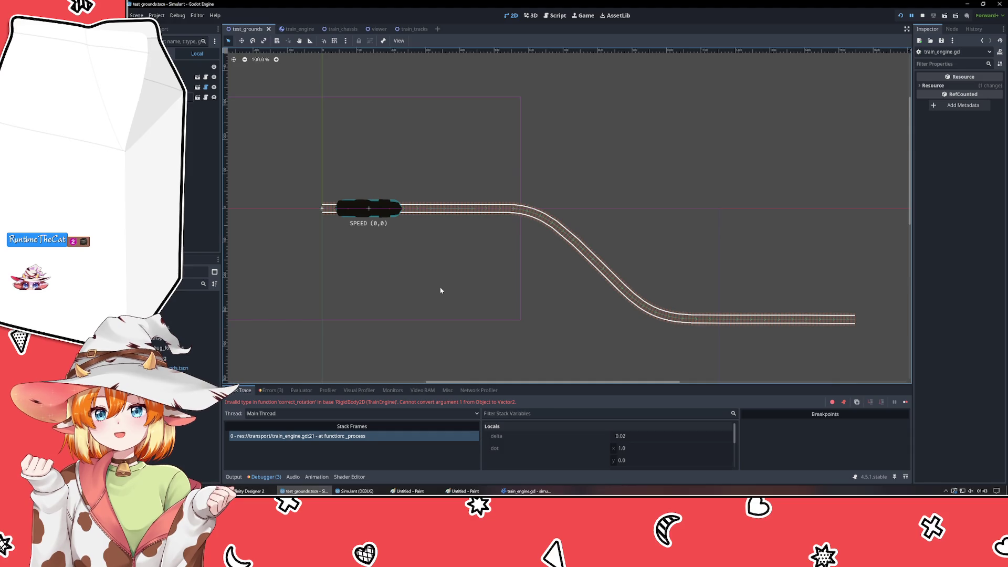
# - Stop the running game and show the Debugger's list of three script errors
pyautogui.click(922, 15)
pyautogui.click(271, 390)
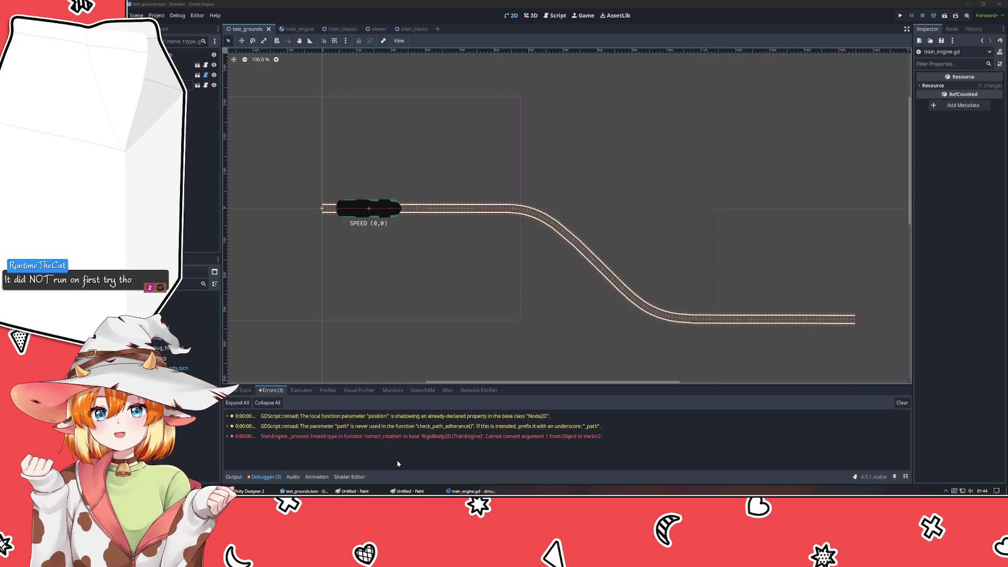
pyautogui.click(405, 462)
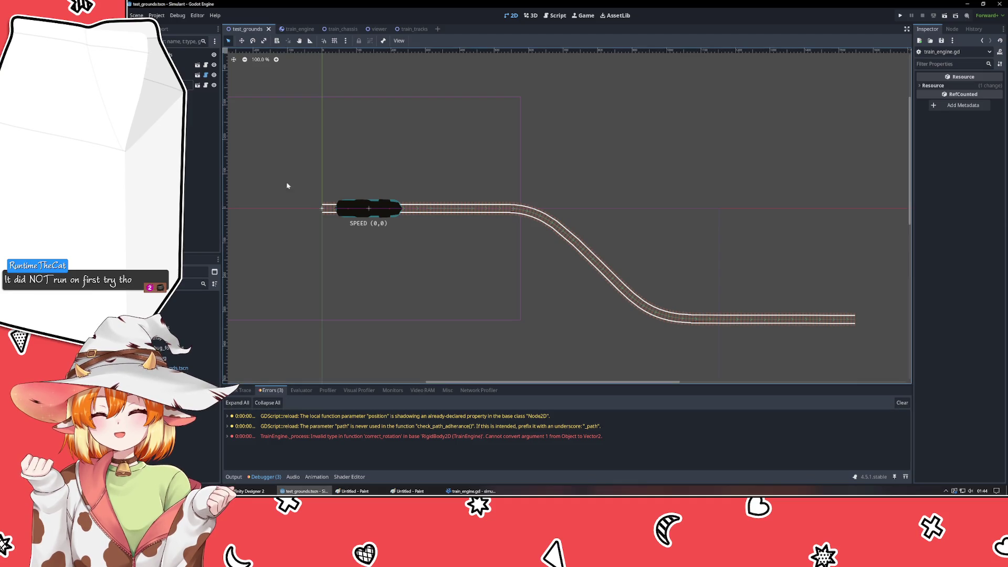
# - Drag the Train along the track, undo the move, and return to train_engine.gd
pyautogui.click(367, 203)
pyautogui.moveTo(368, 204); pyautogui.dragTo(519, 205)
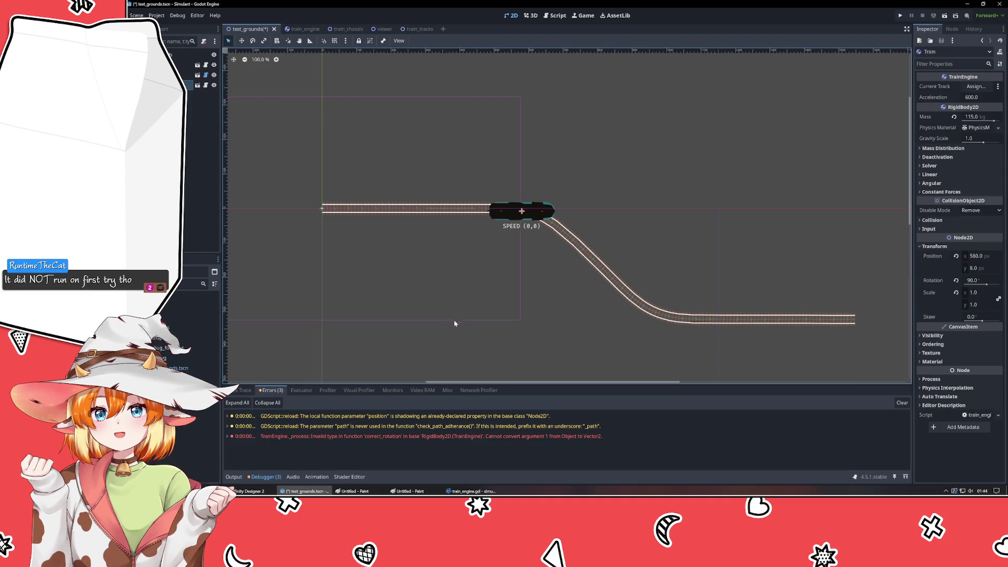
pyautogui.hotkey('ctrl', 'z')
pyautogui.click(436, 309)
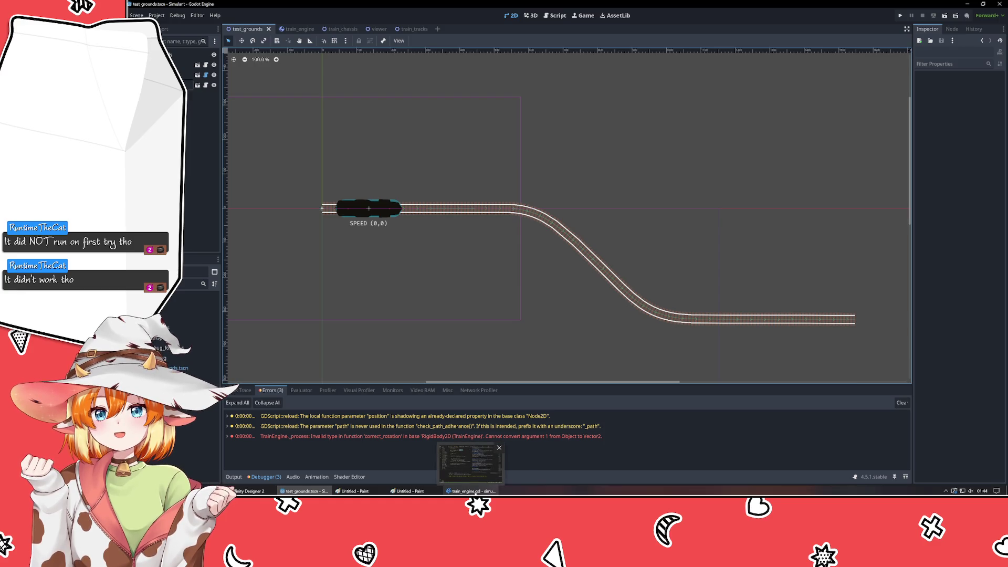
pyautogui.click(467, 491)
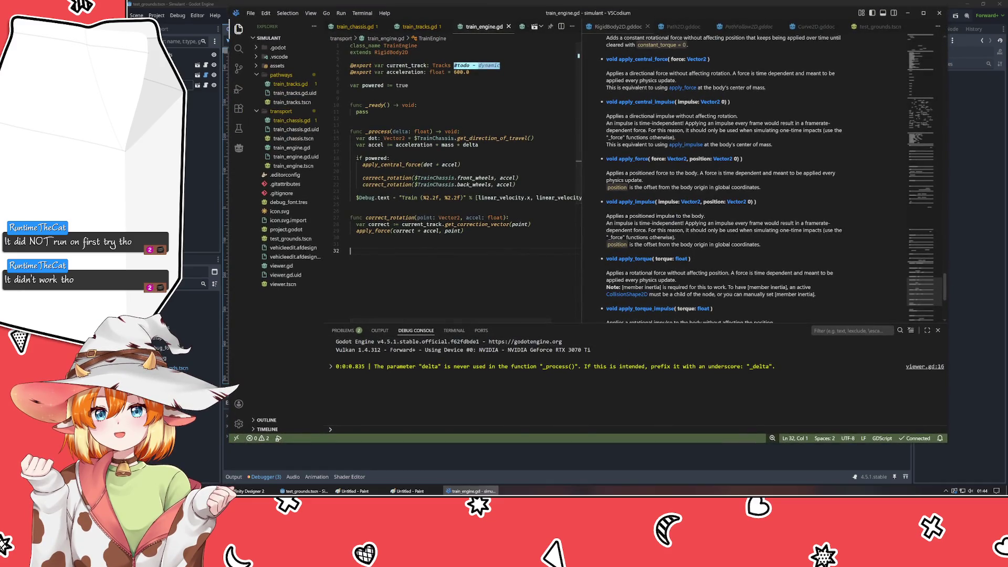
# - Jump from the correct_rotation type error to line 21 and replace front_wheels with front_at()
pyautogui.hotkey('alt', 'Tab')
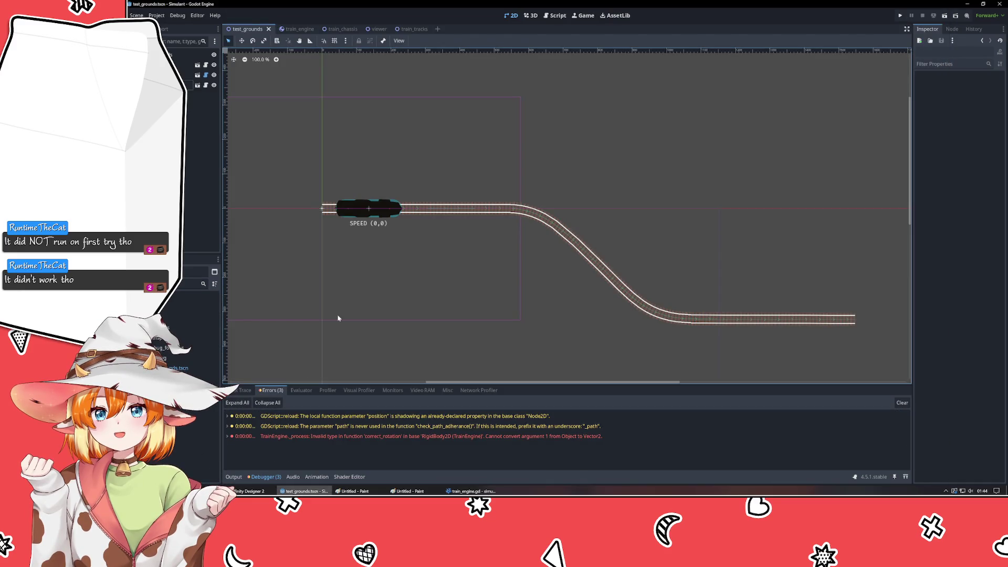
pyautogui.click(304, 436)
pyautogui.doubleClick(304, 446)
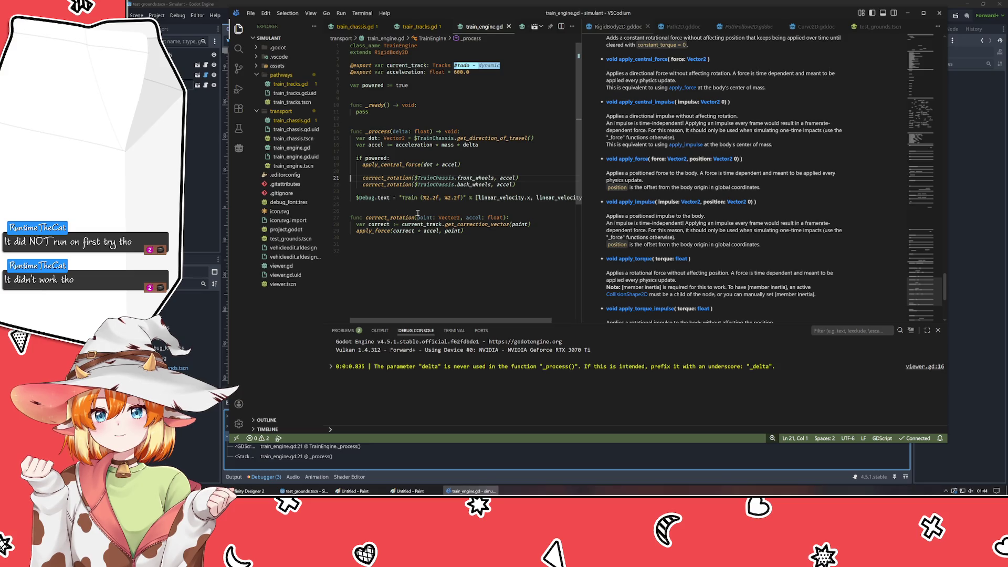
pyautogui.click(473, 178)
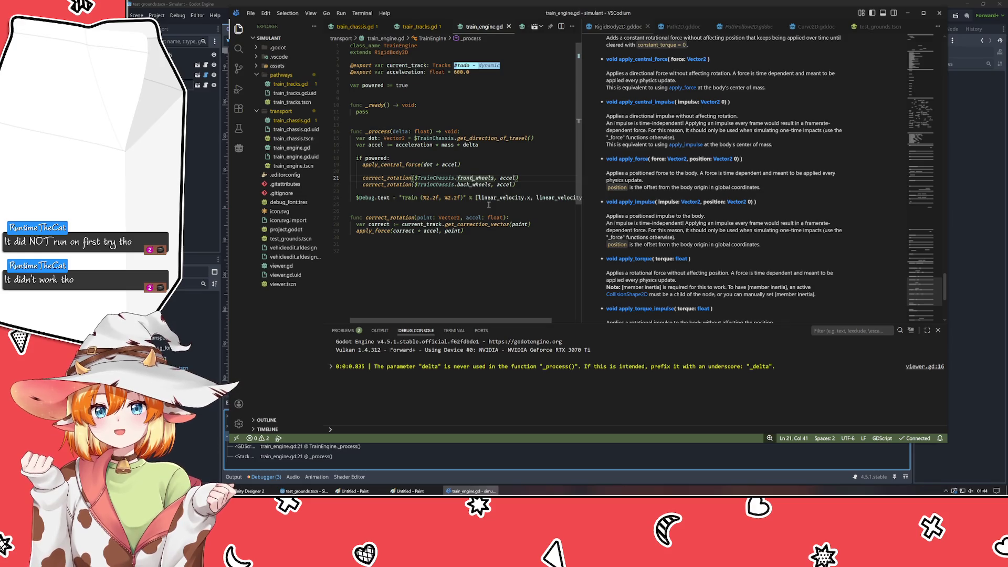
pyautogui.press('BackSpace')
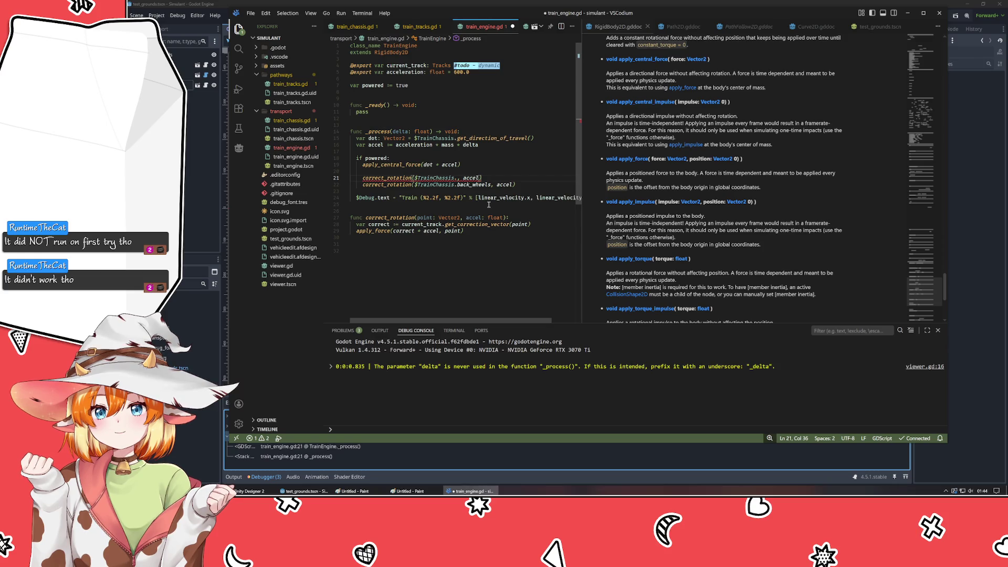
pyautogui.write('front_a')
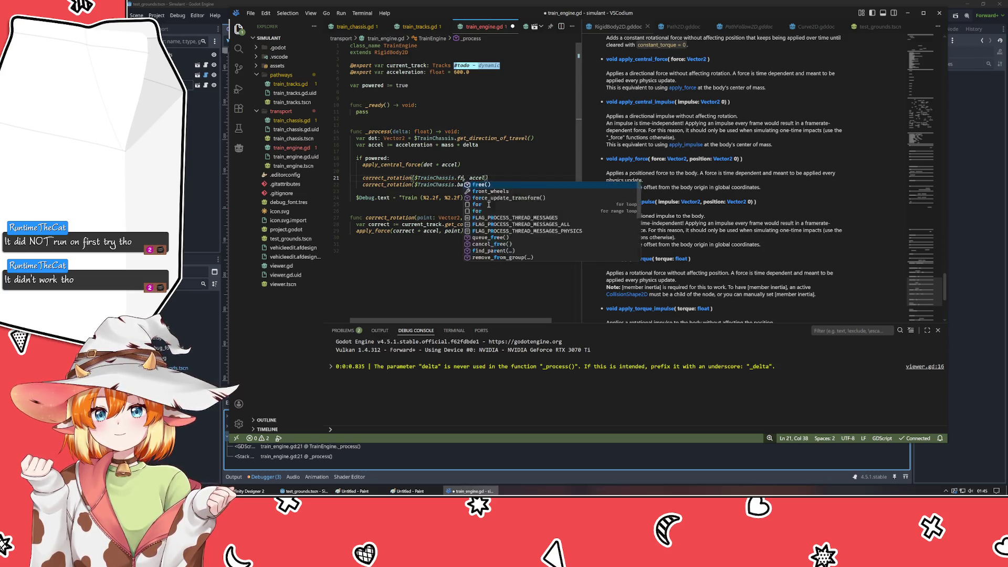
pyautogui.press('Return')
# - Replace back_wheels with back_at() in the second correct_rotation call
pyautogui.press('Down')
pyautogui.hotkey('ctrl', 'BackSpace')
pyautogui.hotkey('ctrl', 'Delete')
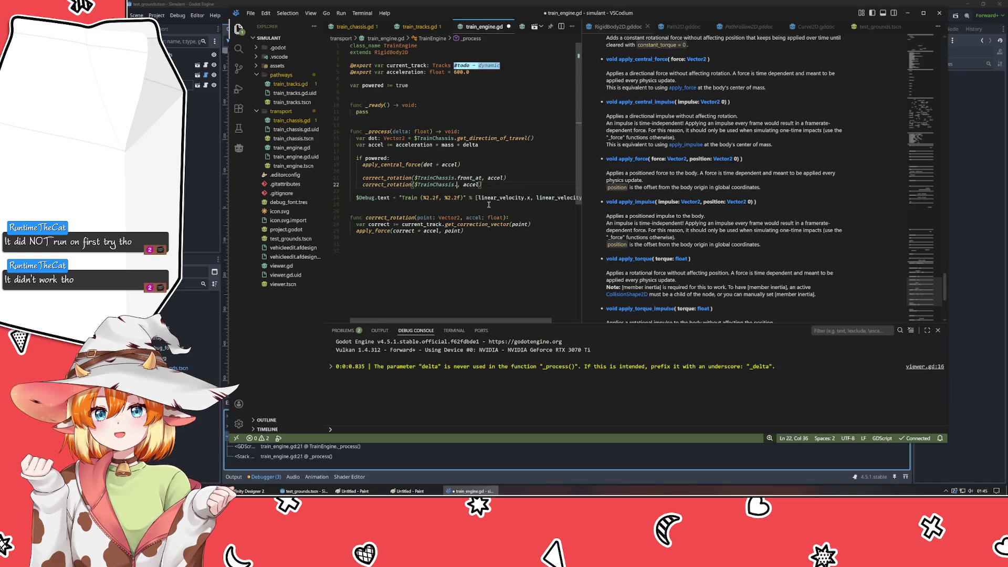
pyautogui.write('back_at')
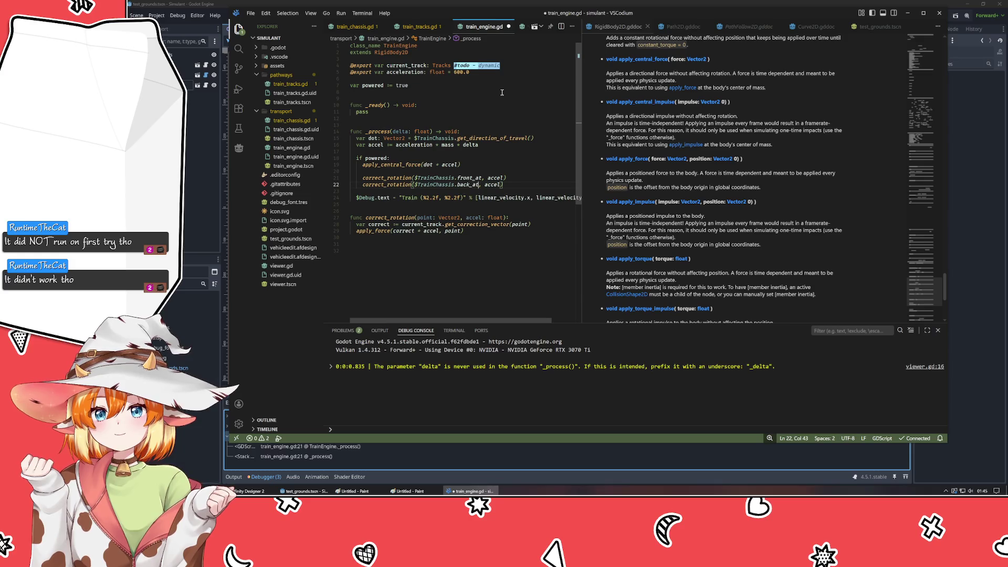
pyautogui.write('()')
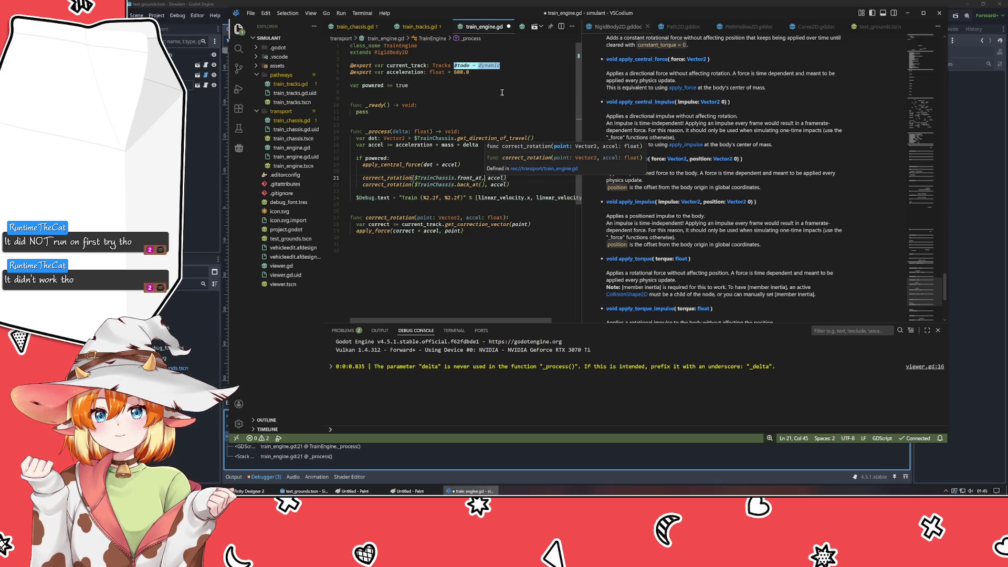
pyautogui.press('Up')
pyautogui.press('Left')
pyautogui.write('()')
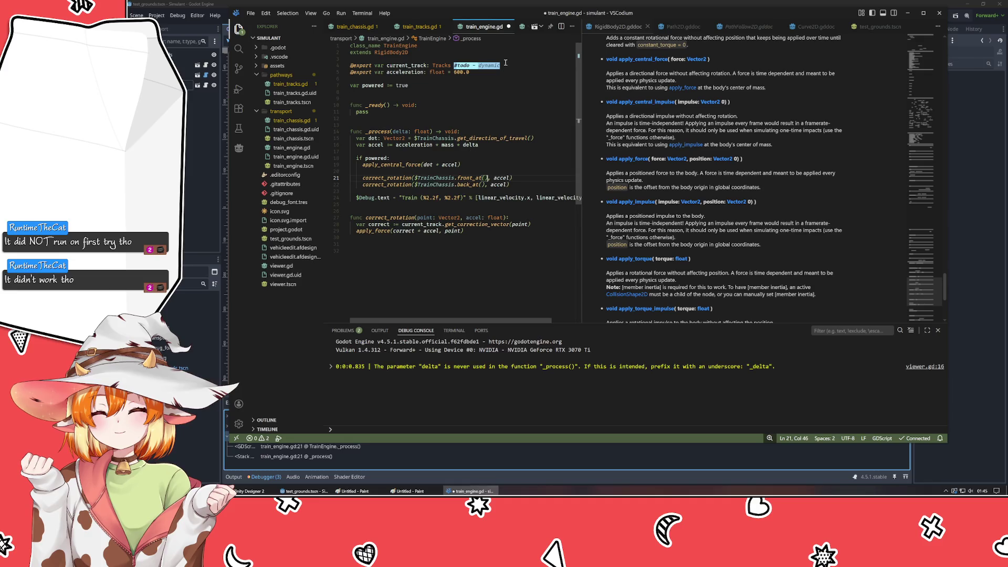
pyautogui.click(420, 26)
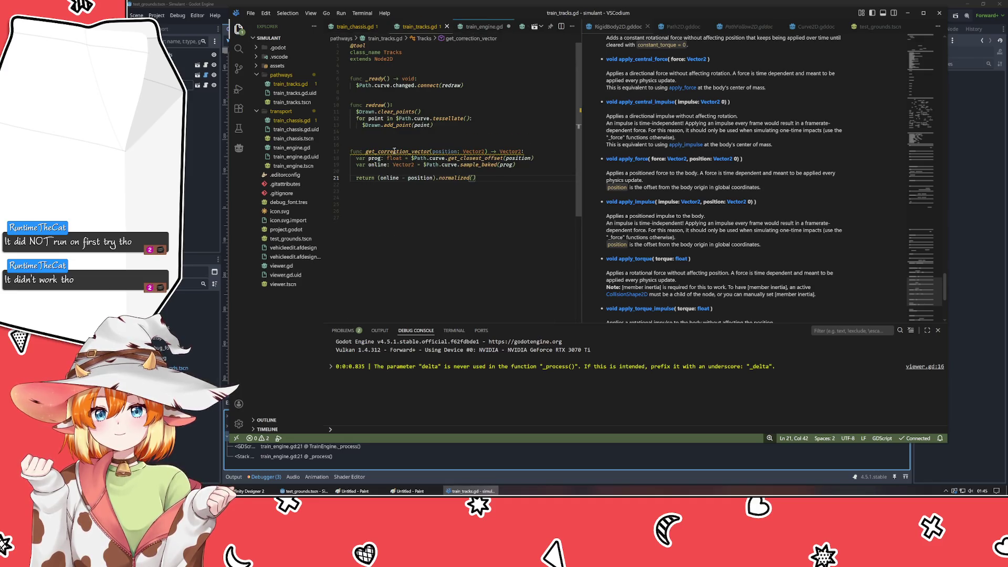
pyautogui.click(355, 27)
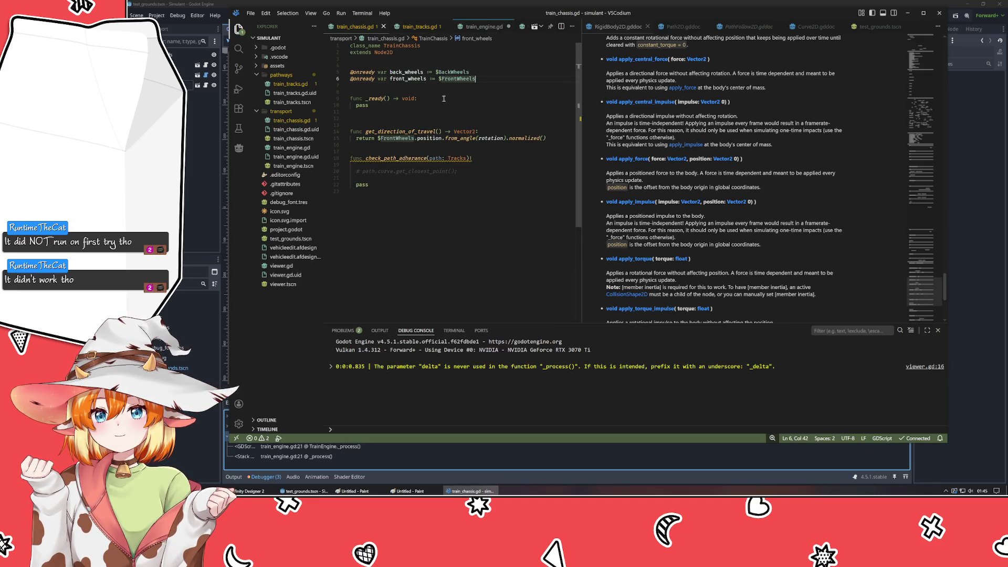
pyautogui.keyDown('shift'); pyautogui.click(364, 66); pyautogui.keyUp('shift')
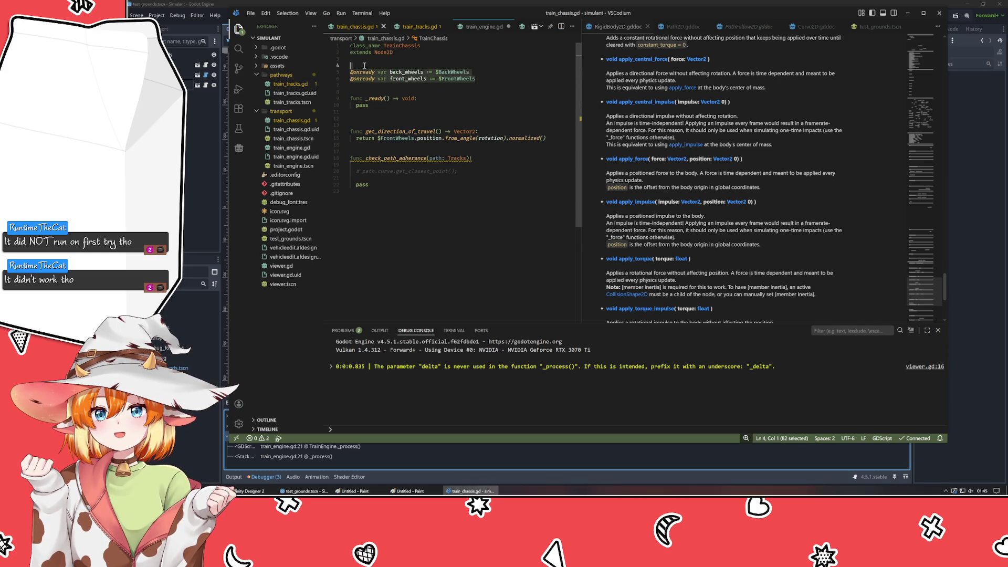
pyautogui.press('BackSpace')
pyautogui.click(401, 192)
pyautogui.press('Return')
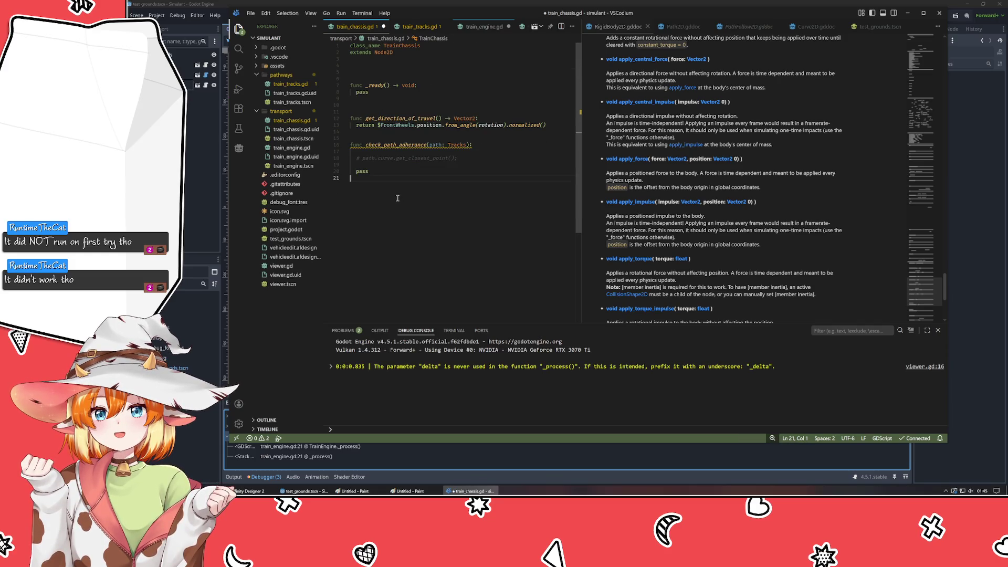
pyautogui.write('func ')
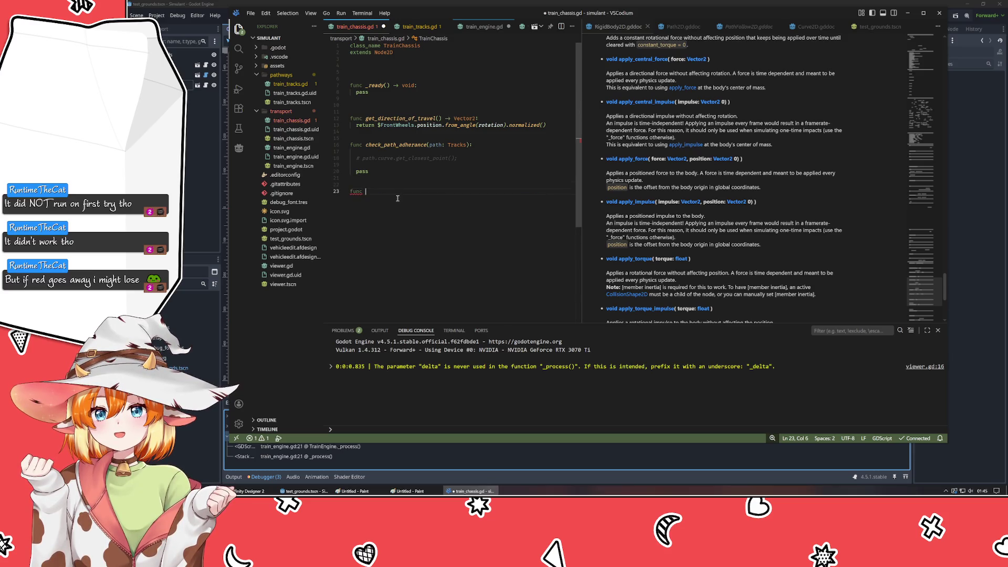
pyautogui.write('front_at')
pyautogui.write('():')
pyautogui.press('Return')
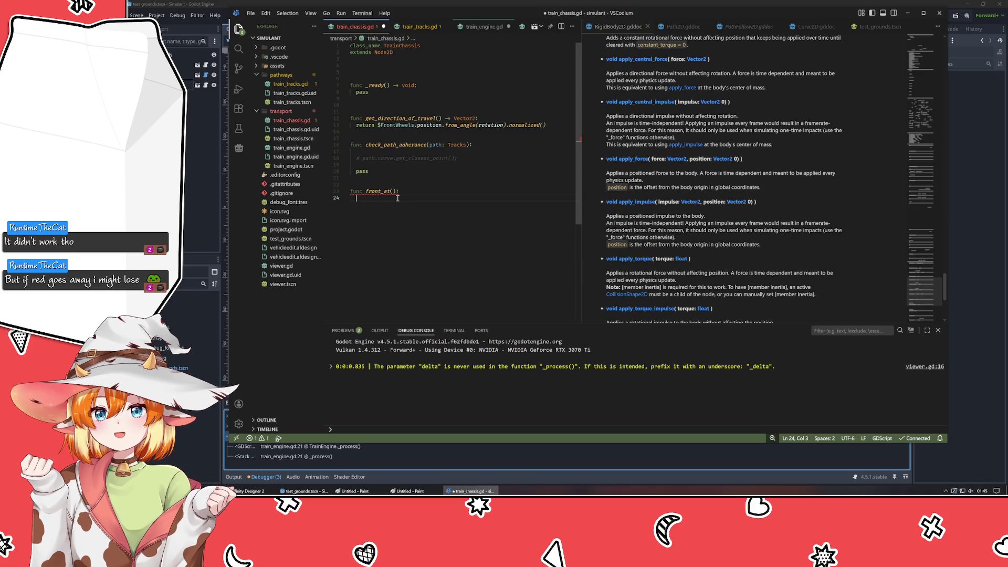
pyautogui.write('$FrontWheels.')
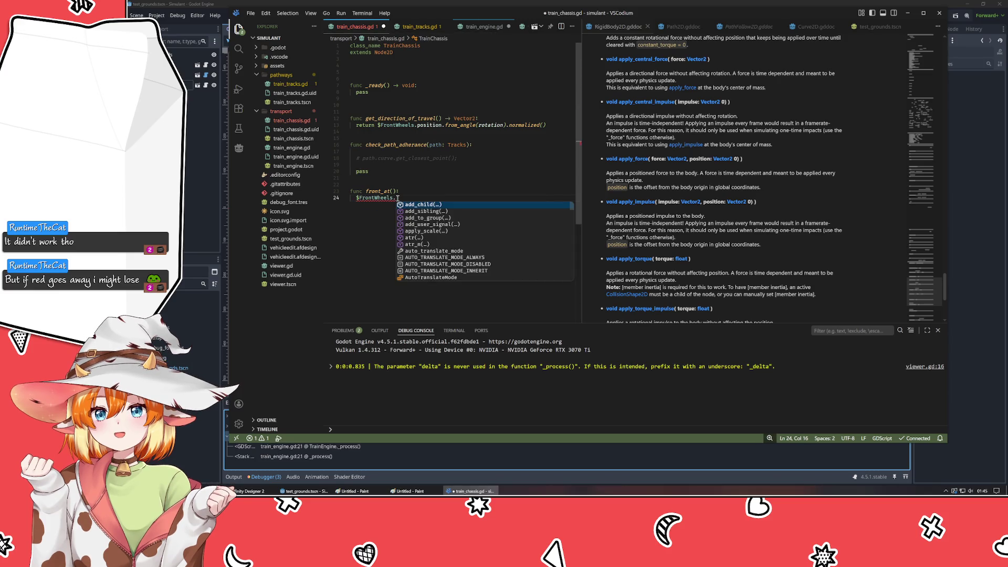
pyautogui.write('position')
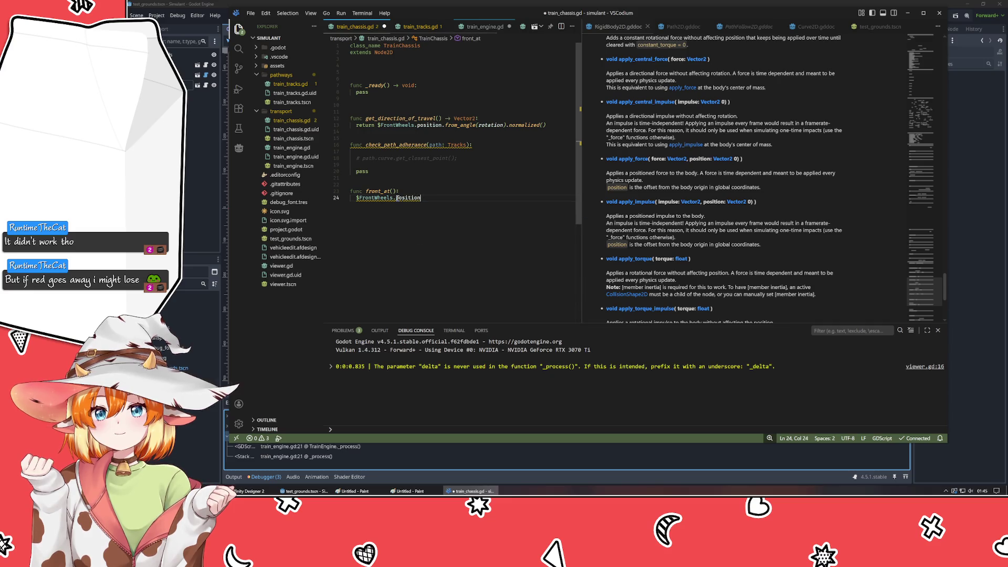
pyautogui.press('Home')
pyautogui.write('return')
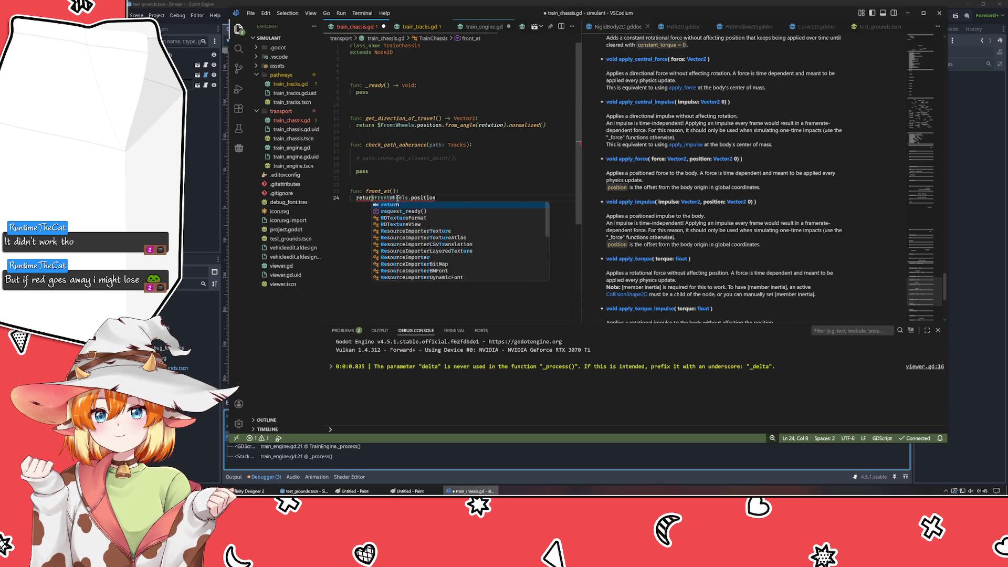
# - Give front_at() a -> Vector2 return type
pyautogui.press('Up')
pyautogui.press('End')
pyautogui.press('BackSpace')
pyautogui.write('-> Vector')
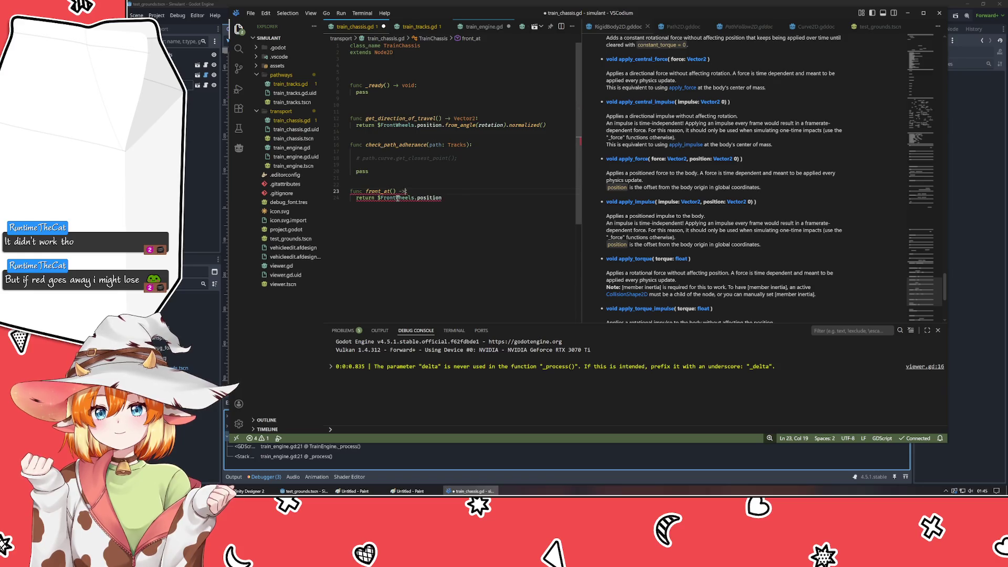
pyautogui.write(':')
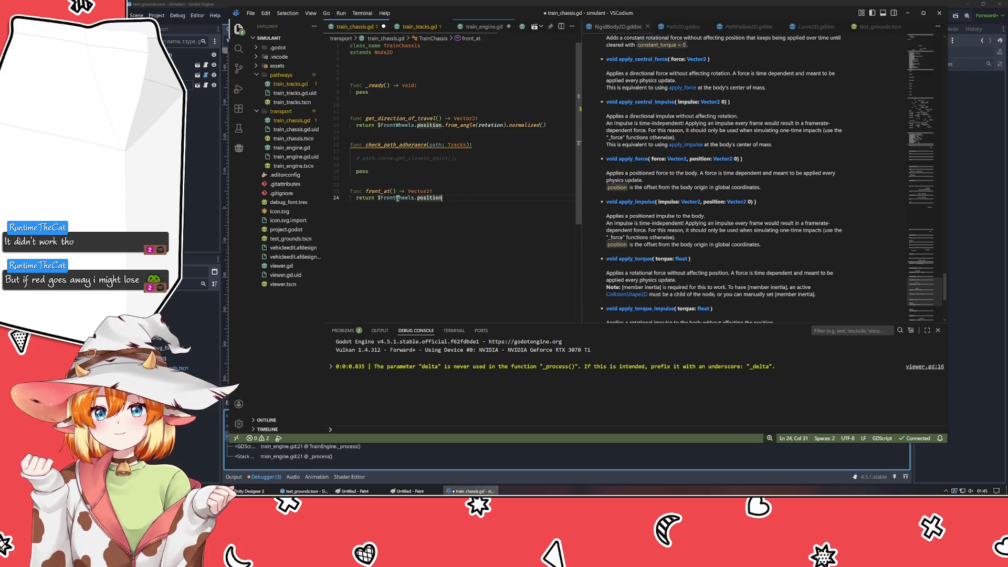
# - Add back_at() -> Vector2 returning $BackWheels.position, then save the chassis and engine scripts
pyautogui.press('Down')
pyautogui.press('End')
pyautogui.press('Return')
pyautogui.write('unc back_at')
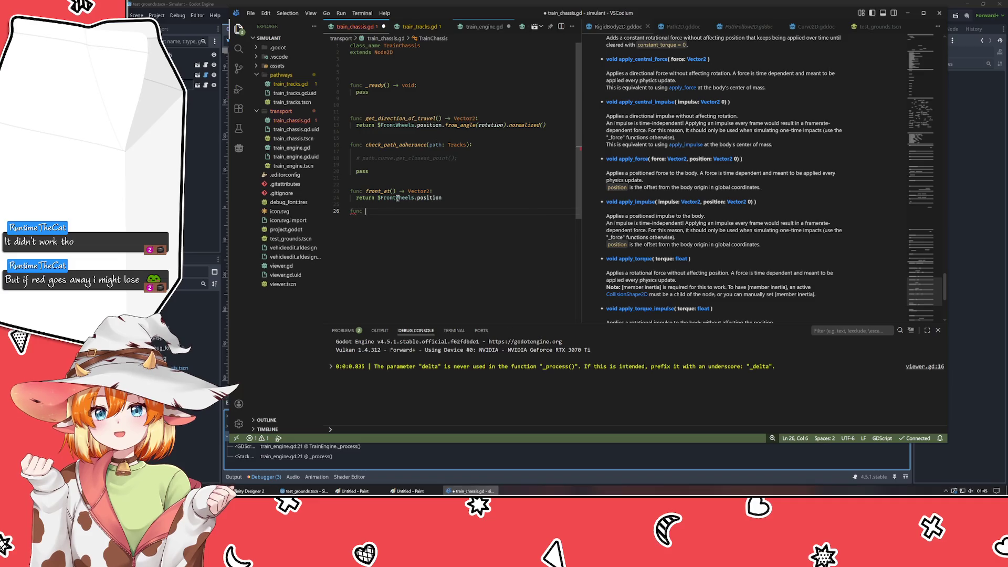
pyautogui.write('() -')
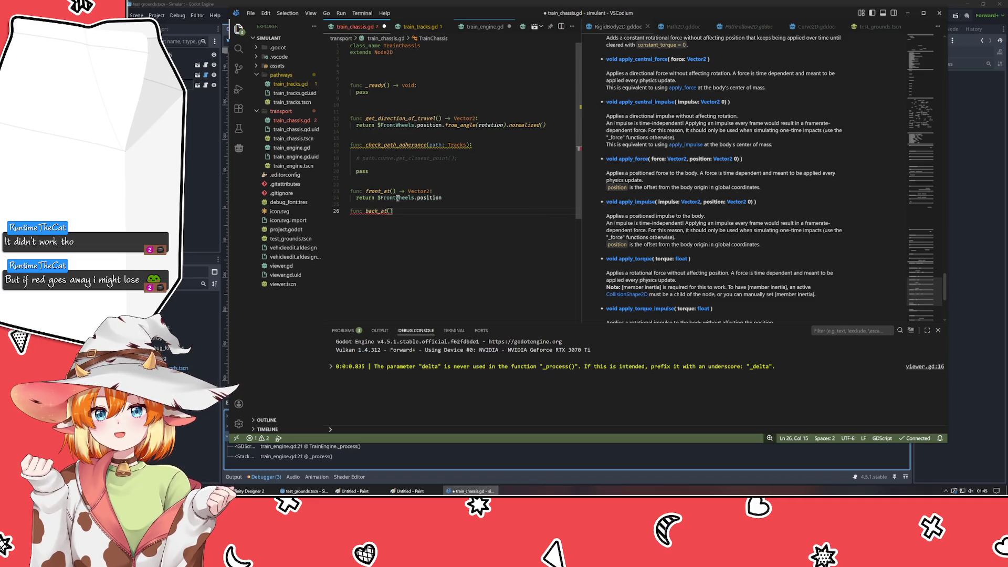
pyautogui.write('> Vector2')
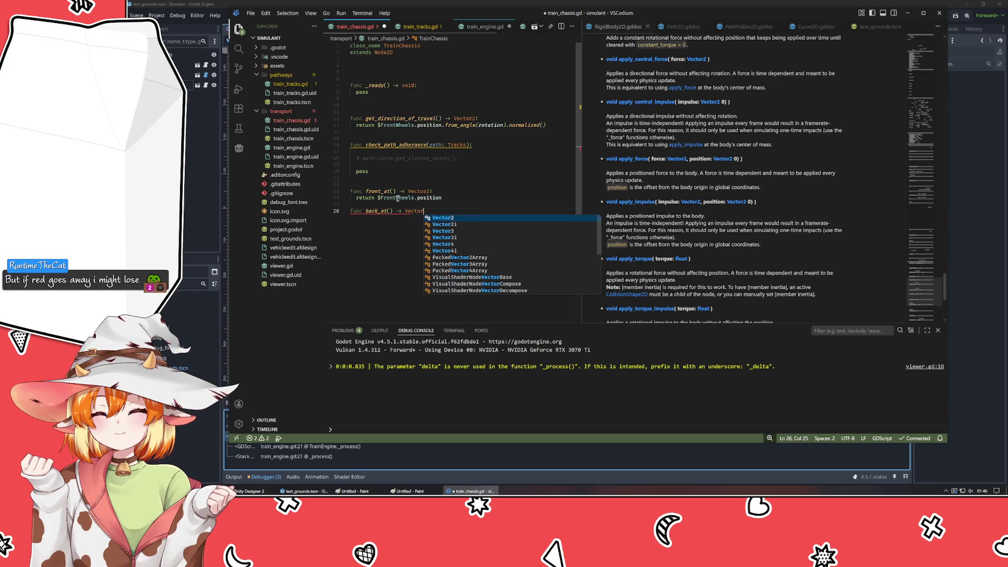
pyautogui.write(':')
pyautogui.press('Return')
pyautogui.write('return ')
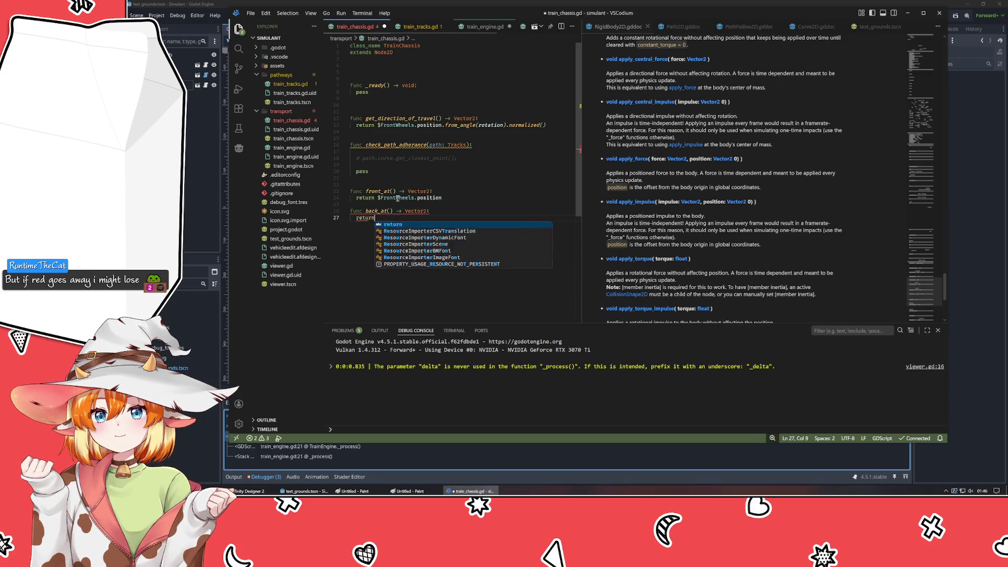
pyautogui.write('$BackWheels')
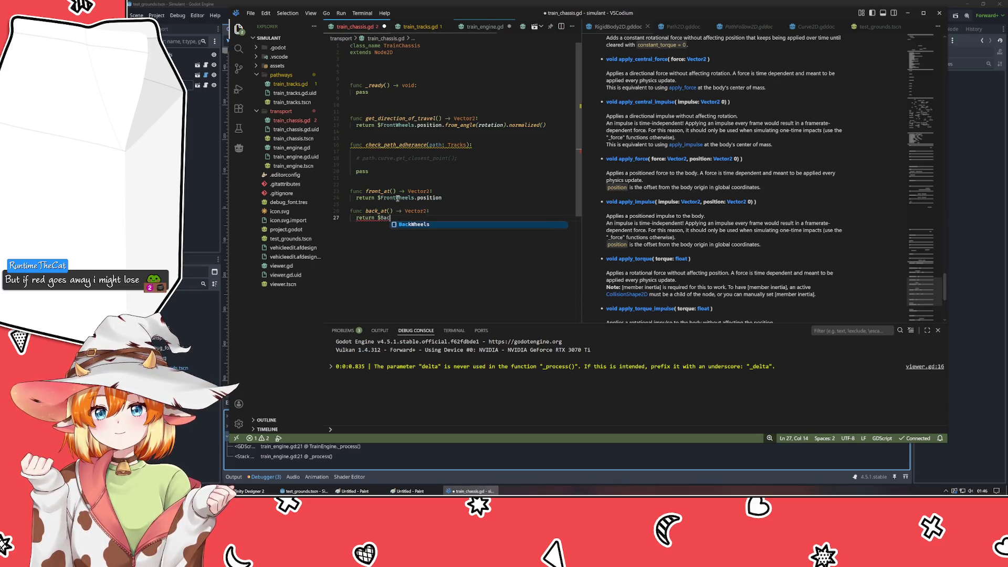
pyautogui.write('.position')
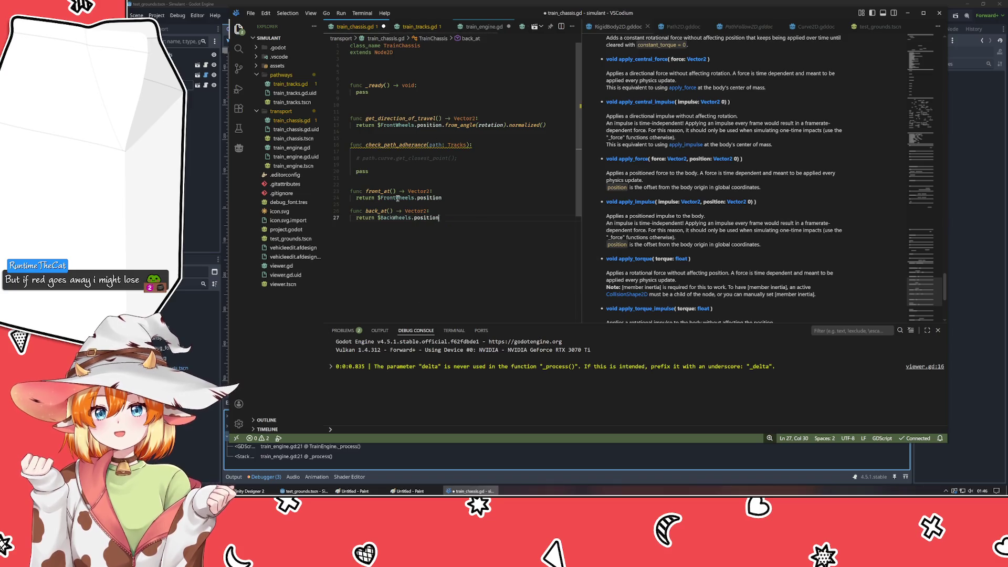
pyautogui.press('Return')
pyautogui.hotkey('ctrl', 's')
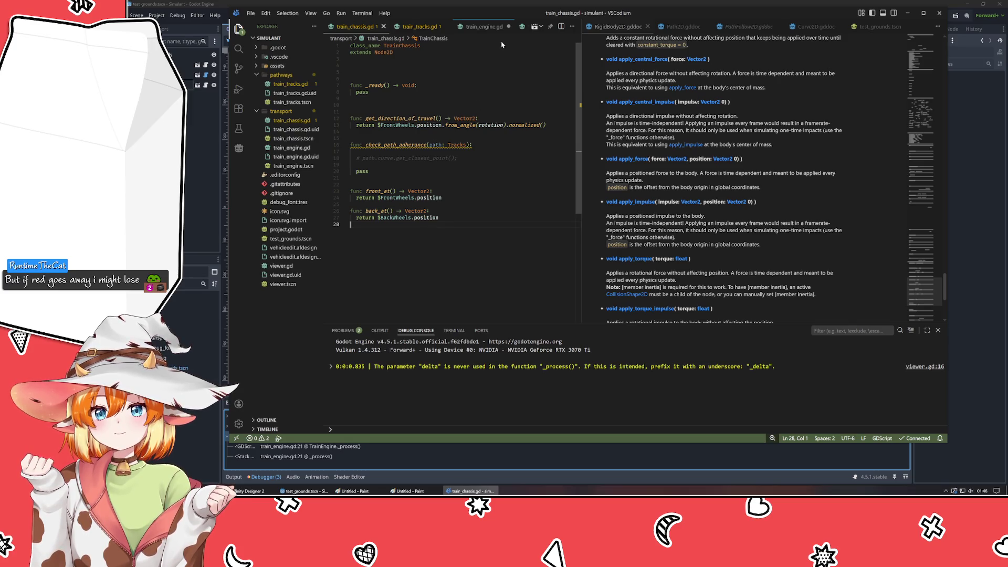
pyautogui.click(483, 26)
pyautogui.hotkey('ctrl', 's')
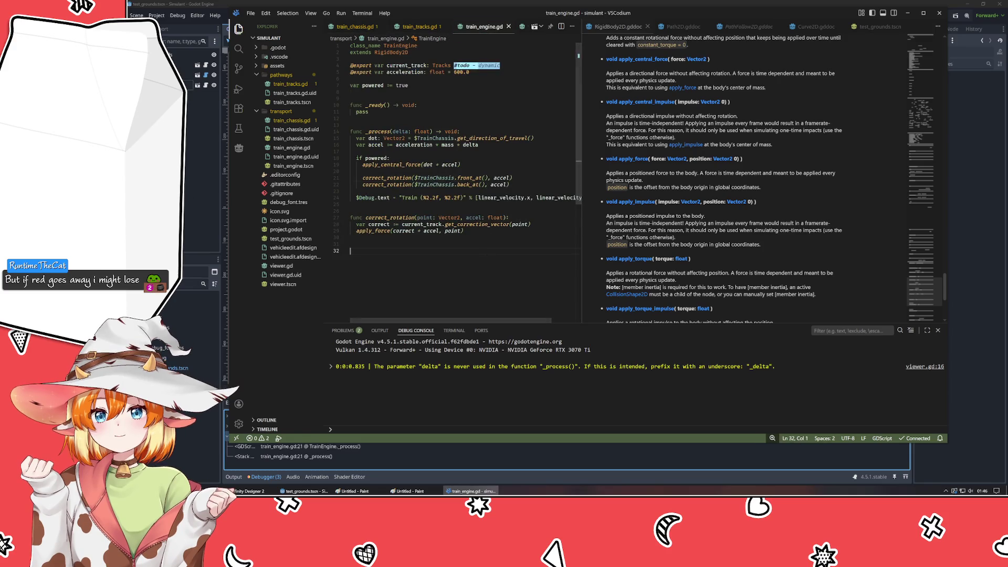
# - Run with F5, hit the tab-indentation parser error at line 18, stop, and reopen train_engine.gd
pyautogui.click(304, 490)
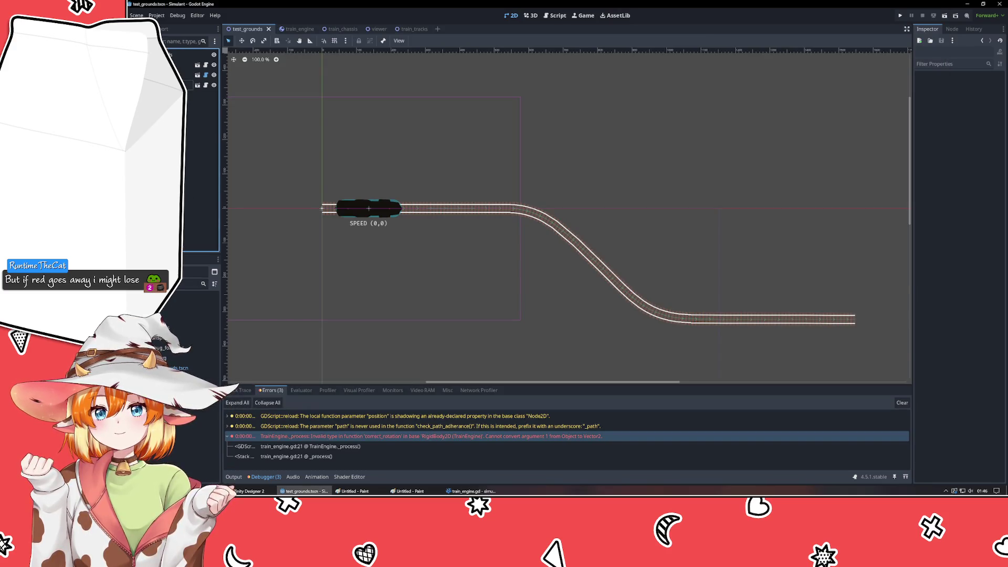
pyautogui.press('F5')
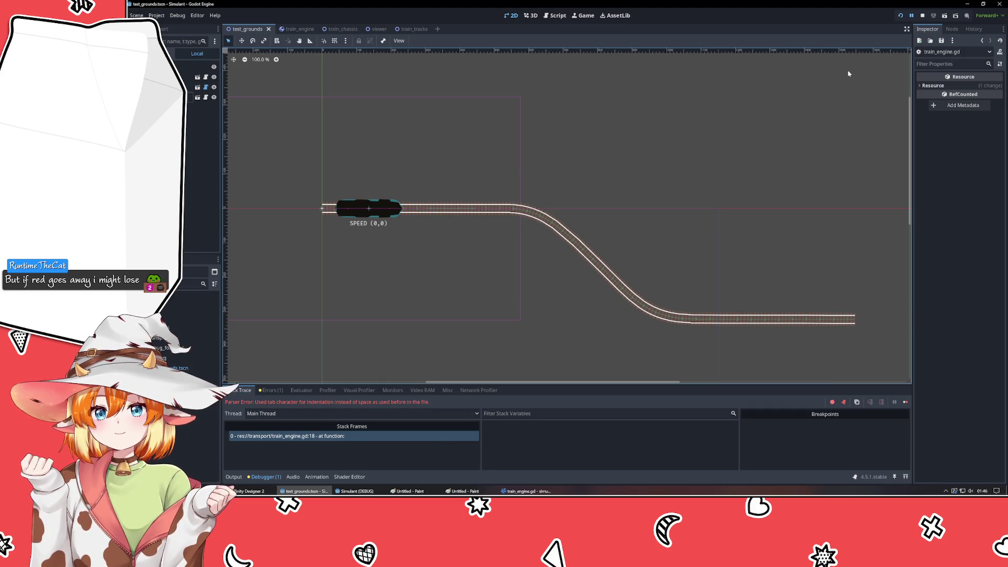
pyautogui.click(926, 17)
pyautogui.click(471, 491)
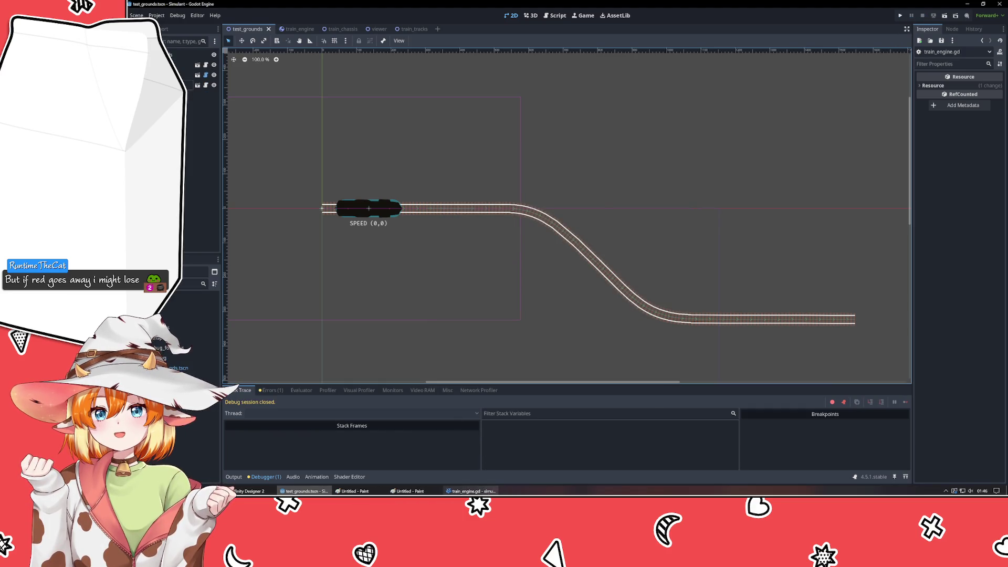
pyautogui.hotkey('ctrl', 'z')
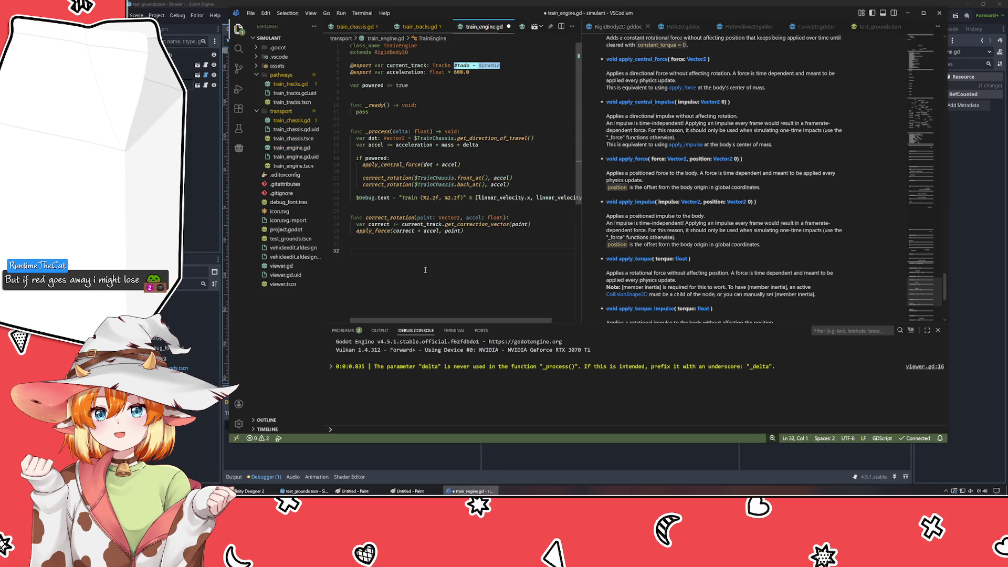
# - Convert train_engine.gd to tab indentation and save it, then convert train_tracks.gd as well
pyautogui.hotkey('ctrl', 'shift', 'p')
pyautogui.press('Return')
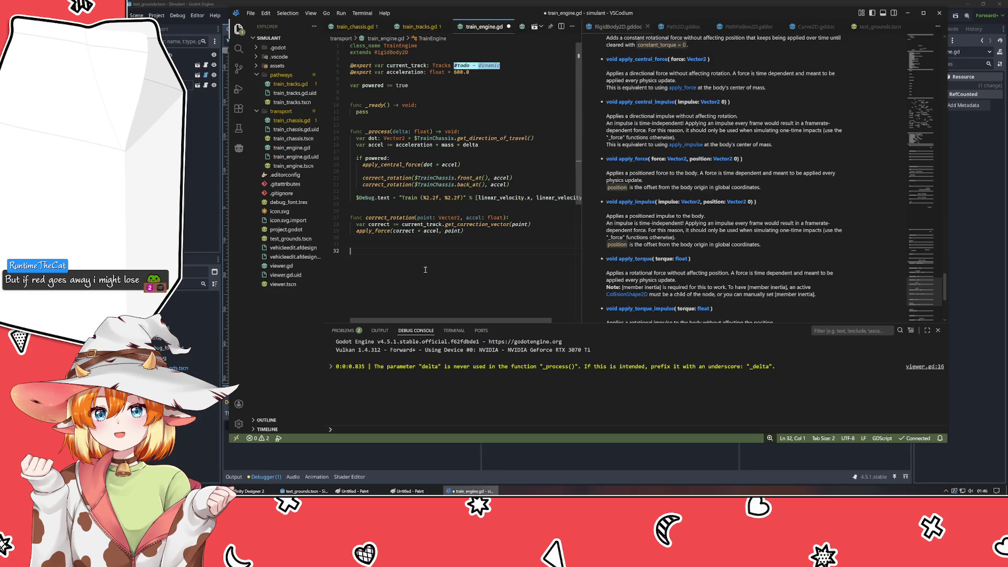
pyautogui.hotkey('ctrl', 's')
pyautogui.click(420, 27)
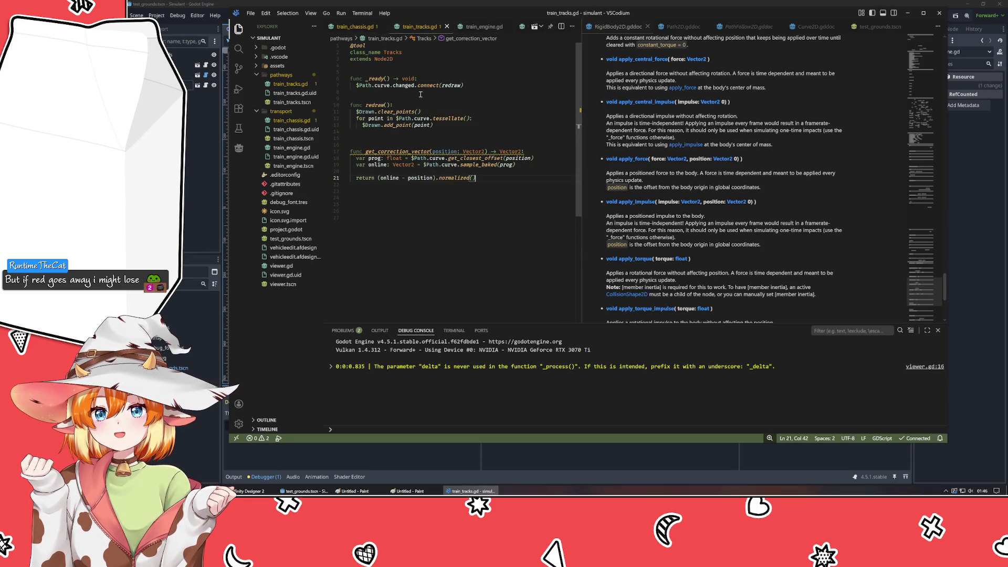
pyautogui.click(420, 94)
pyautogui.hotkey('ctrl', 'shift', 'p')
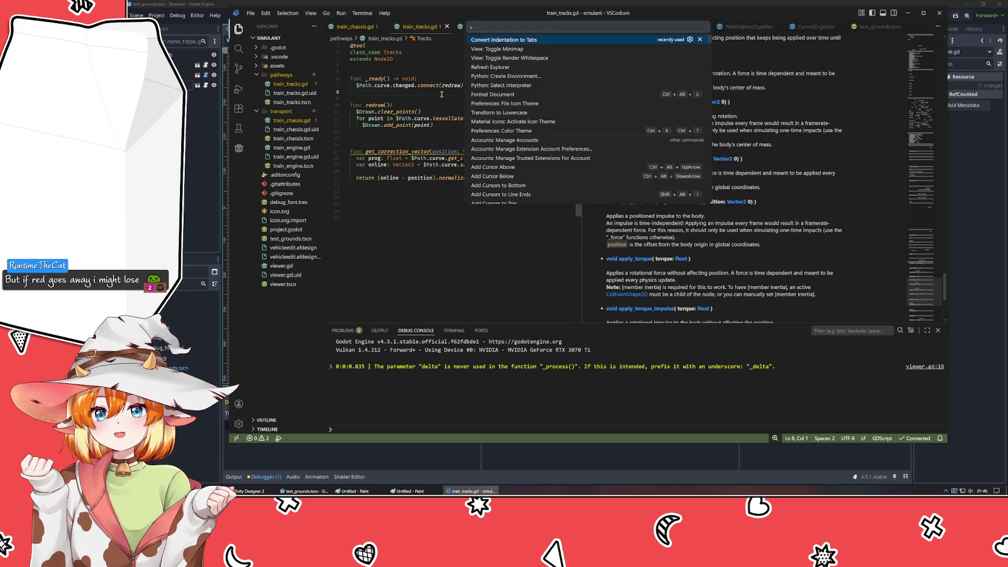
pyautogui.press('Return')
# - Convert train_chassis.gd to tabs, save the chassis and tracks scripts, and return to Godot
pyautogui.click(347, 26)
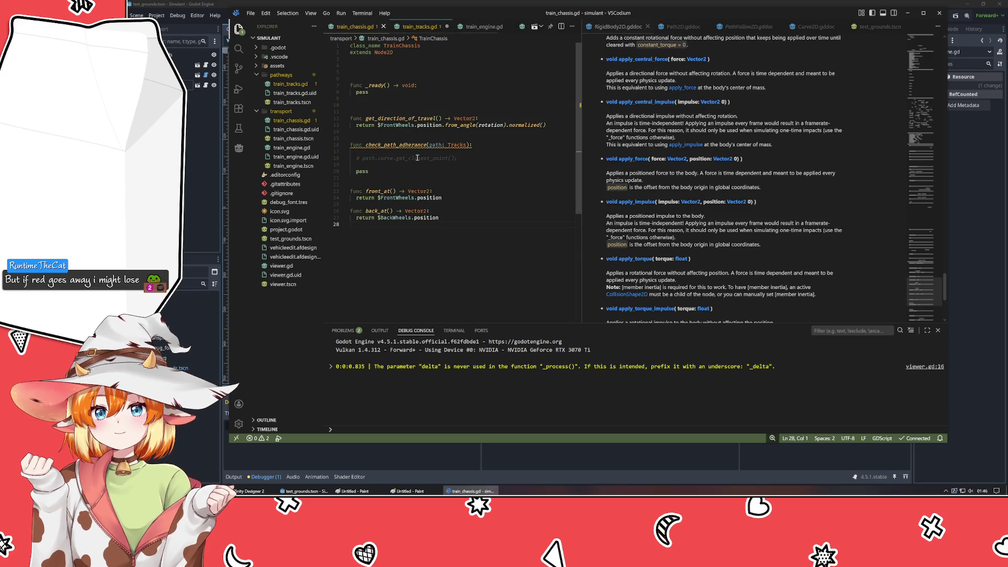
pyautogui.hotkey('ctrl', 'shift', 'p')
pyautogui.press('Return')
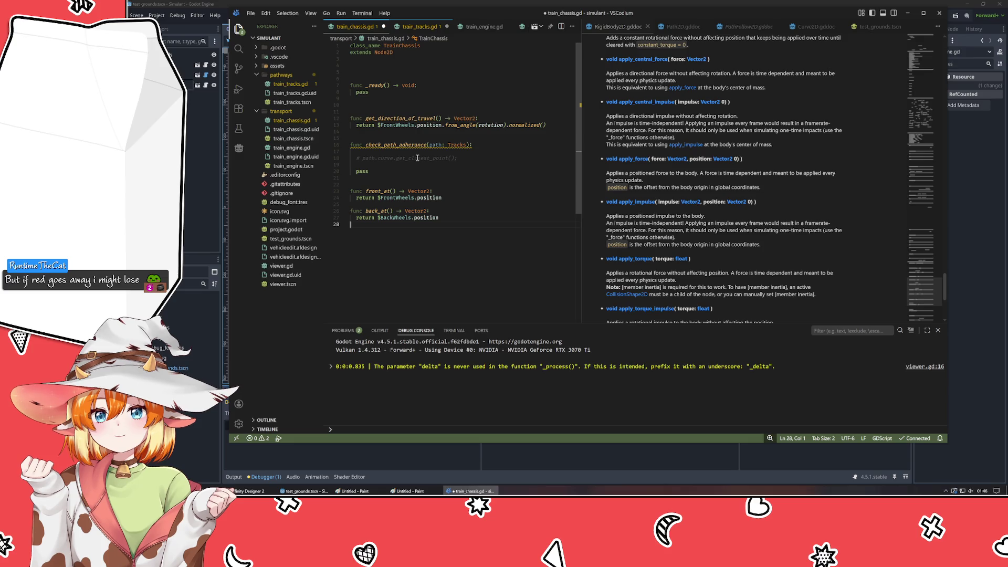
pyautogui.click(418, 67)
pyautogui.hotkey('ctrl', 's')
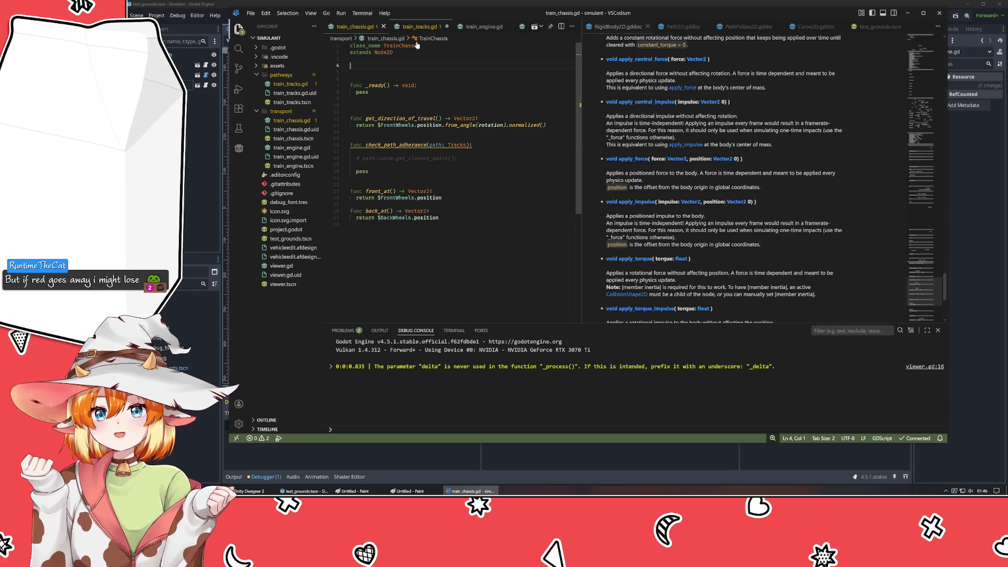
pyautogui.hotkey('ctrl', 'Tab')
pyautogui.hotkey('ctrl', 's')
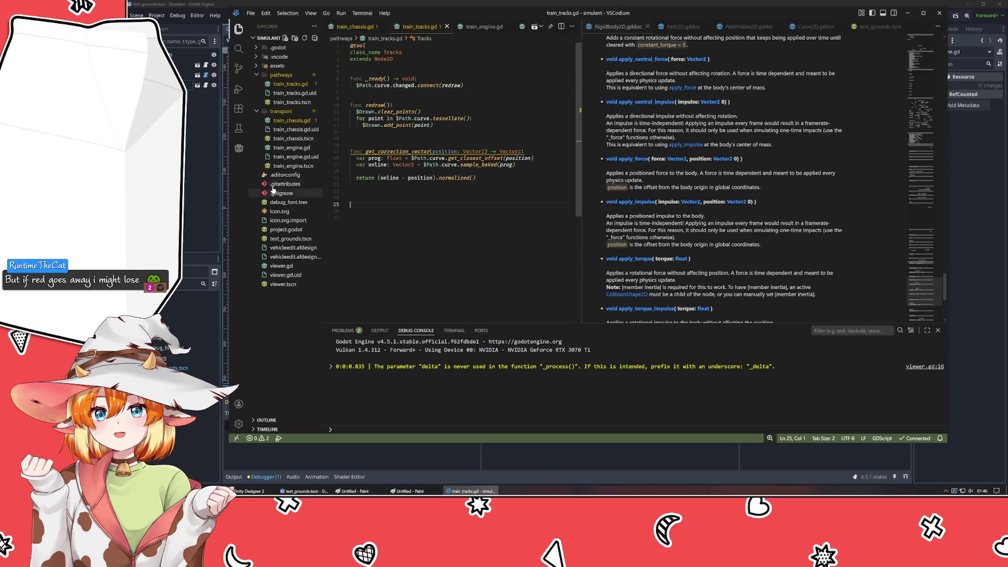
pyautogui.click(183, 185)
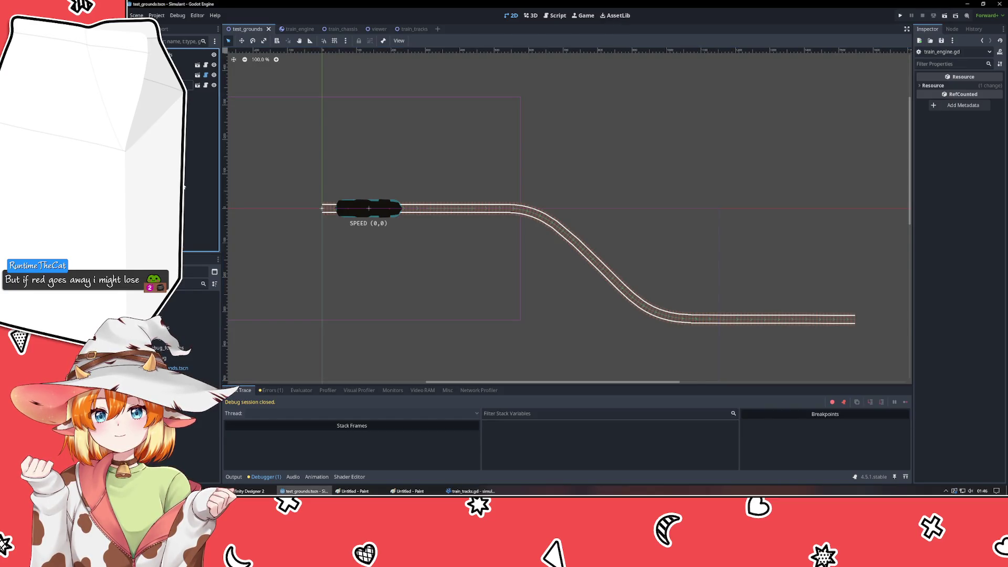
# - Run the project, stop after the null-track error, revisit train_engine.gd, then view test_grounds
pyautogui.press('F5')
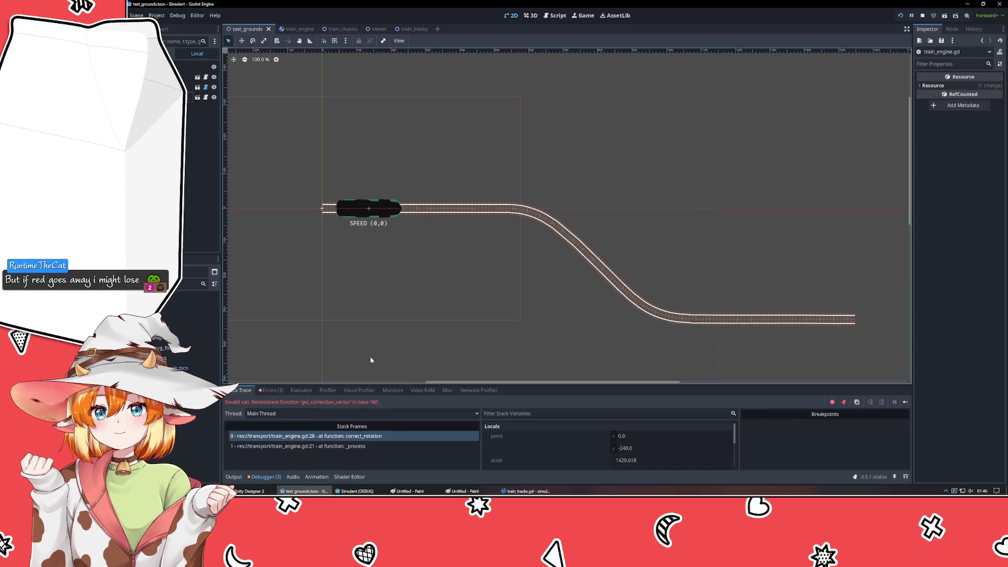
pyautogui.click(923, 16)
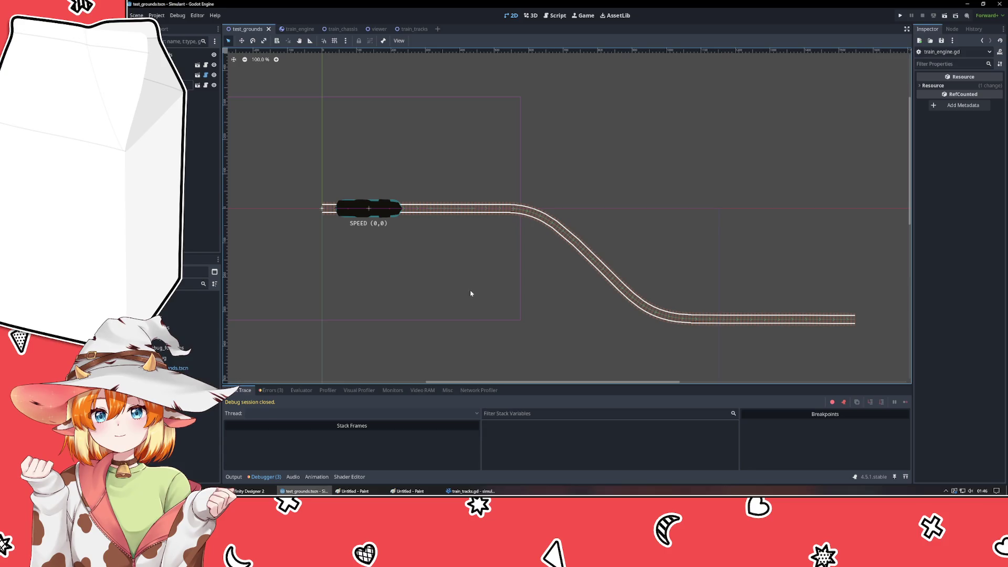
pyautogui.click(471, 491)
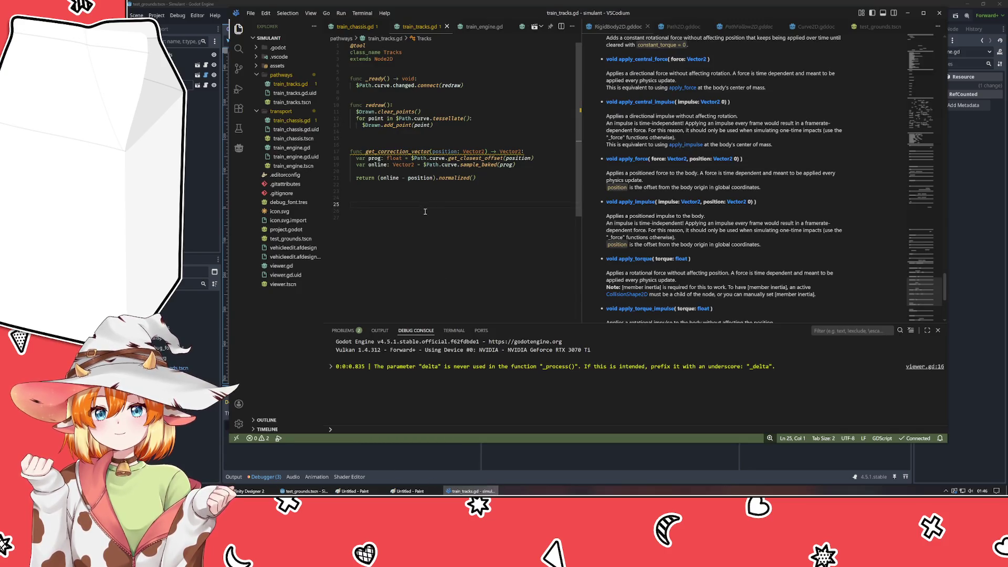
pyautogui.click(487, 27)
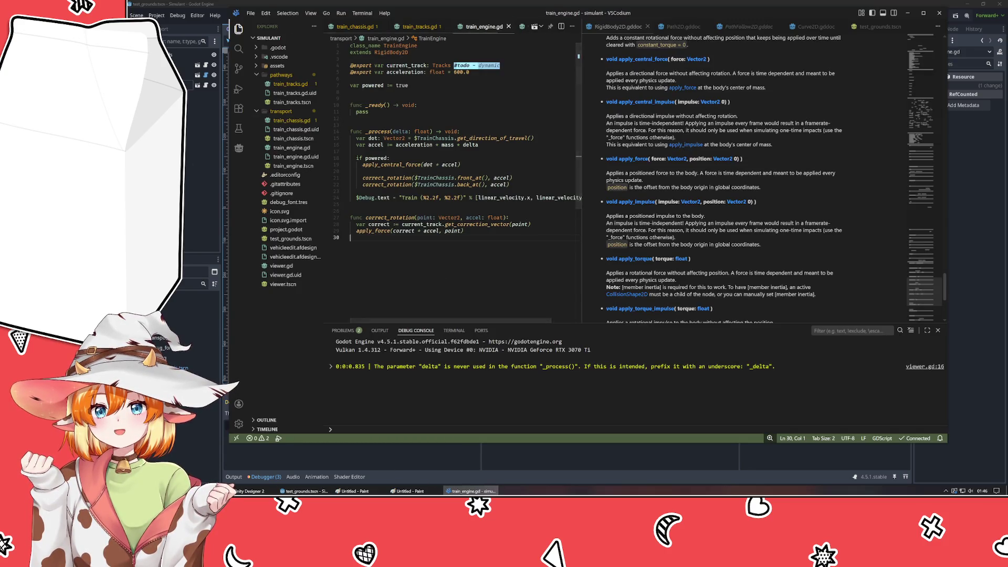
pyautogui.hotkey('alt', 'Tab')
pyautogui.click(292, 29)
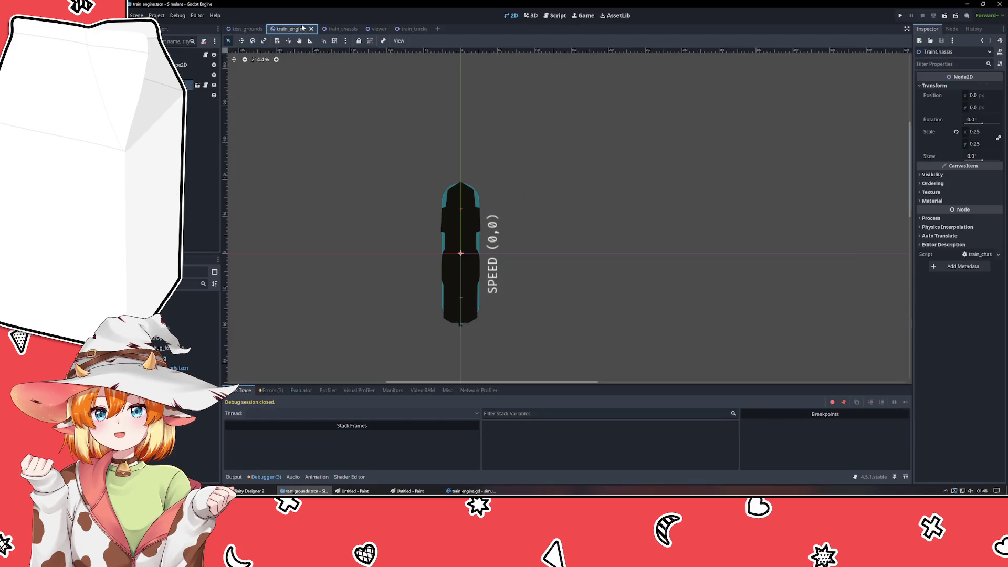
pyautogui.click(245, 29)
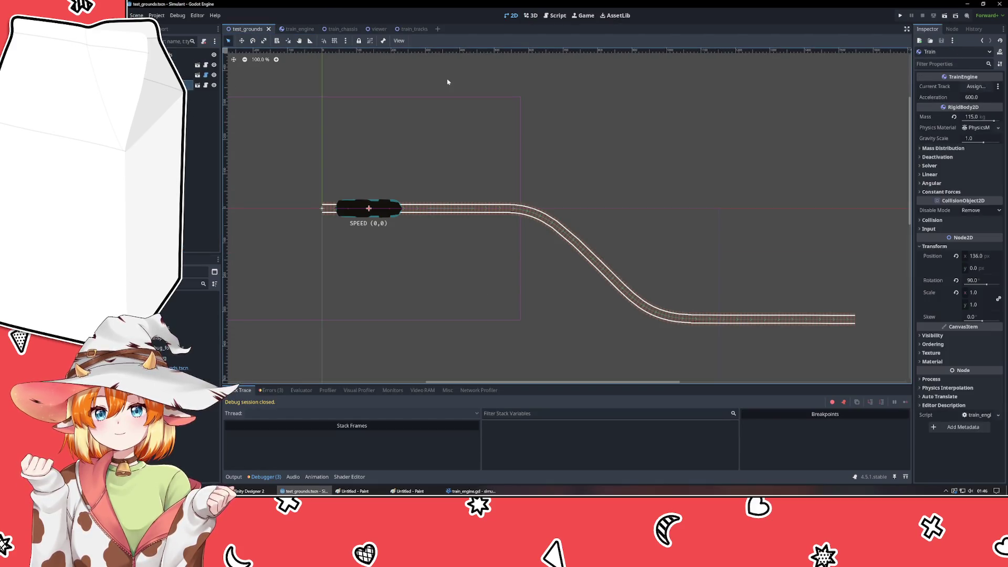
# - Assign TrainTracks as the train's Current Track and test-run the game to watch it drive
pyautogui.click(975, 86)
pyautogui.doubleClick(551, 172)
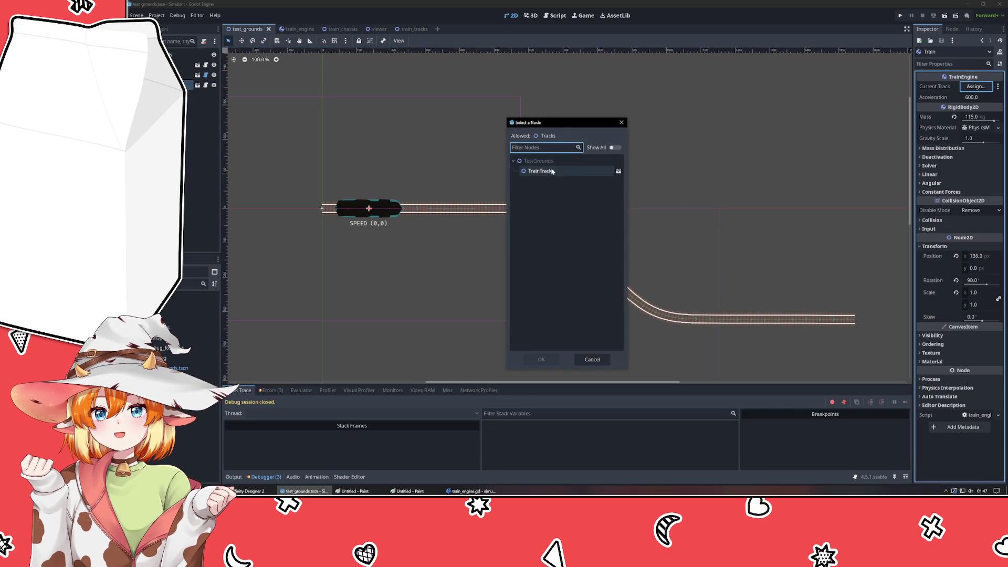
pyautogui.press('F5')
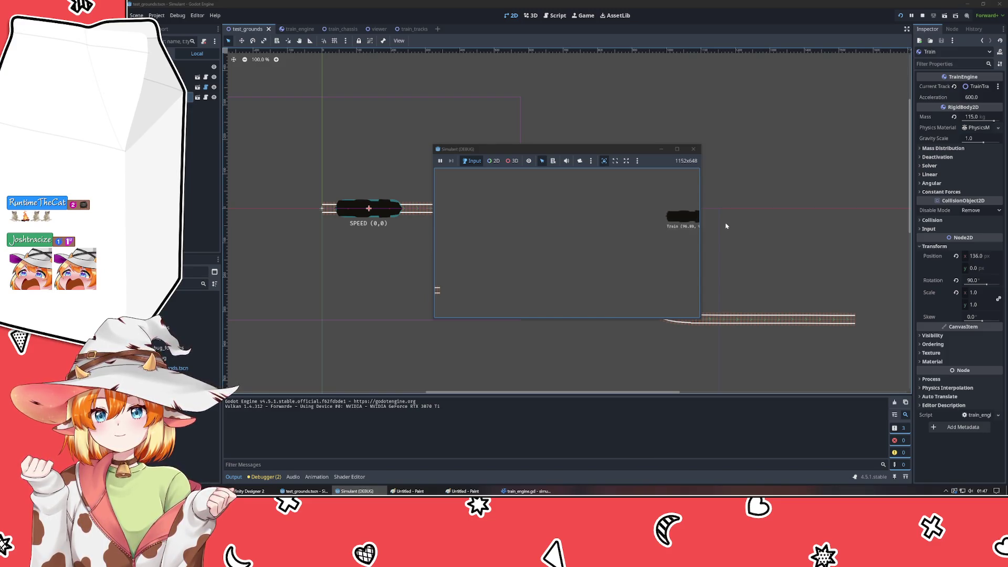
pyautogui.click(698, 152)
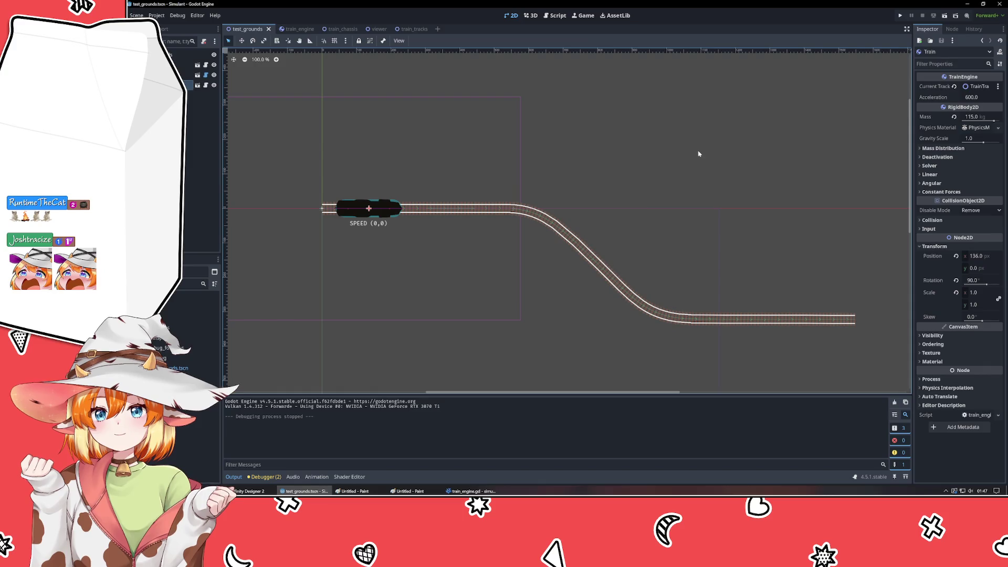
pyautogui.click(469, 274)
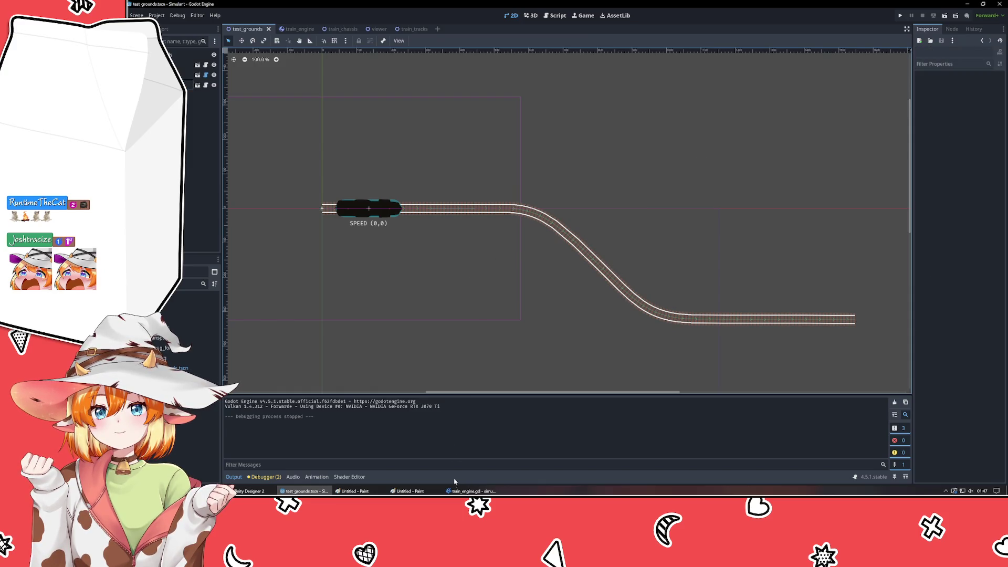
# - Change line 29 to apply_force(correct * mass, point), save train_engine.gd, and run the game
pyautogui.click(469, 491)
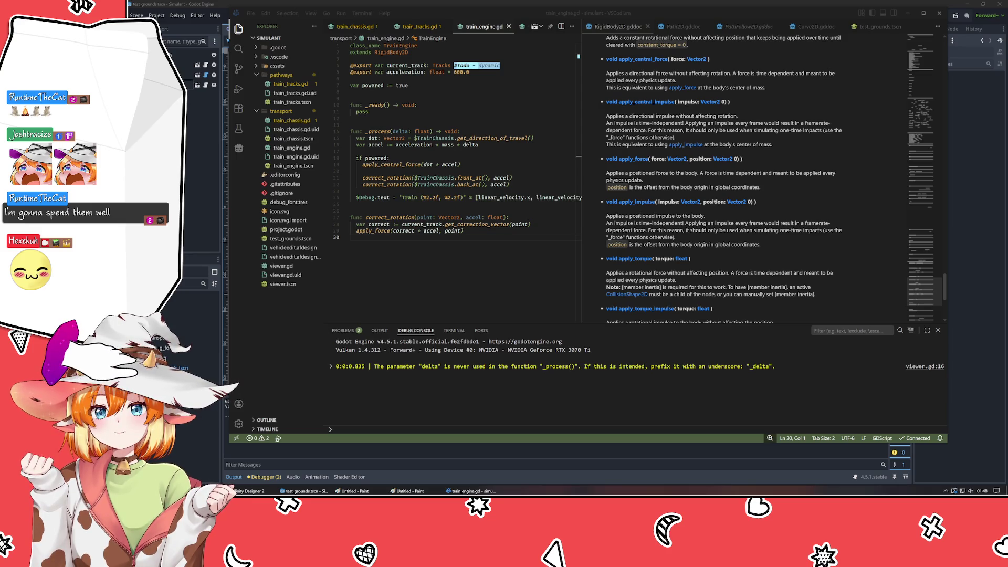
pyautogui.click(368, 267)
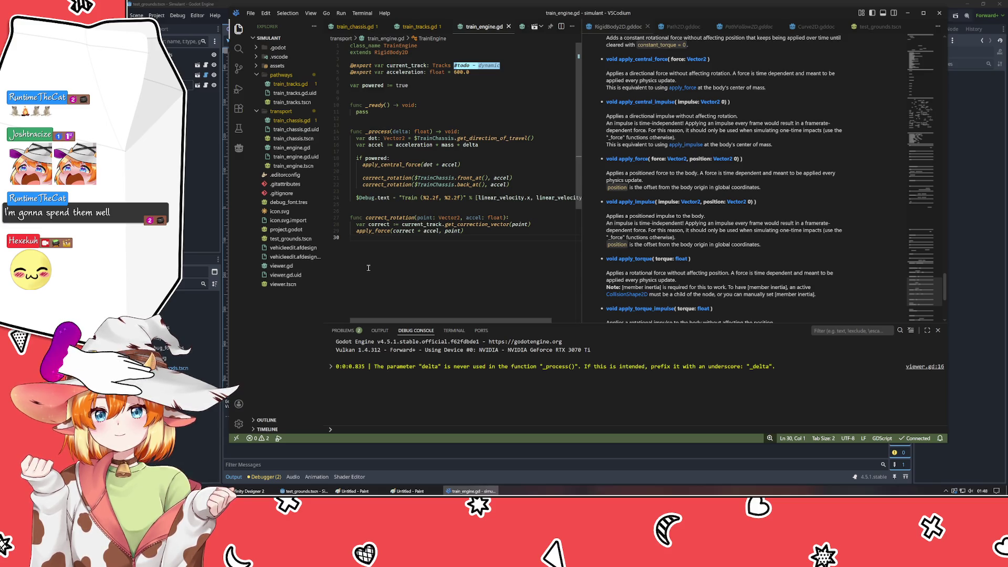
pyautogui.click(437, 232)
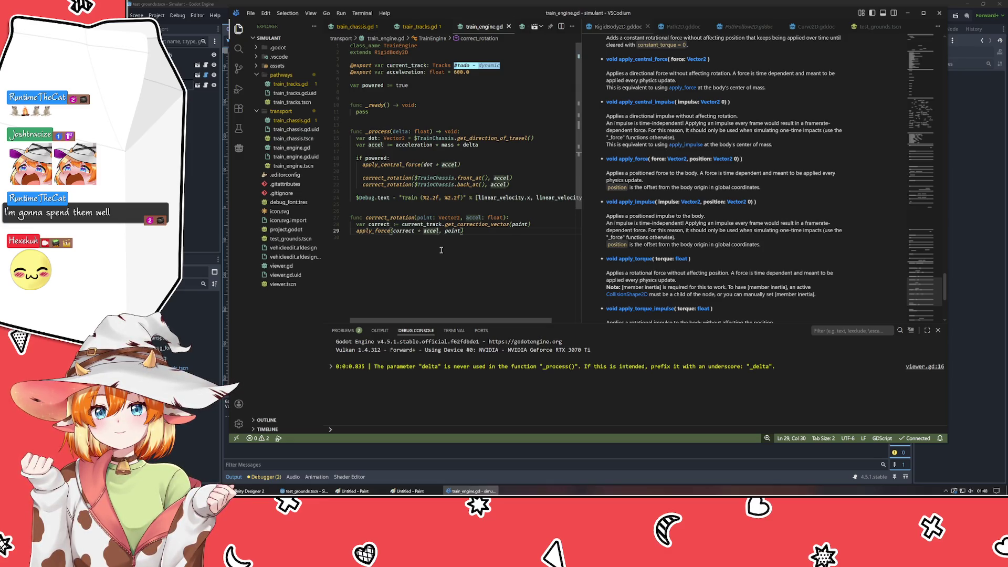
pyautogui.hotkey('ctrl', 'BackSpace')
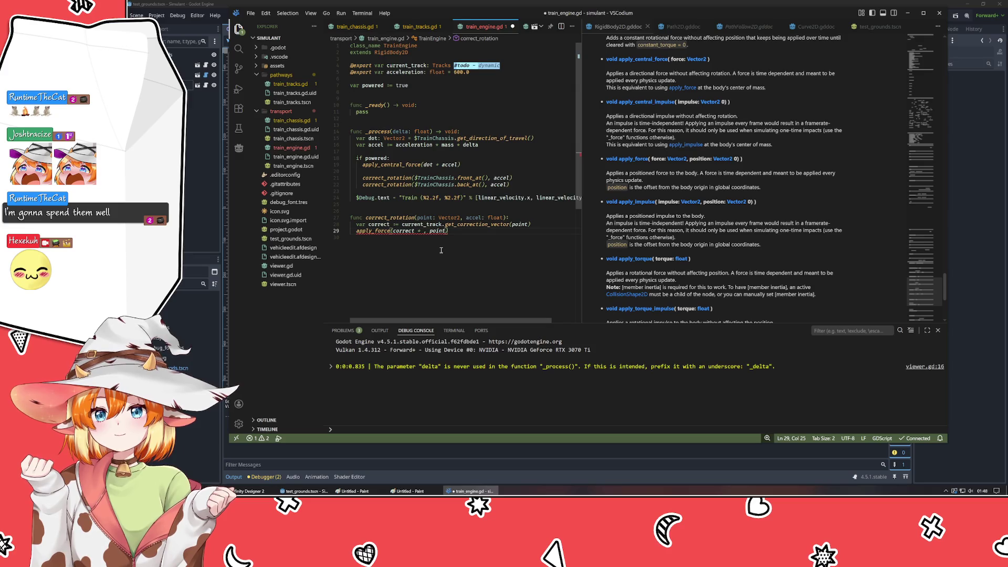
pyautogui.write('mass')
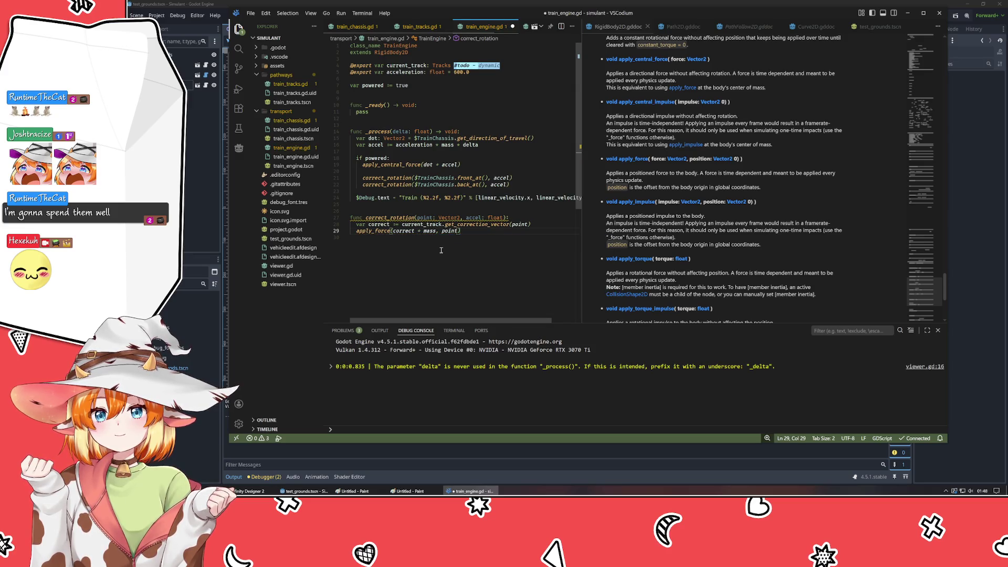
pyautogui.hotkey('ctrl', 's')
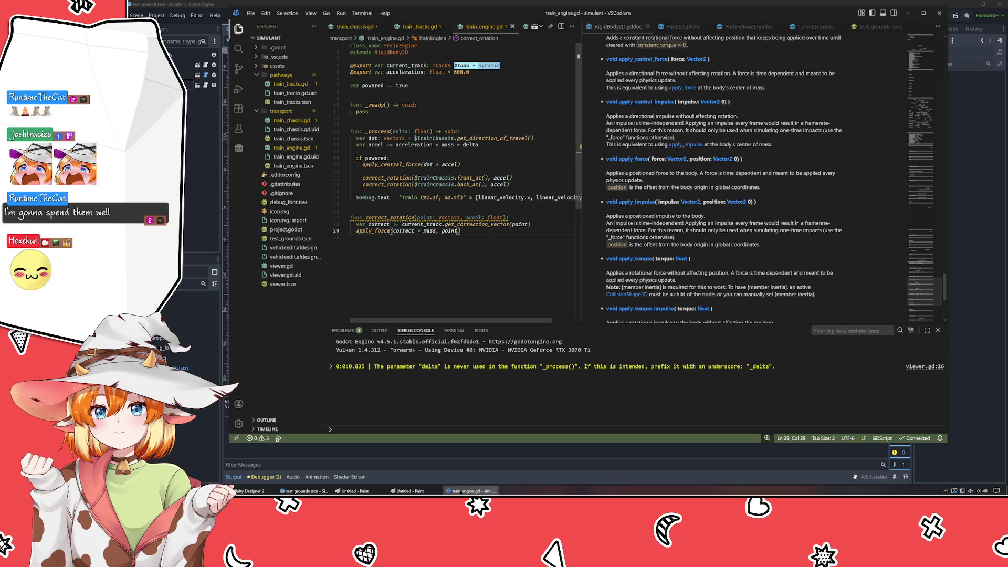
pyautogui.hotkey('alt', 'Tab')
pyautogui.press('F5')
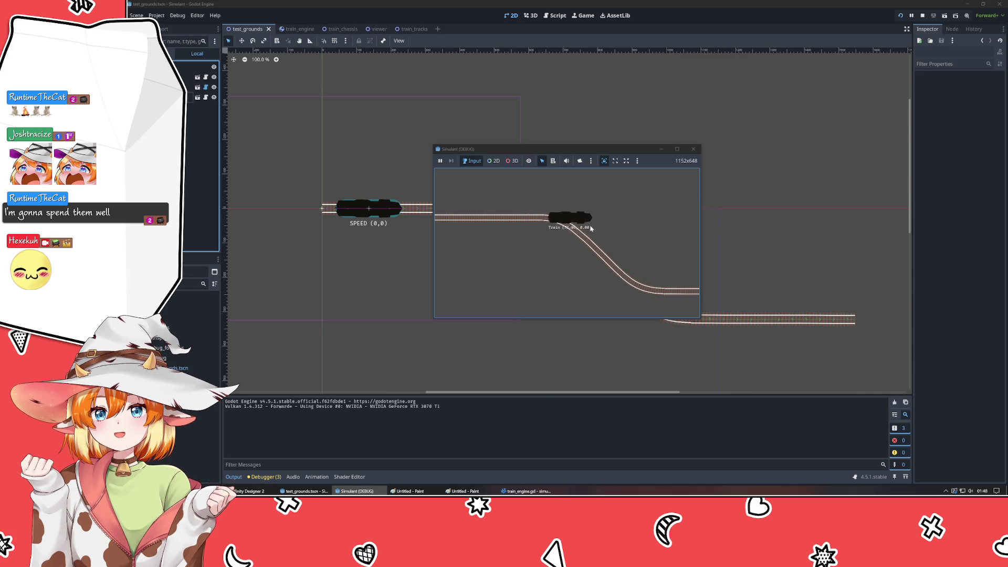
# - Change line 29 to apply_impulse(correct * accel, point) in train_engine.gd and save
pyautogui.click(694, 151)
pyautogui.hotkey('alt', 'Tab')
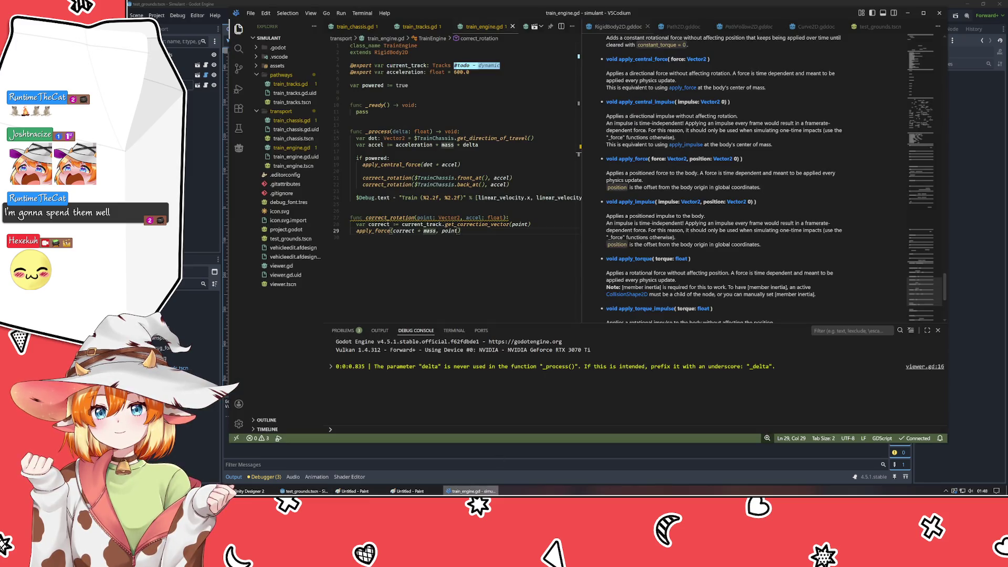
pyautogui.click(374, 232)
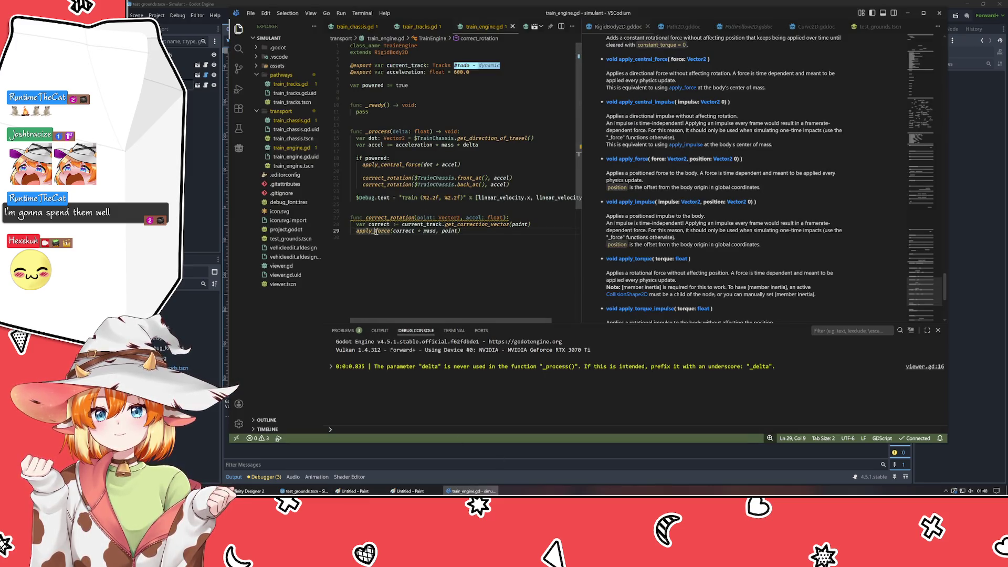
pyautogui.hotkey('ctrl', 'Delete')
pyautogui.write('impulse')
pyautogui.hotkey('ctrl', 'Right')
pyautogui.hotkey('ctrl', 'Right')
pyautogui.hotkey('ctrl', 'Right')
pyautogui.hotkey('ctrl', 'BackSpace')
pyautogui.write('accel')
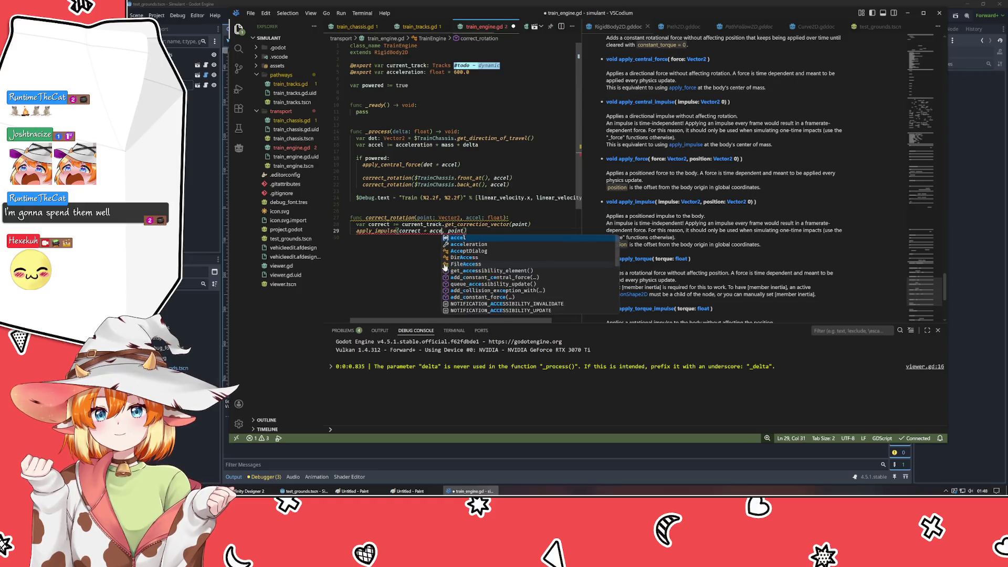
pyautogui.hotkey('ctrl', 's')
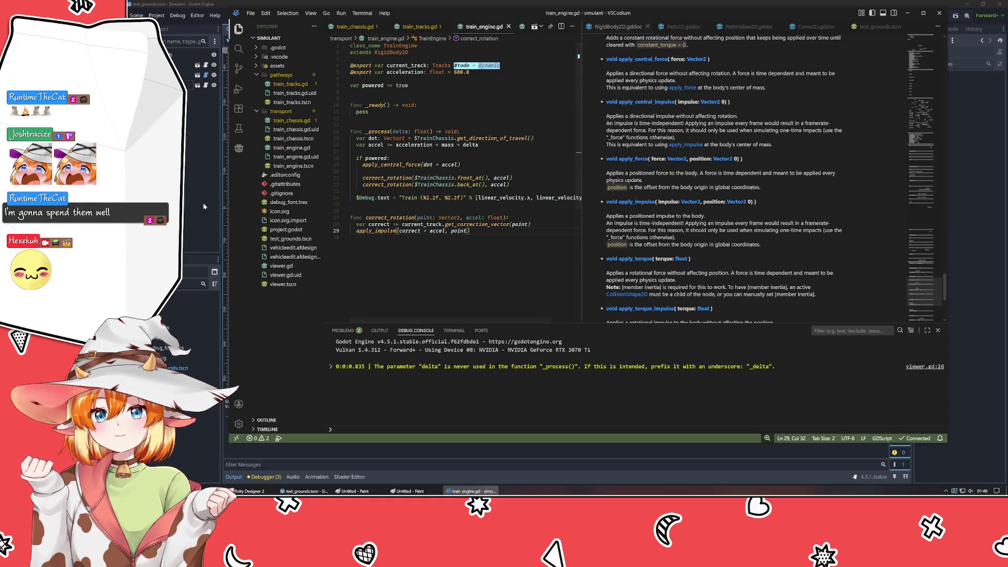
# - Run the game to test the impulse correction, then close it
pyautogui.click(204, 206)
pyautogui.press('F5')
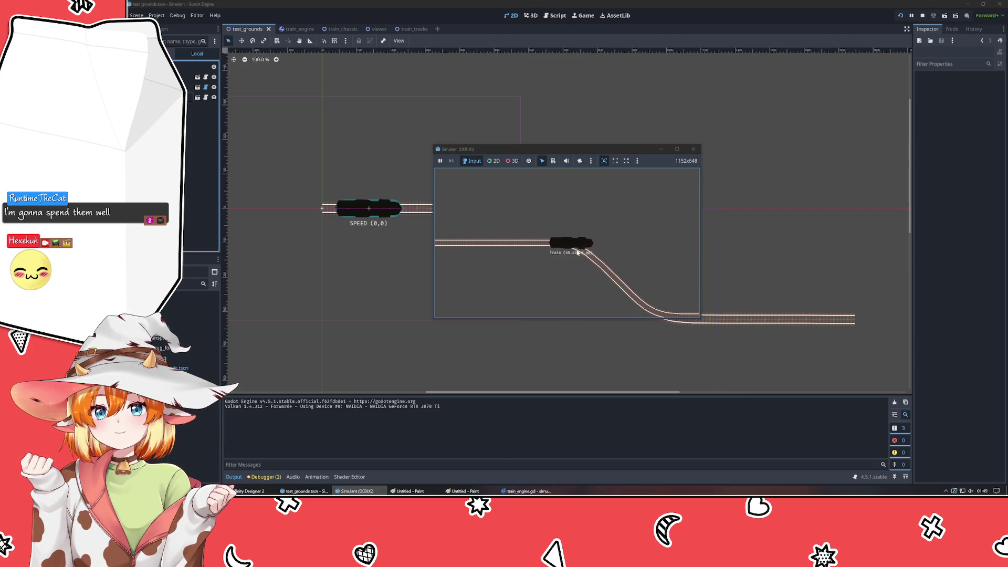
pyautogui.click(694, 150)
pyautogui.click(451, 491)
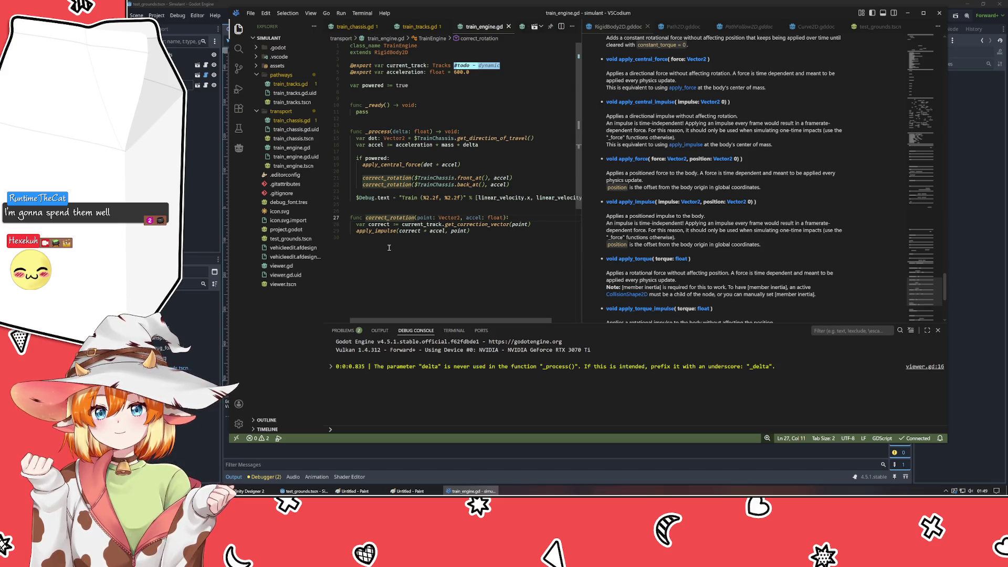
# - Add $s and $TrainChassis.front to the debug text line in _process
pyautogui.click(465, 198)
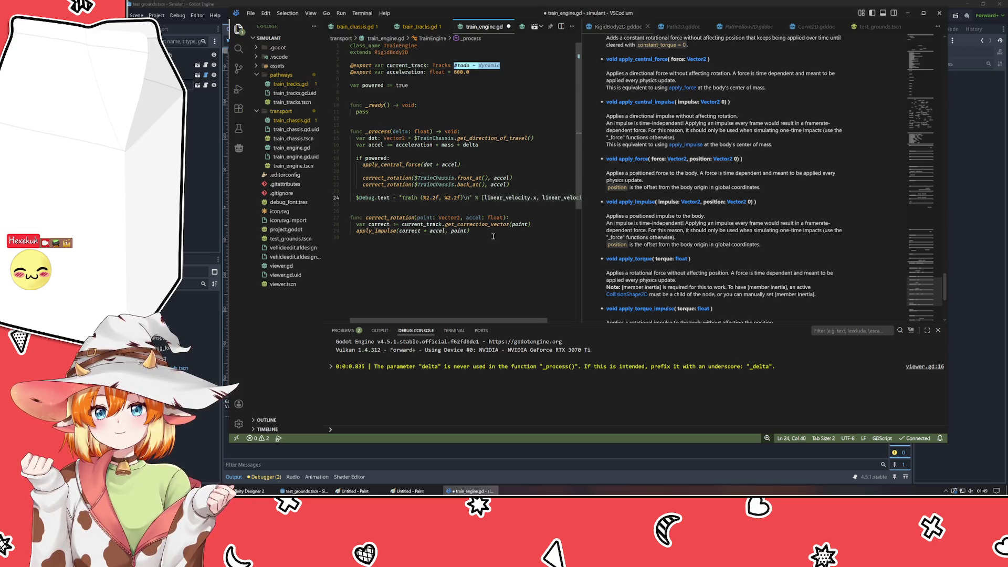
pyautogui.write('$s')
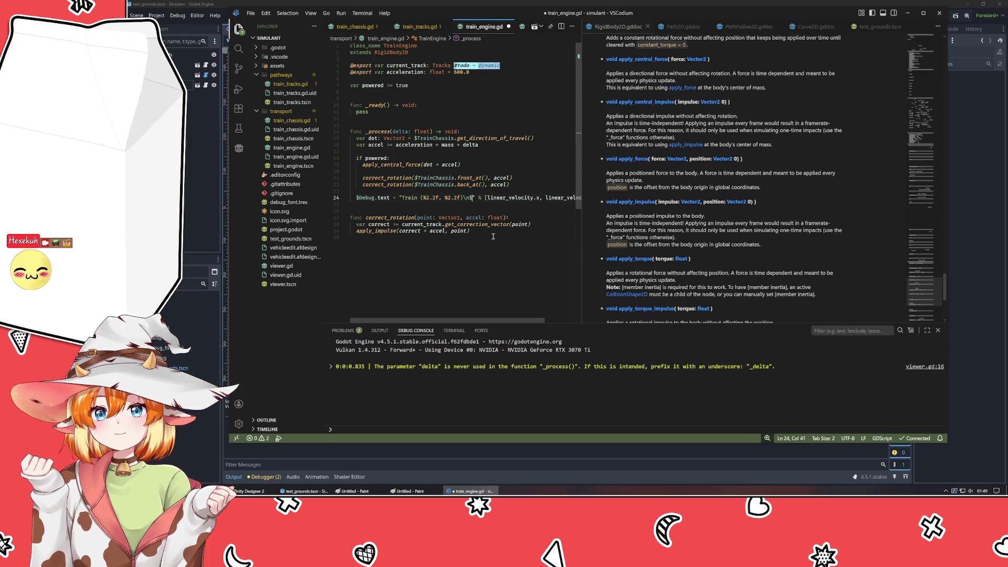
pyautogui.press('End')
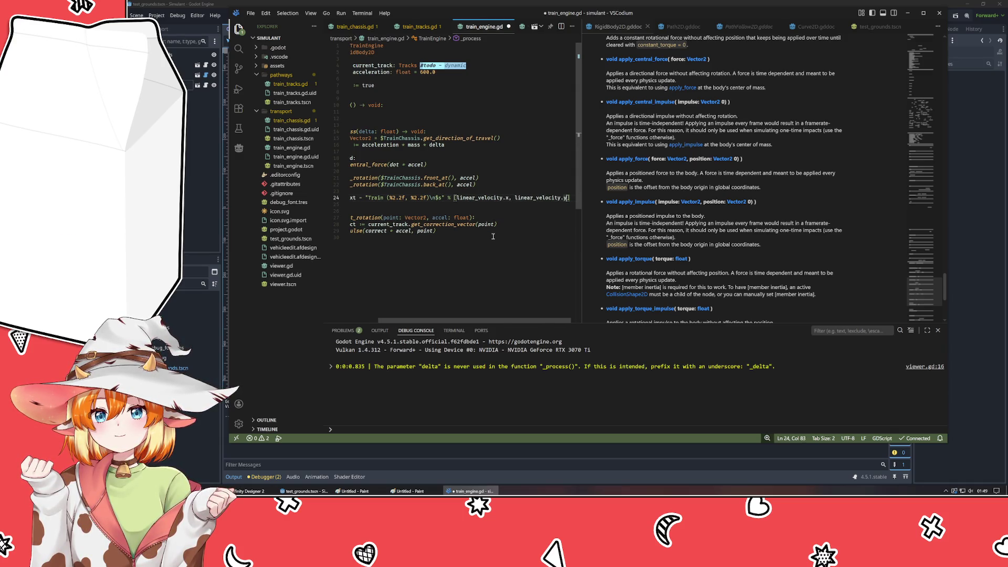
pyautogui.write(', ')
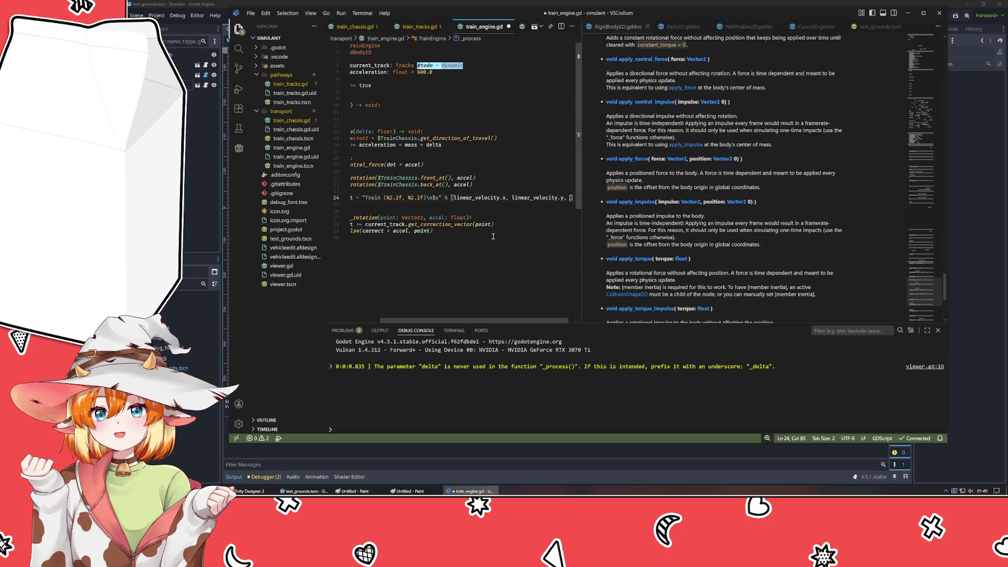
pyautogui.write('$Train')
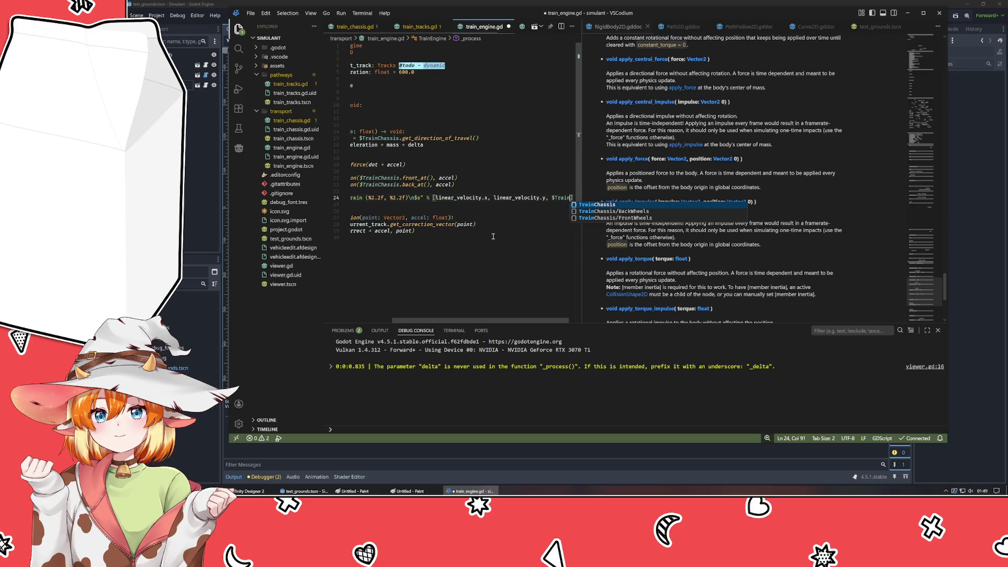
pyautogui.press('Tab')
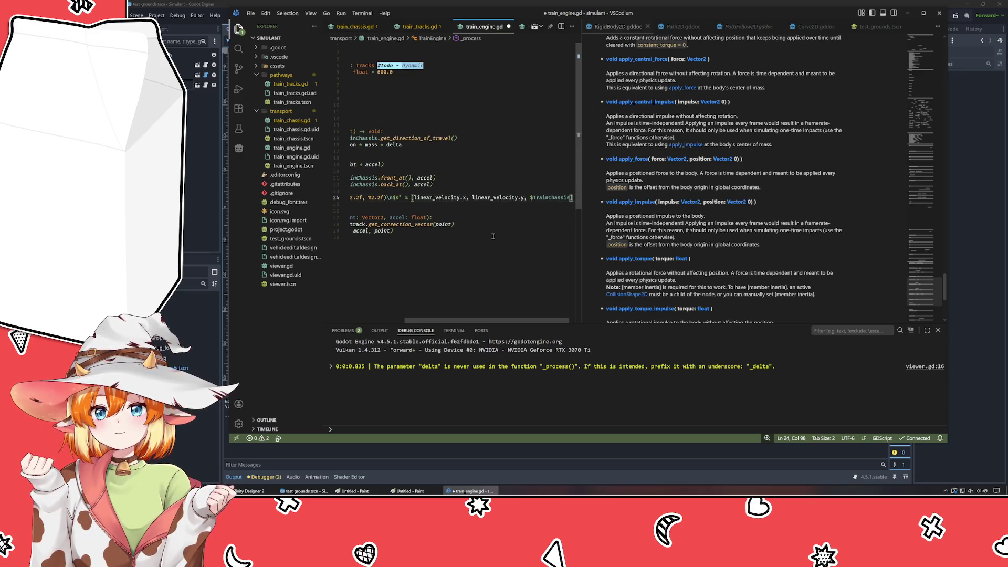
pyautogui.write('.')
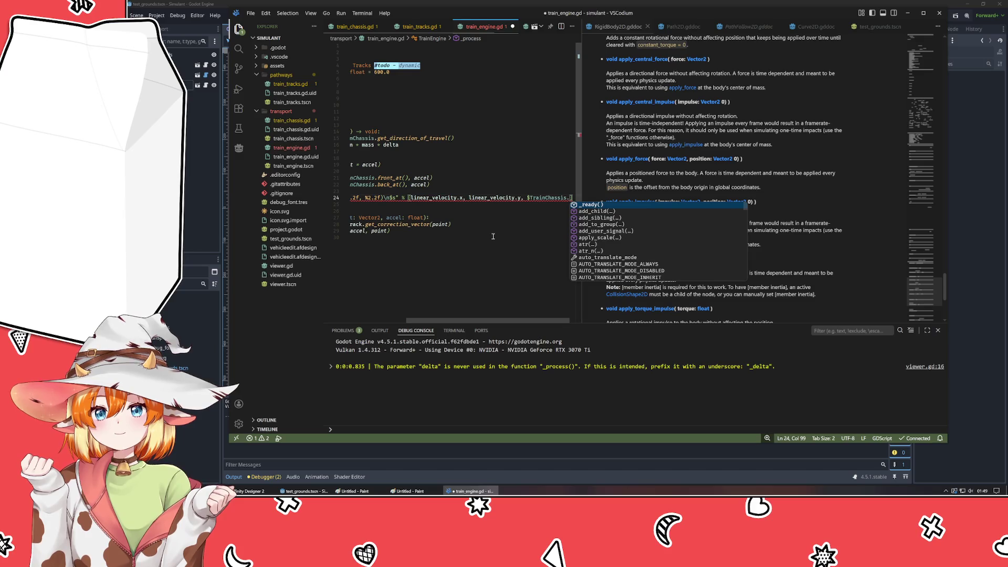
pyautogui.press('BackSpace')
pyautogui.press('Down')
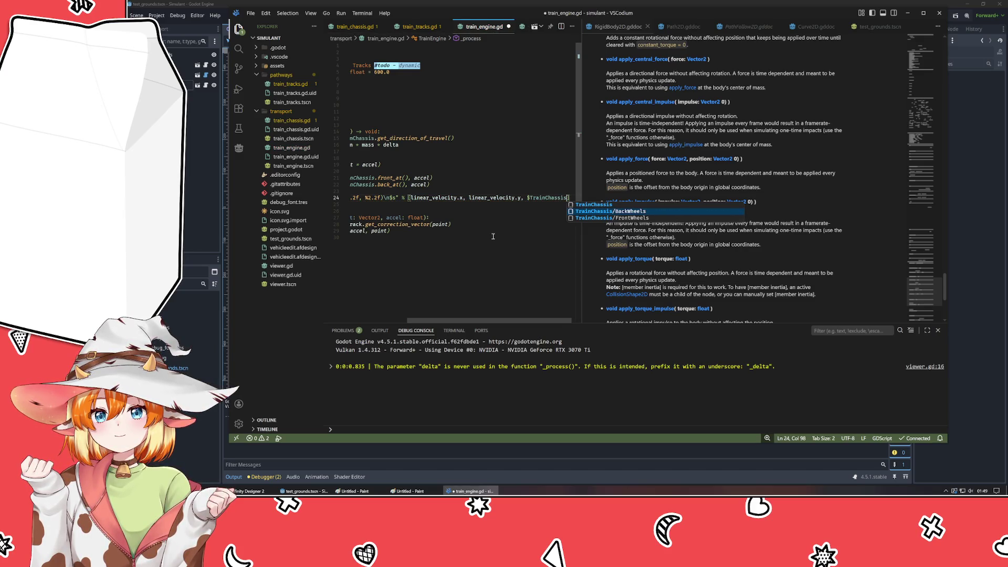
pyautogui.write('.front')
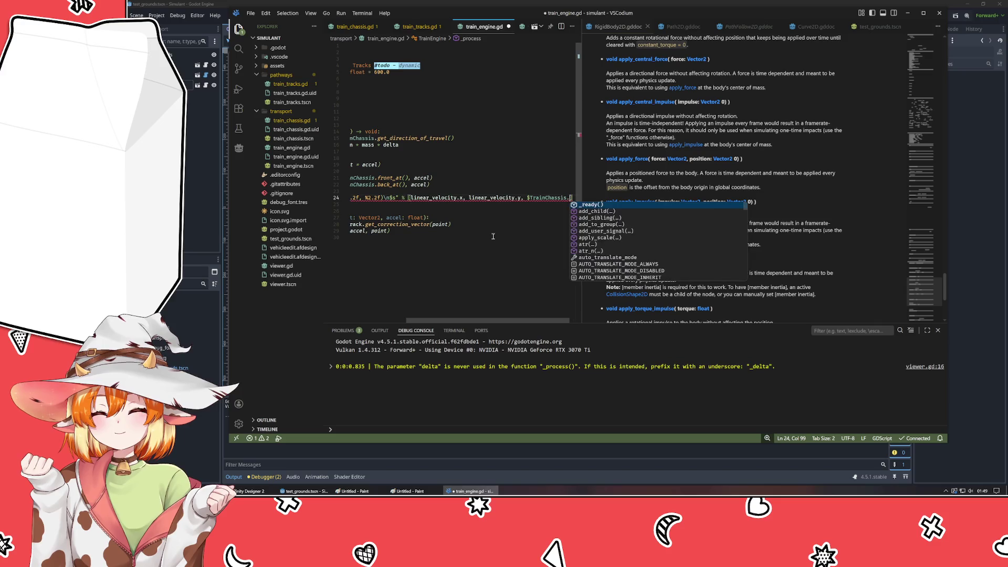
# - Save the train engine script and run the game to check the debug readout
pyautogui.hotkey('ctrl', 'Home')
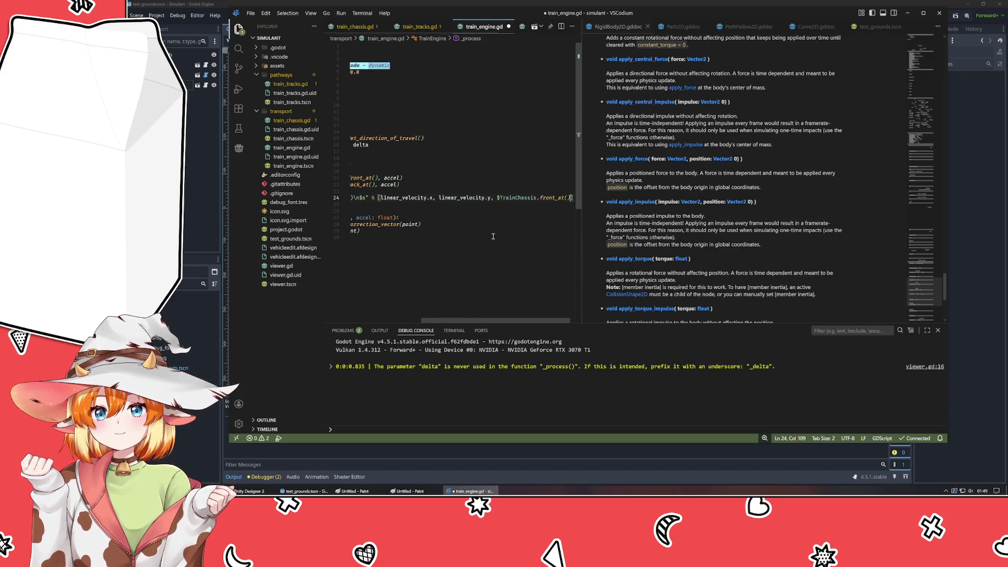
pyautogui.press('Down')
pyautogui.press('Down')
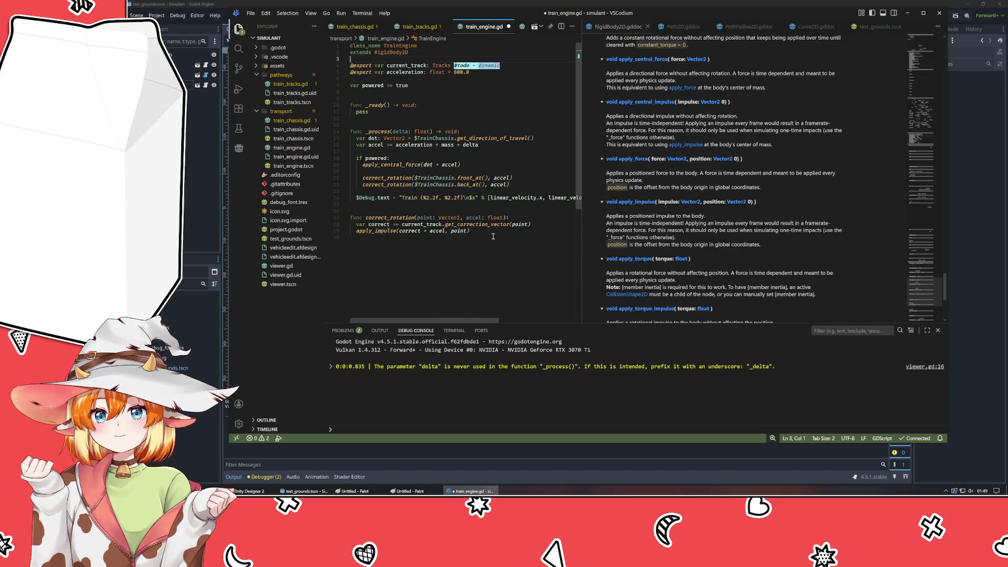
pyautogui.click(472, 198)
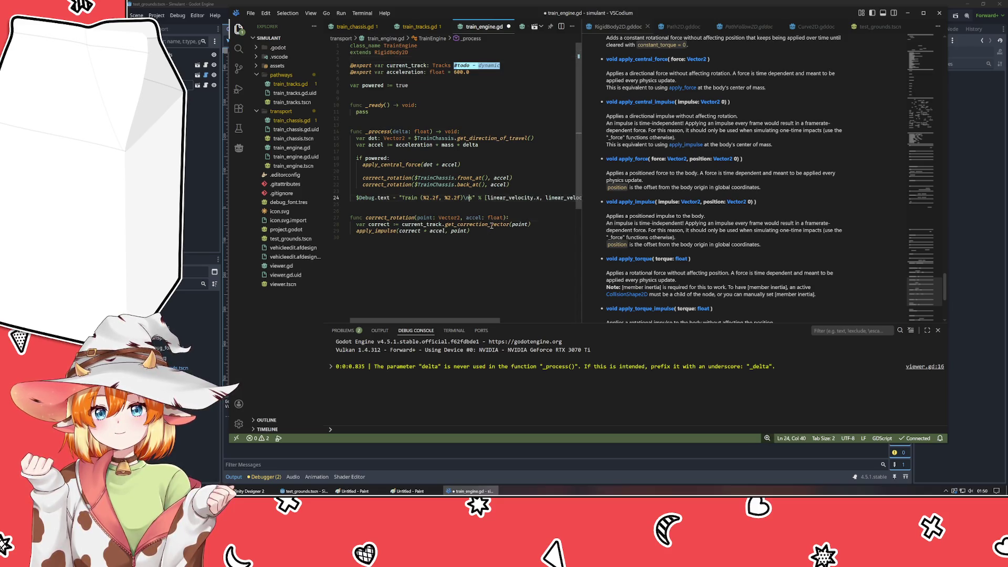
pyautogui.hotkey('ctrl', 's')
pyautogui.click(186, 208)
pyautogui.press('F5')
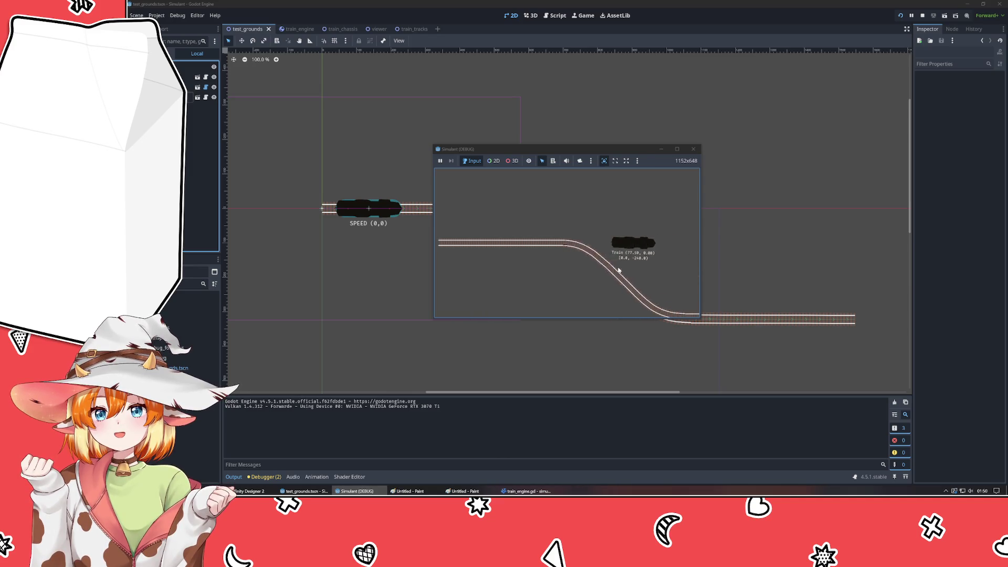
# - Stop the test run and browse train_tracks.gd and train_engine.gd, ending on train_chassis.gd
pyautogui.click(693, 148)
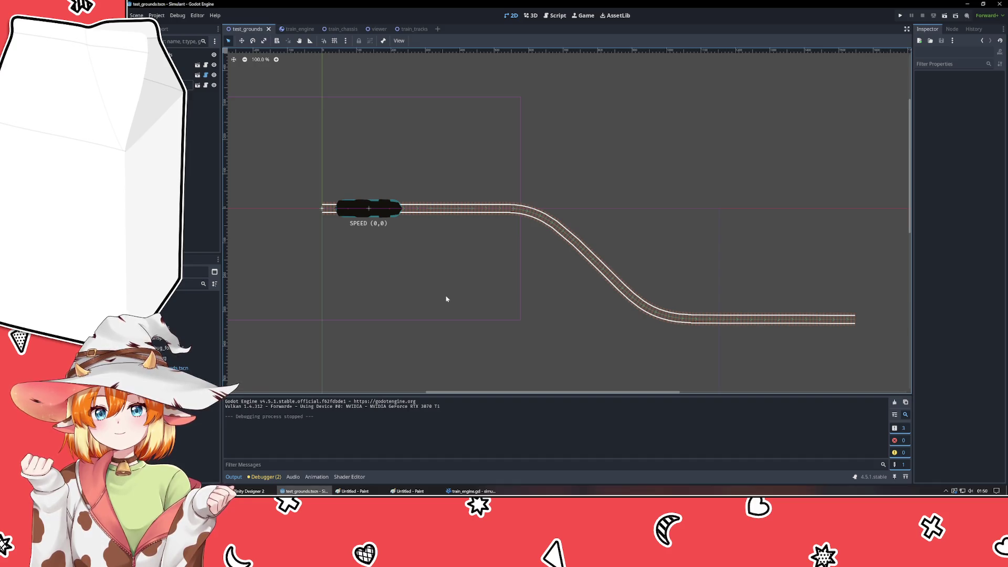
pyautogui.click(471, 491)
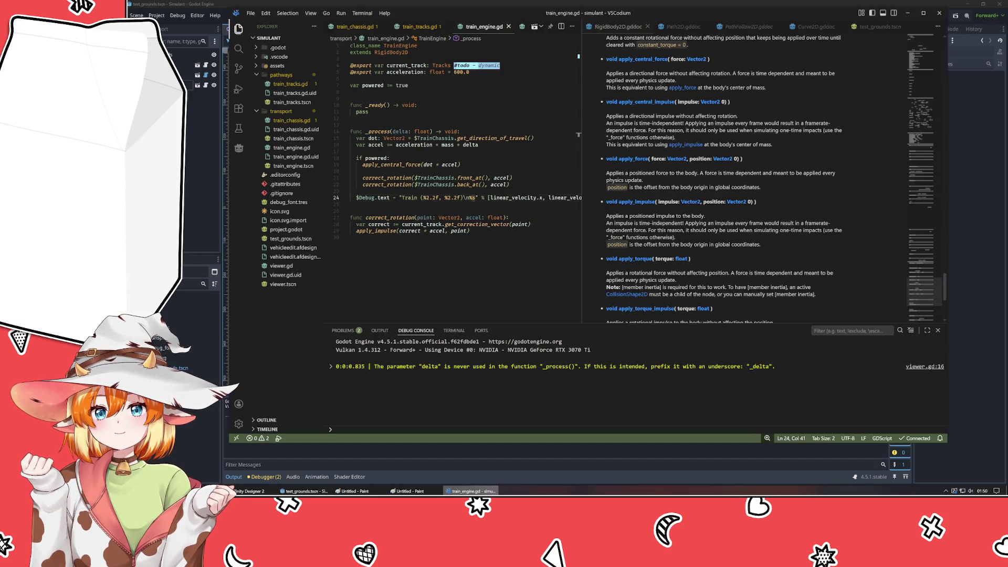
pyautogui.press('End')
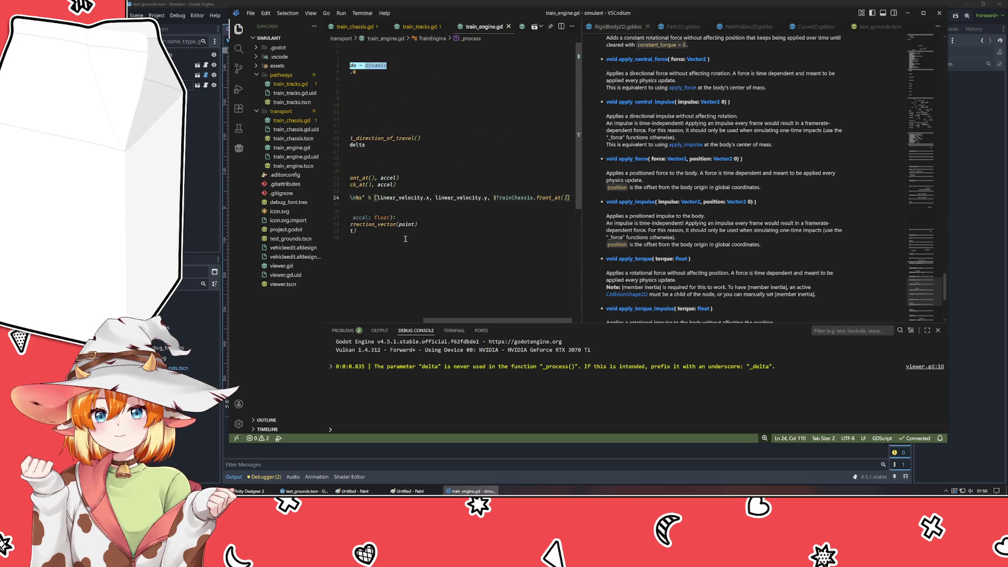
pyautogui.click(421, 26)
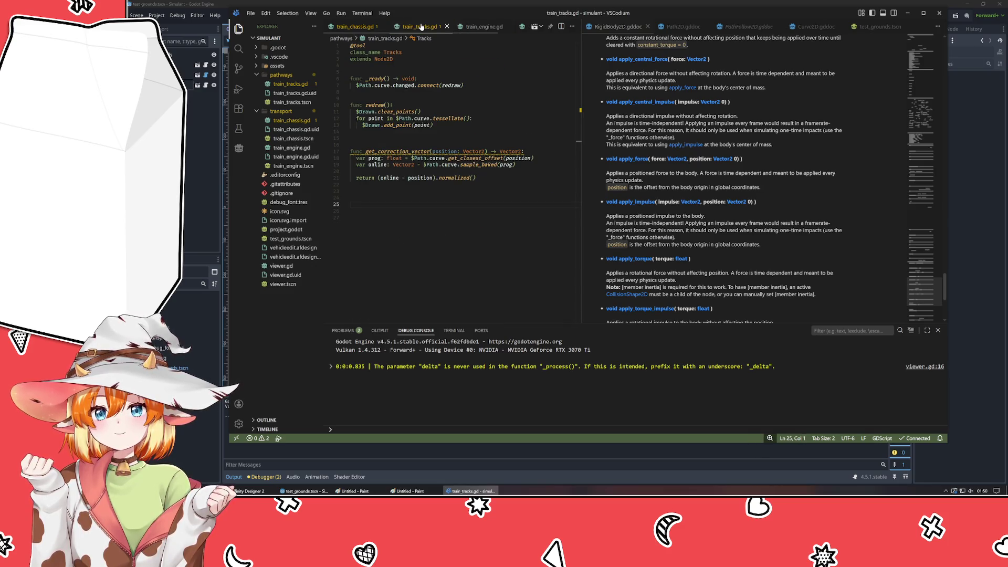
pyautogui.click(472, 29)
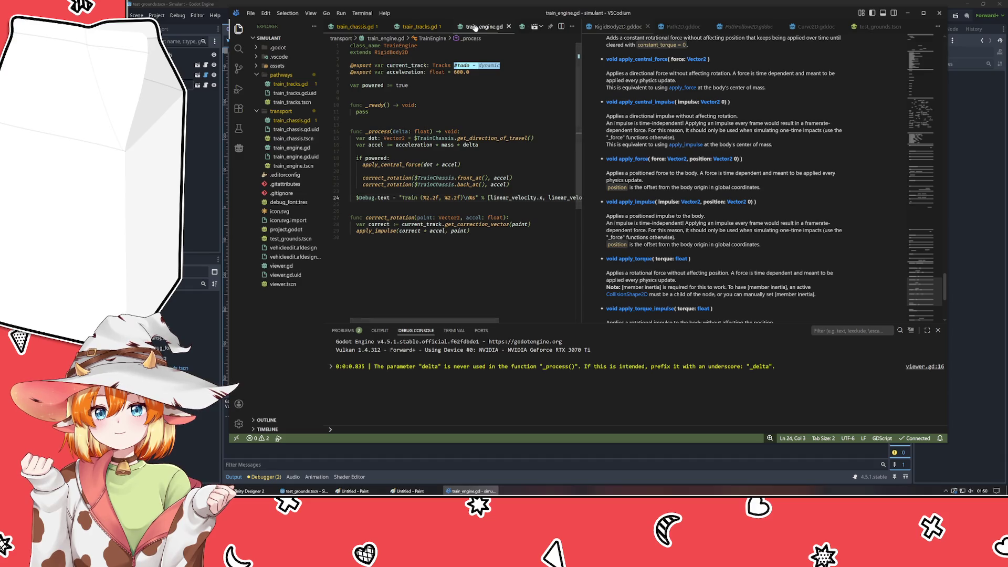
pyautogui.click(359, 28)
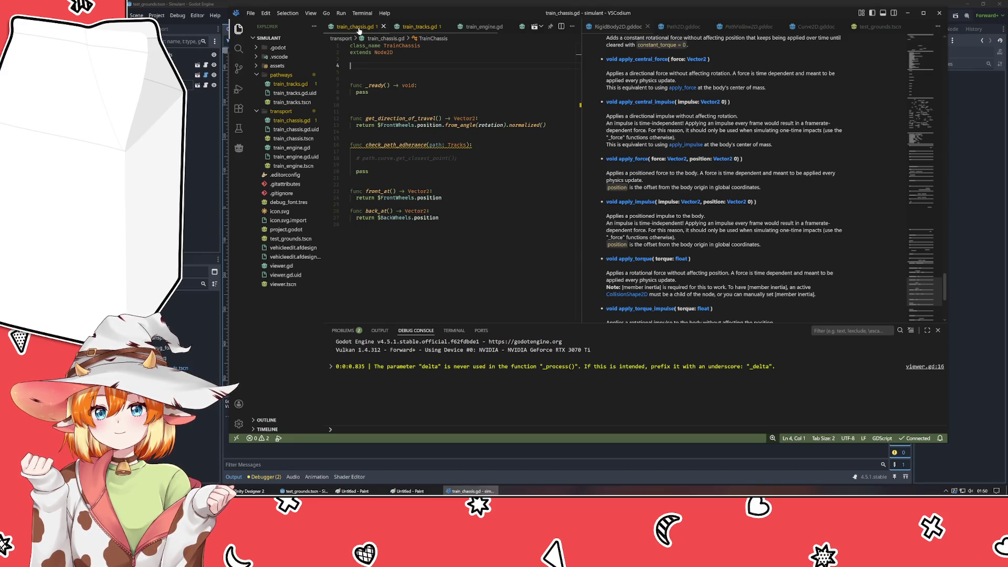
# - Add 'var rel := position + point' at the start of correct_rotation in train_engine.gd
pyautogui.click(480, 27)
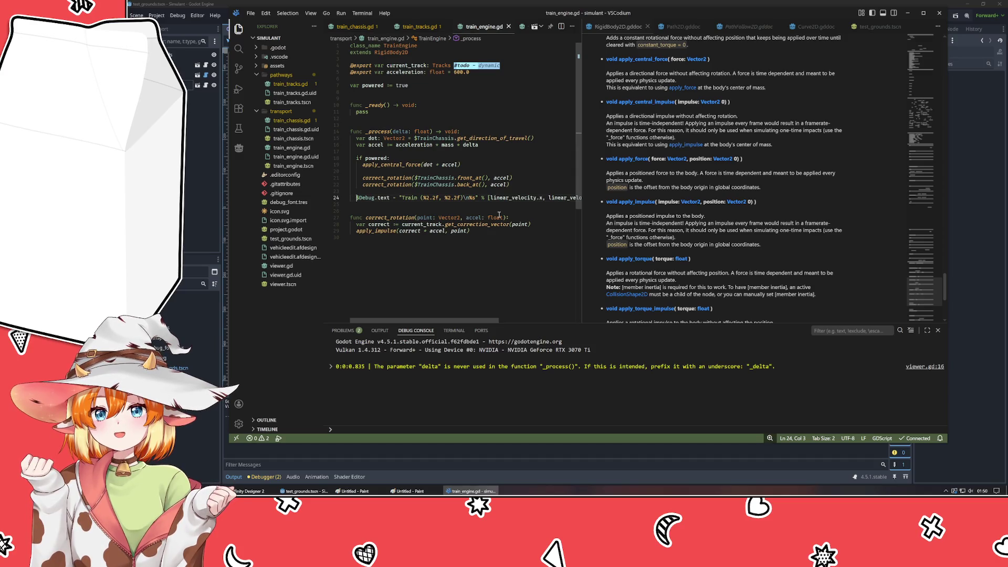
pyautogui.click(517, 219)
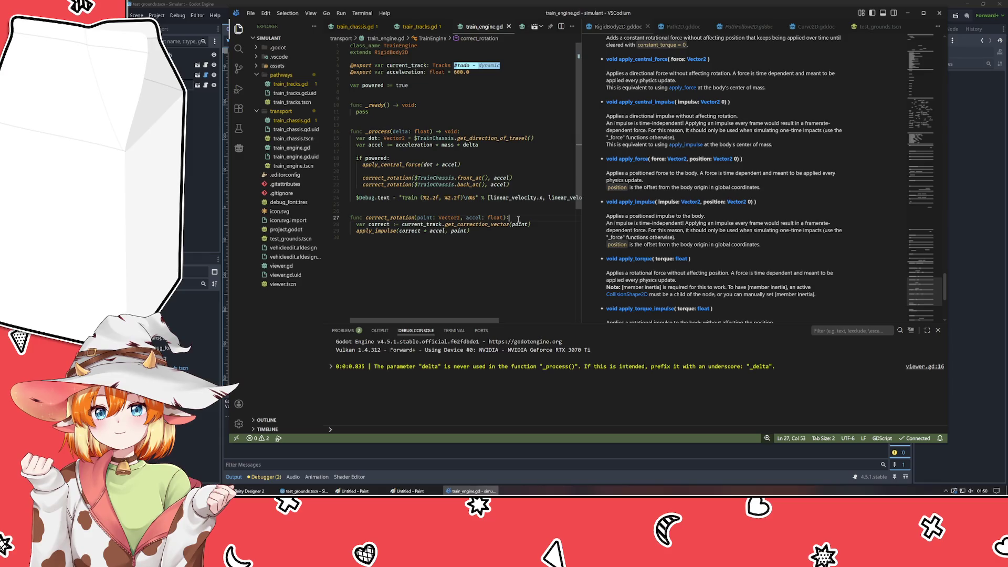
pyautogui.press('Return')
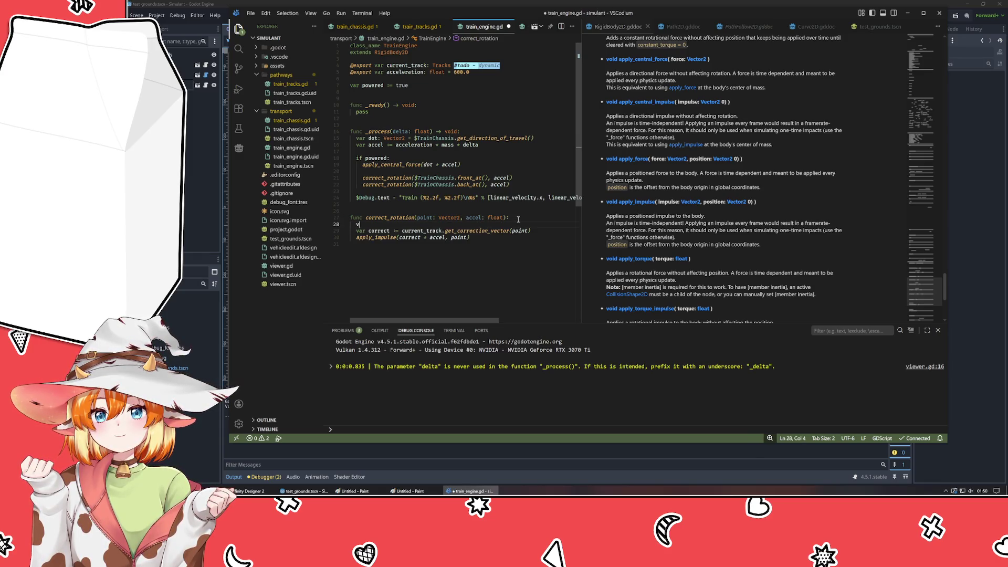
pyautogui.write('ar rel := ')
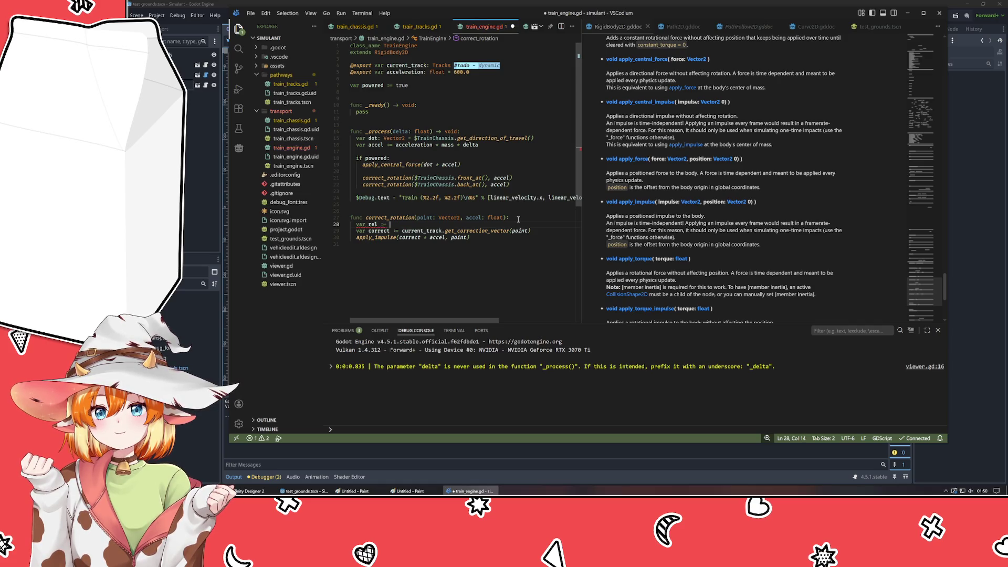
pyautogui.write('position + po')
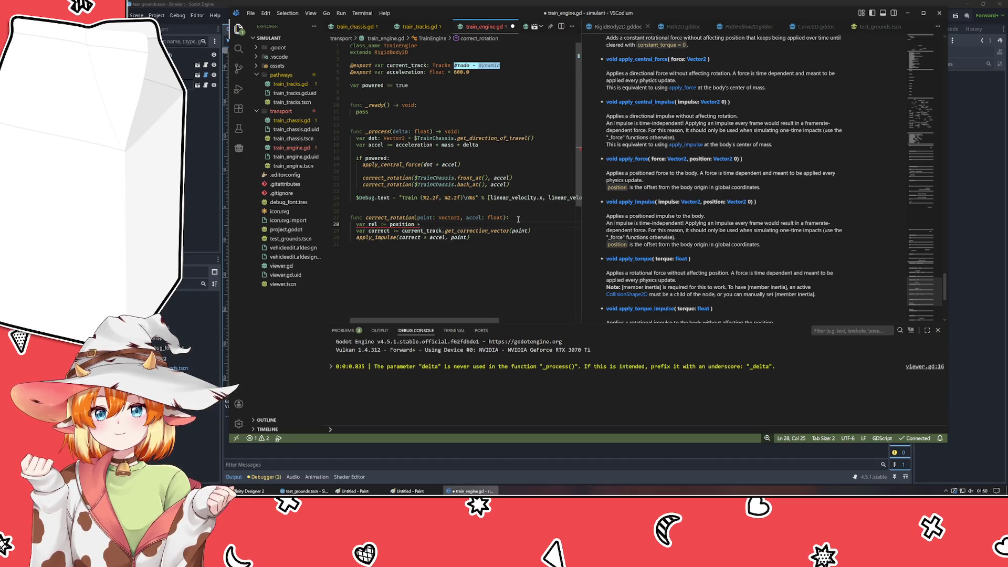
pyautogui.write('ion')
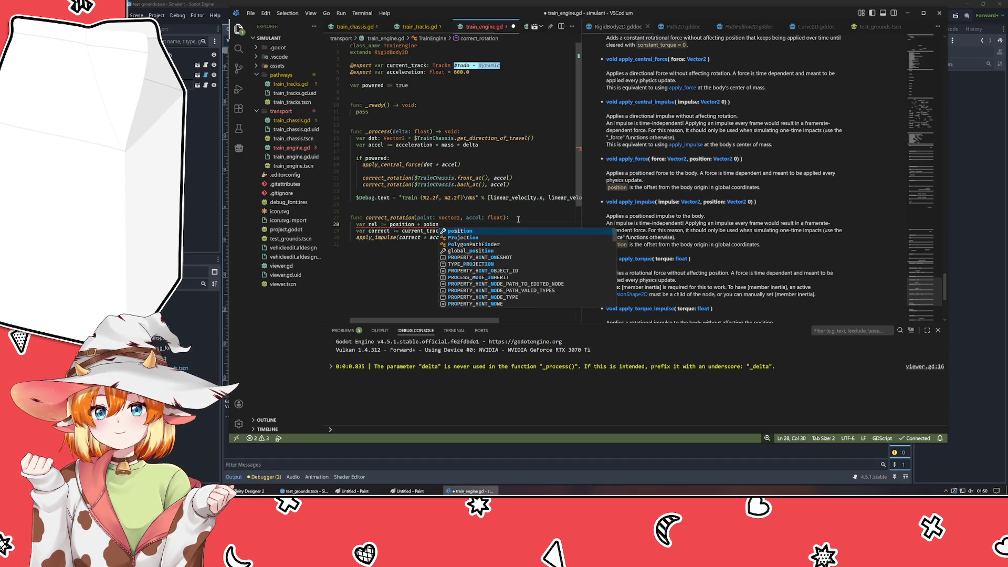
pyautogui.press('BackSpace')
pyautogui.press('BackSpace')
pyautogui.press('BackSpace')
pyautogui.write('int')
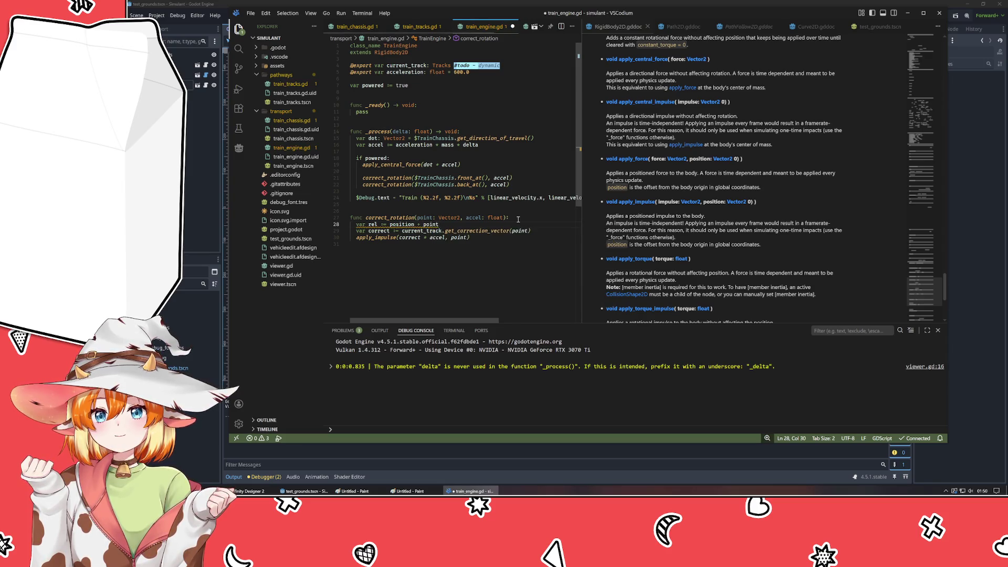
pyautogui.press('Return')
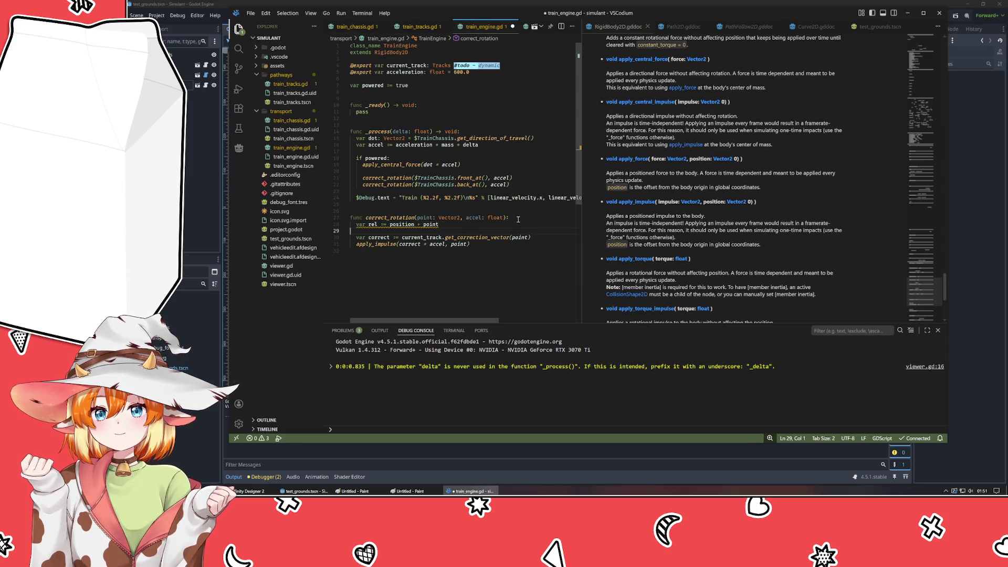
pyautogui.press('BackSpace')
# - Rename correct to correction and pass rel to get_correction_vector instead of point
pyautogui.press('Down')
pyautogui.press('Home')
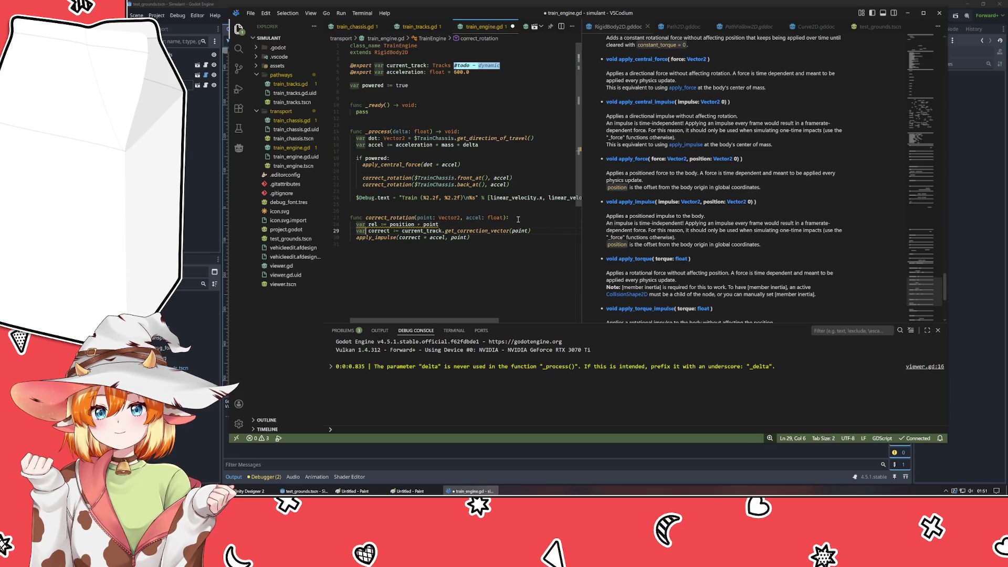
pyautogui.hotkey('ctrl', 'Right')
pyautogui.write('ion')
pyautogui.press('Down')
pyautogui.hotkey('ctrl', 'Right')
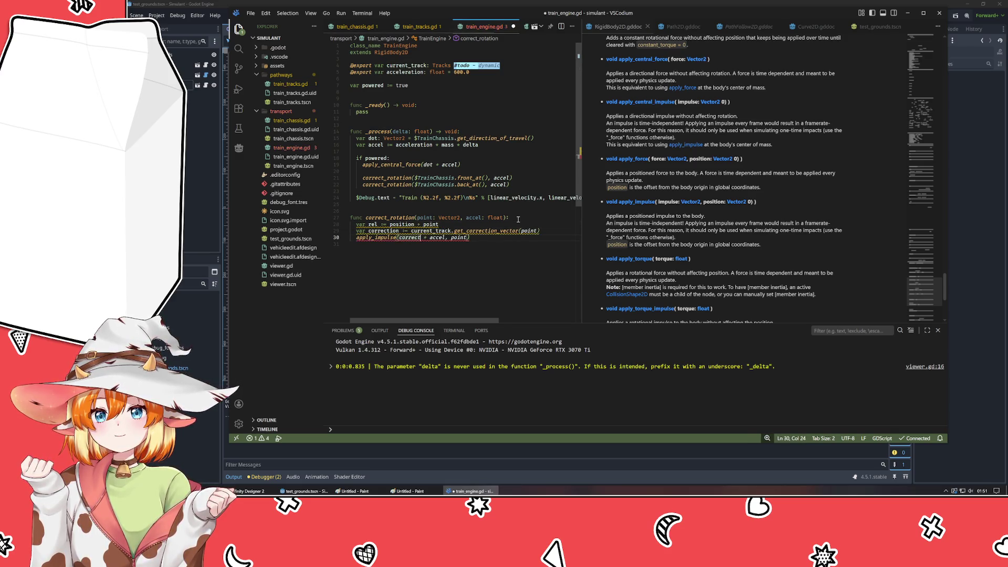
pyautogui.write('ion')
pyautogui.press('Up')
pyautogui.press('End')
pyautogui.press('Left')
pyautogui.hotkey('ctrl', 'BackSpace')
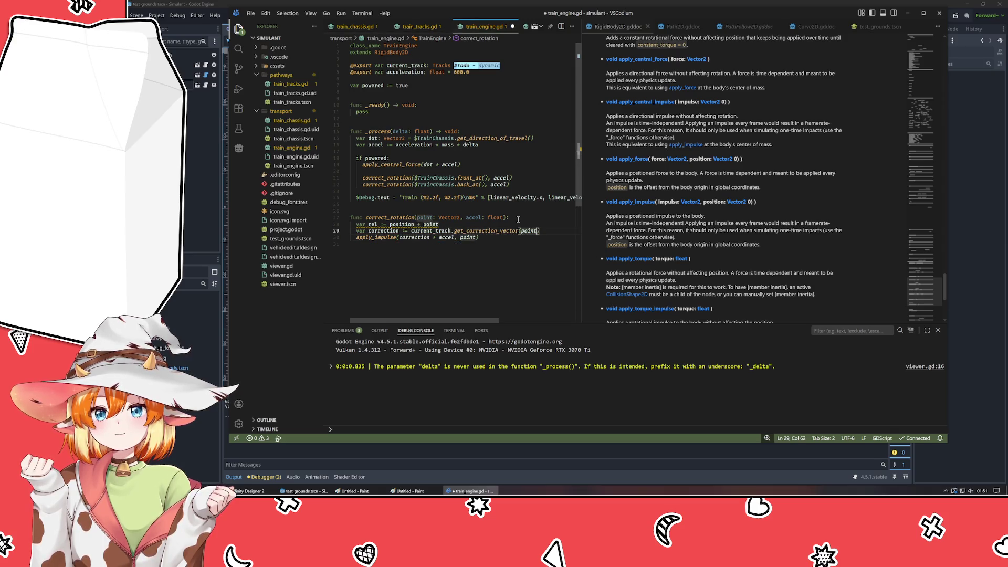
pyautogui.write('rel')
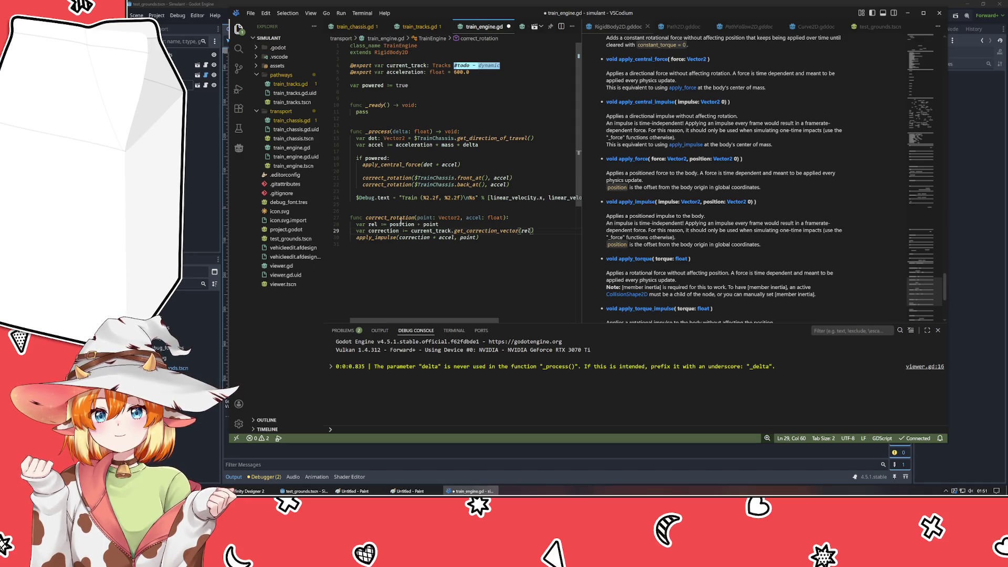
# - Prefix $TrainChassis.front in the debug text with (position +, fix the typo, and save
pyautogui.click(436, 191)
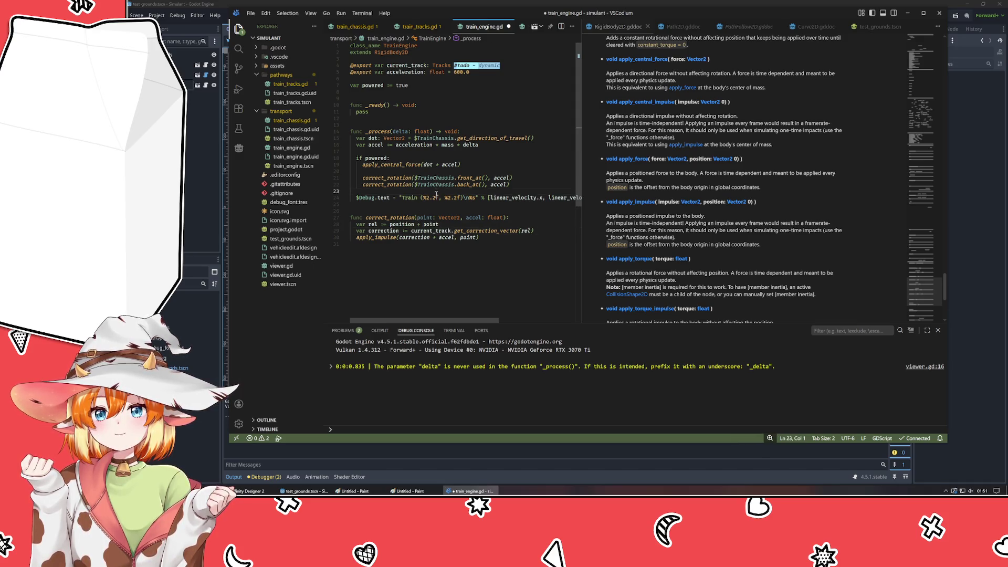
pyautogui.press('Down')
pyautogui.press('End')
pyautogui.hotkey('ctrl', 'Left')
pyautogui.hotkey('ctrl', 'Left')
pyautogui.hotkey('ctrl', 'Left')
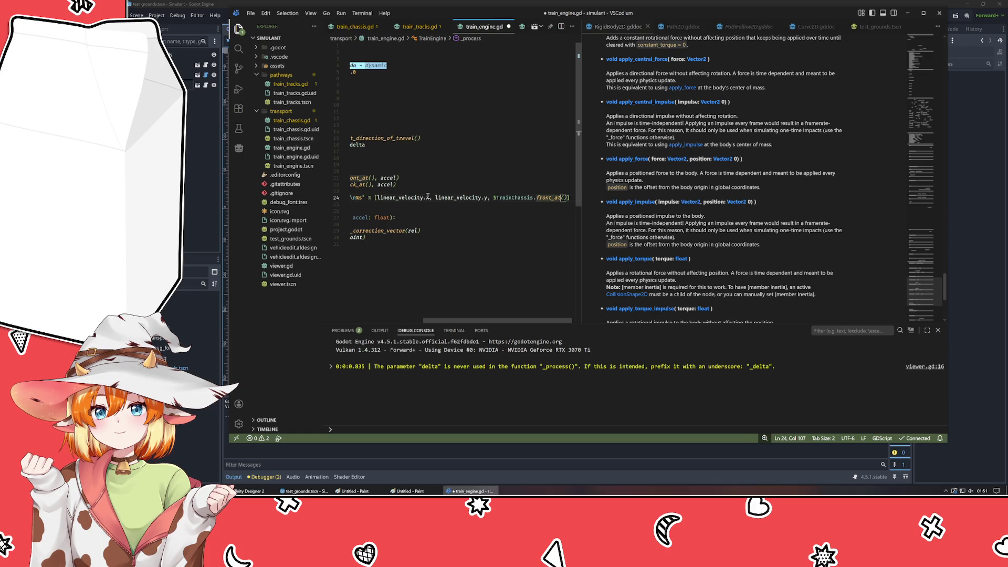
pyautogui.write('(positon +')
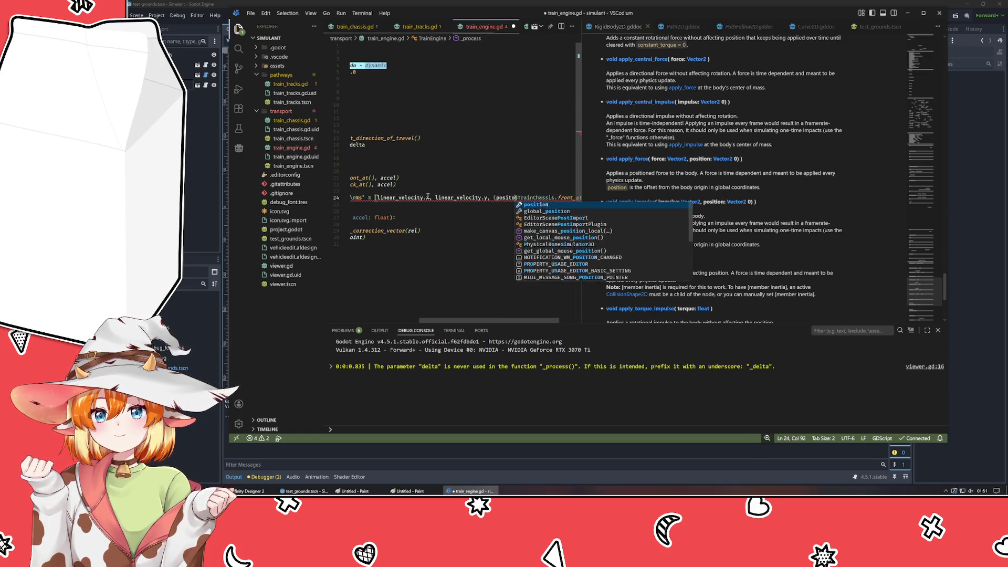
pyautogui.press('End')
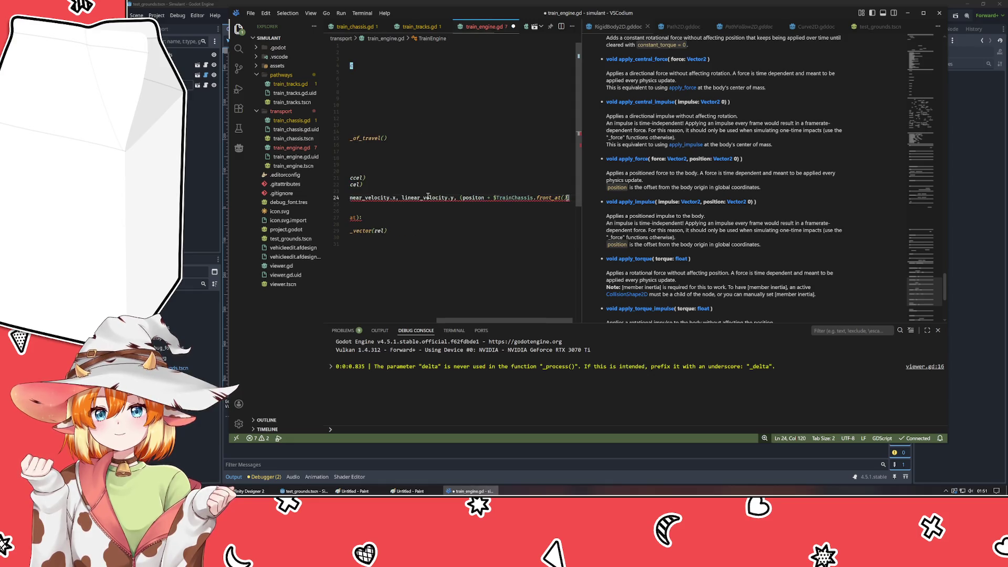
pyautogui.moveTo(521, 197)
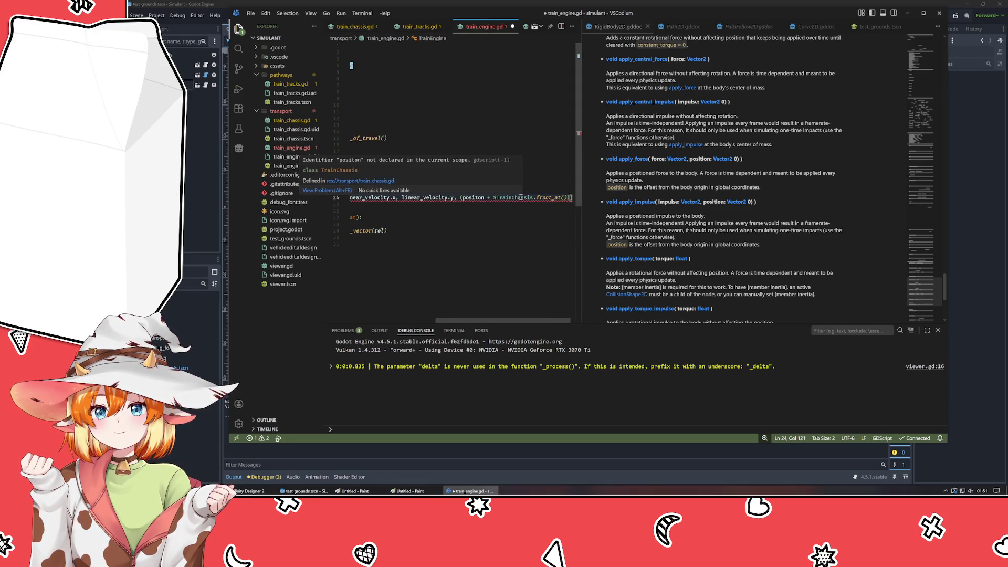
pyautogui.doubleClick(476, 198)
pyautogui.write('position')
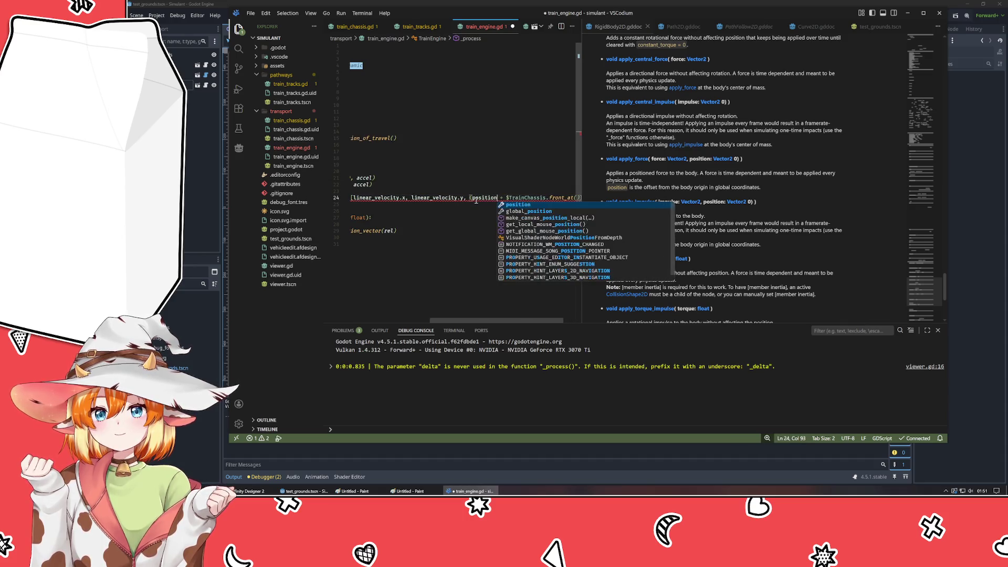
pyautogui.hotkey('ctrl', 's')
# - Run the game to test the rel-based correction, then stop it
pyautogui.click(192, 180)
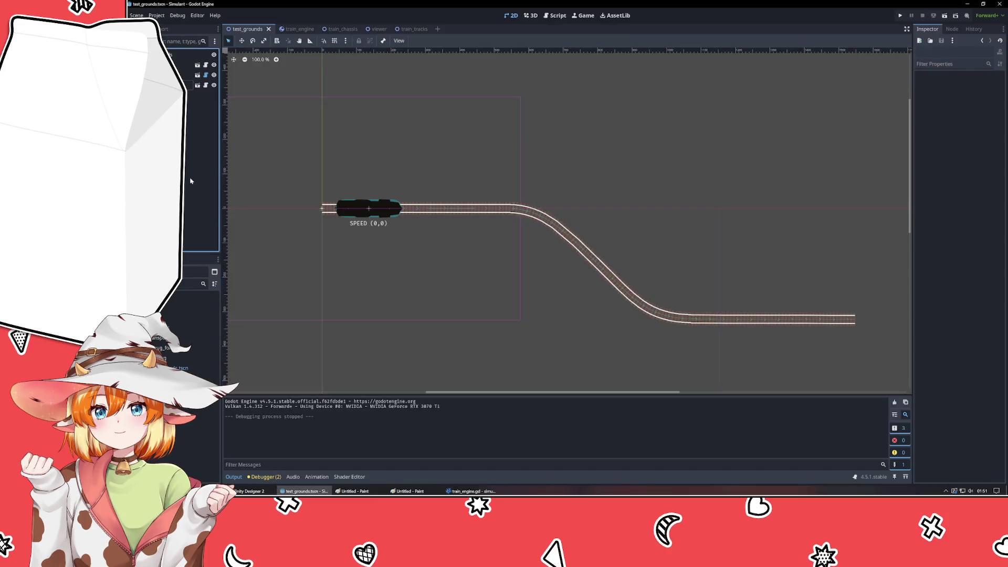
pyautogui.press('F5')
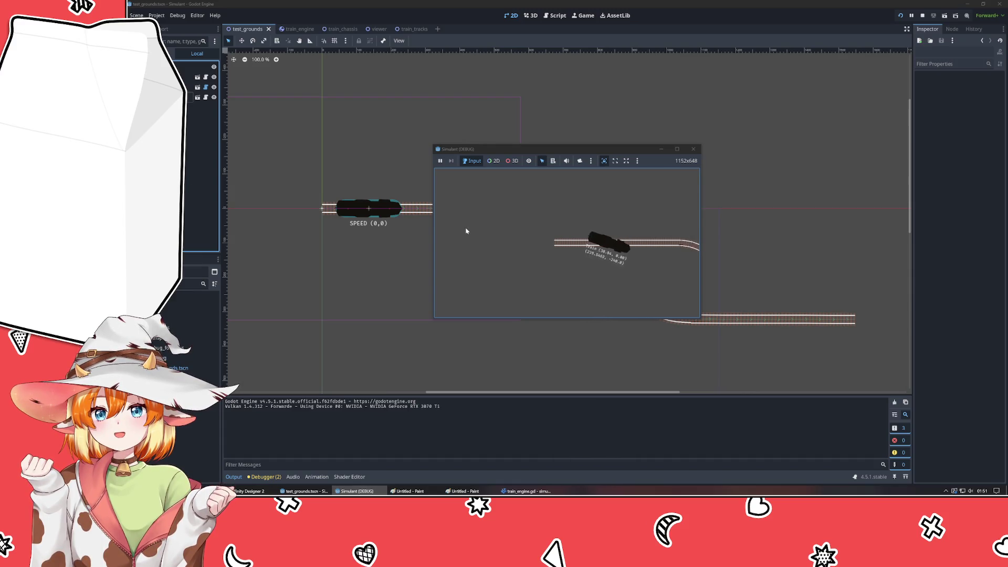
pyautogui.click(693, 149)
# - Change apply_impulse to apply_force on line 30 of correct_rotation and save the script
pyautogui.click(471, 490)
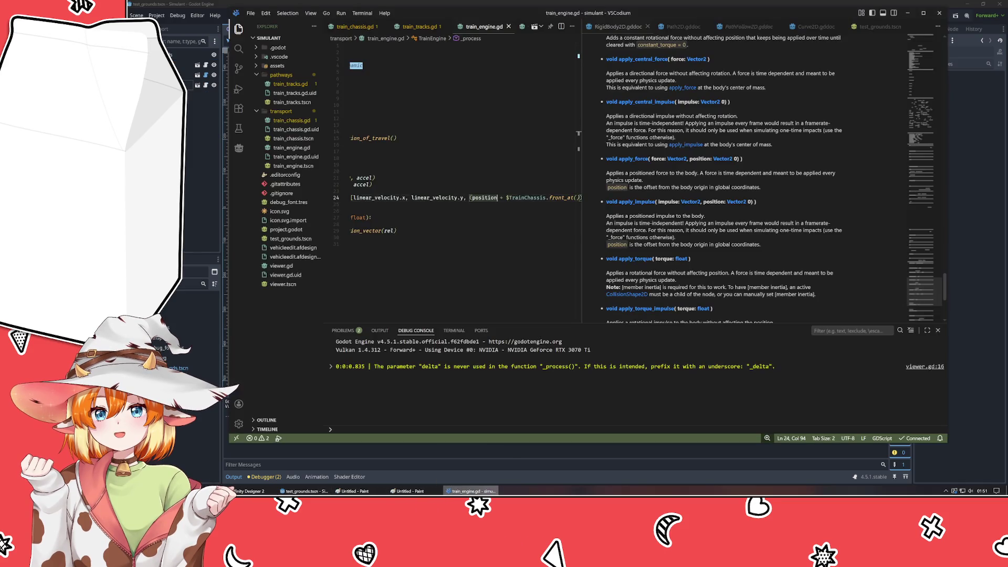
pyautogui.press('Down')
pyautogui.press('Down')
pyautogui.press('Down')
pyautogui.press('Home')
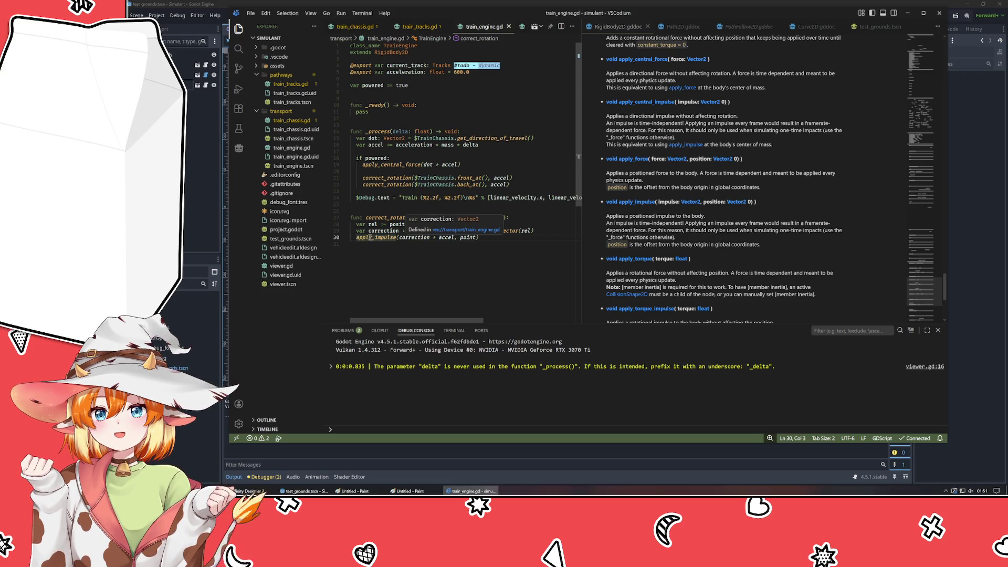
pyautogui.click(374, 238)
pyautogui.hotkey('ctrl', 'Delete')
pyautogui.write('force')
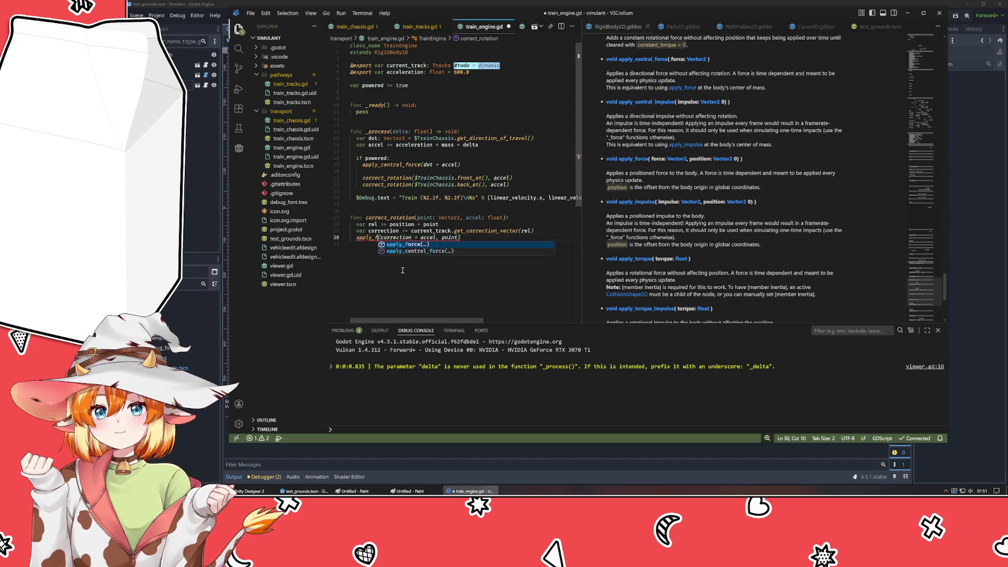
pyautogui.hotkey('ctrl', 's')
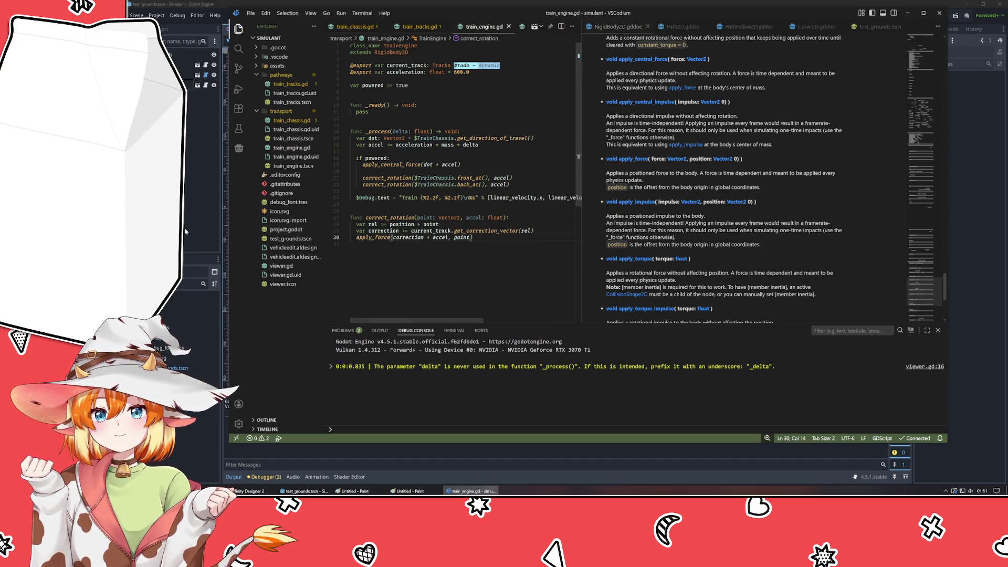
pyautogui.click(184, 221)
# - Run the game with force-based correction, then stop it and return to train_engine.gd
pyautogui.press('F5')
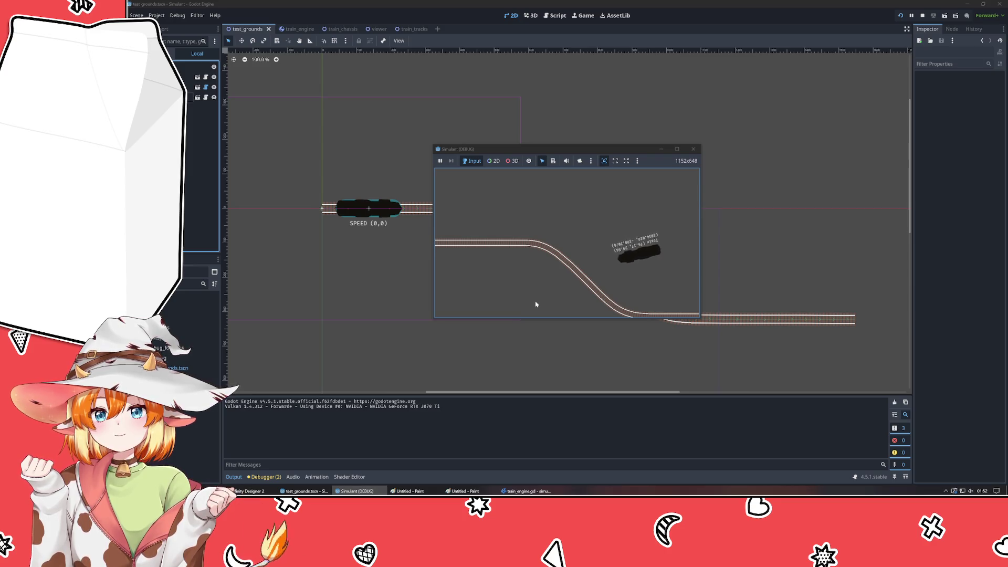
pyautogui.click(692, 151)
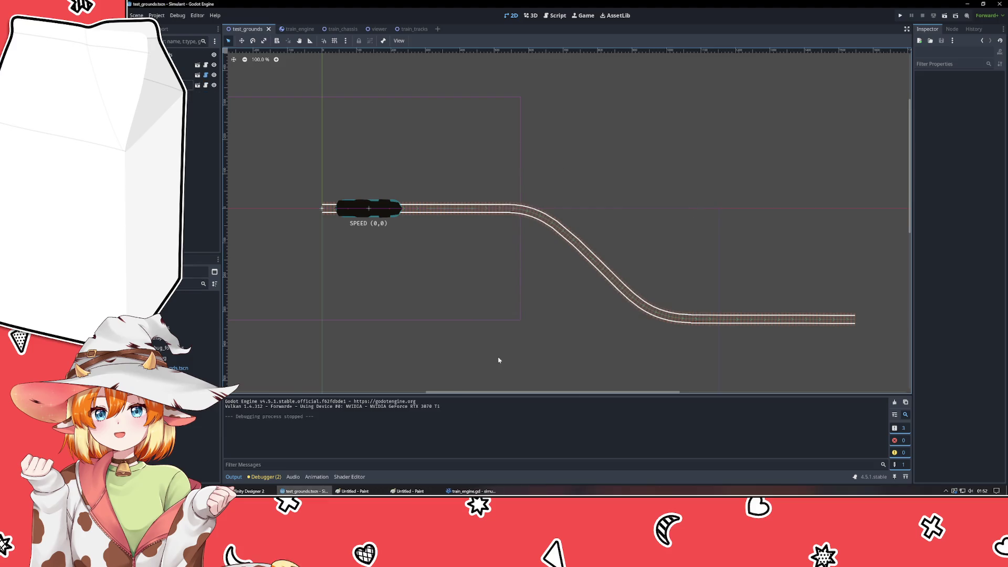
pyautogui.click(472, 490)
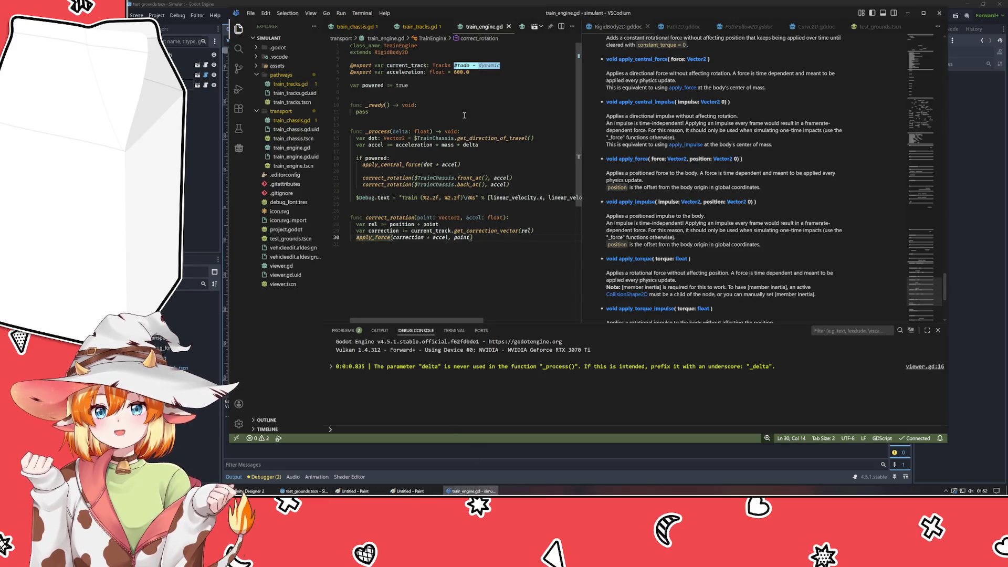
# - Change train_tracks.gd's return to (position - online).normalized(), save, and run the train test
pyautogui.click(419, 26)
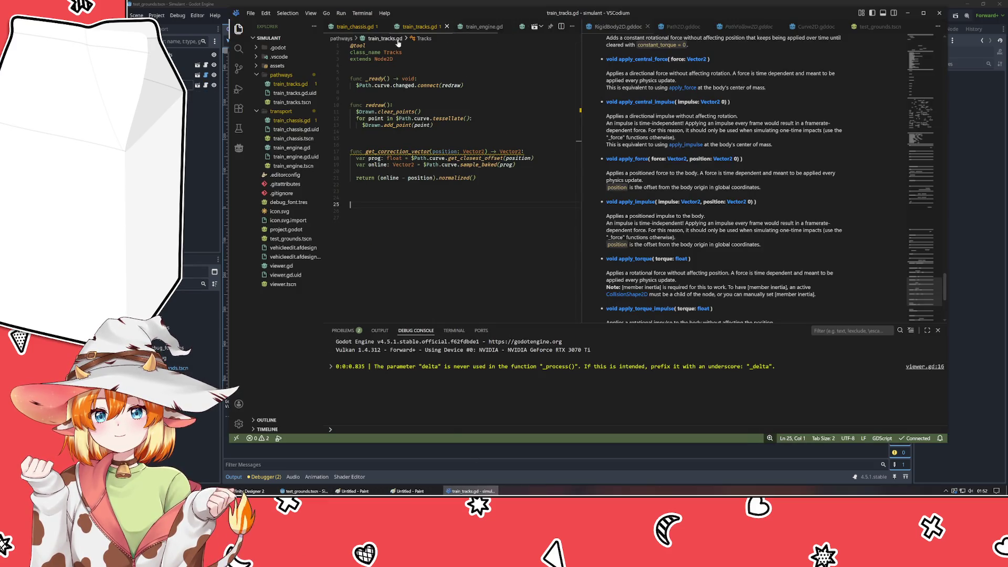
pyautogui.doubleClick(389, 178)
pyautogui.press('BackSpace')
pyautogui.press('Delete')
pyautogui.press('Delete')
pyautogui.press('Delete')
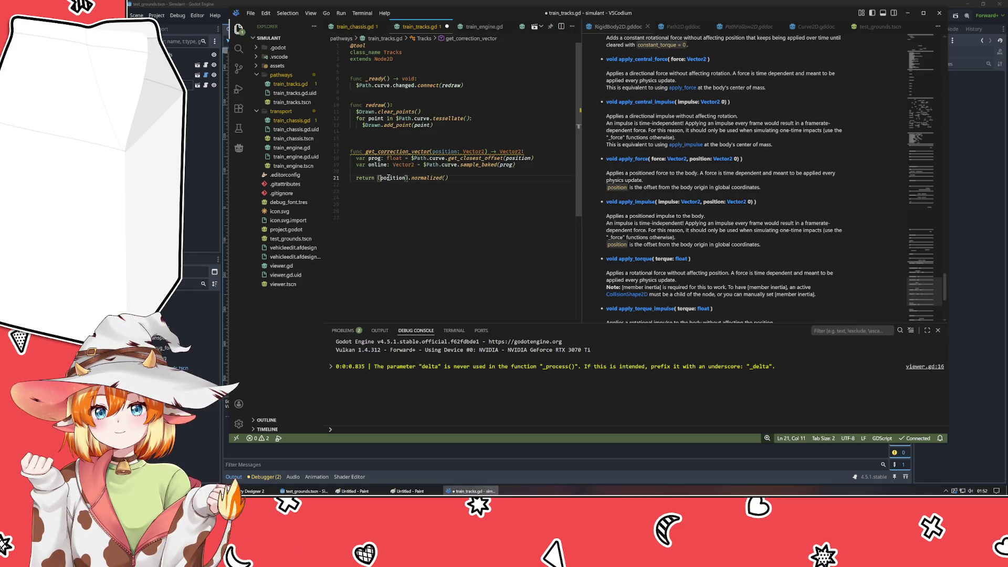
pyautogui.hotkey('ctrl', 'Right')
pyautogui.write('- online')
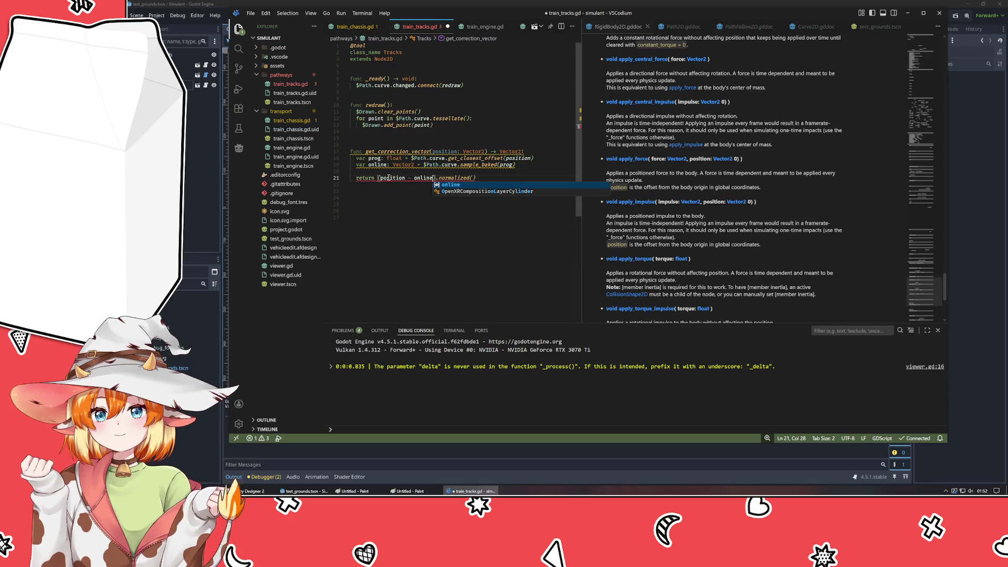
pyautogui.hotkey('ctrl', 's')
pyautogui.click(208, 190)
pyautogui.press('F5')
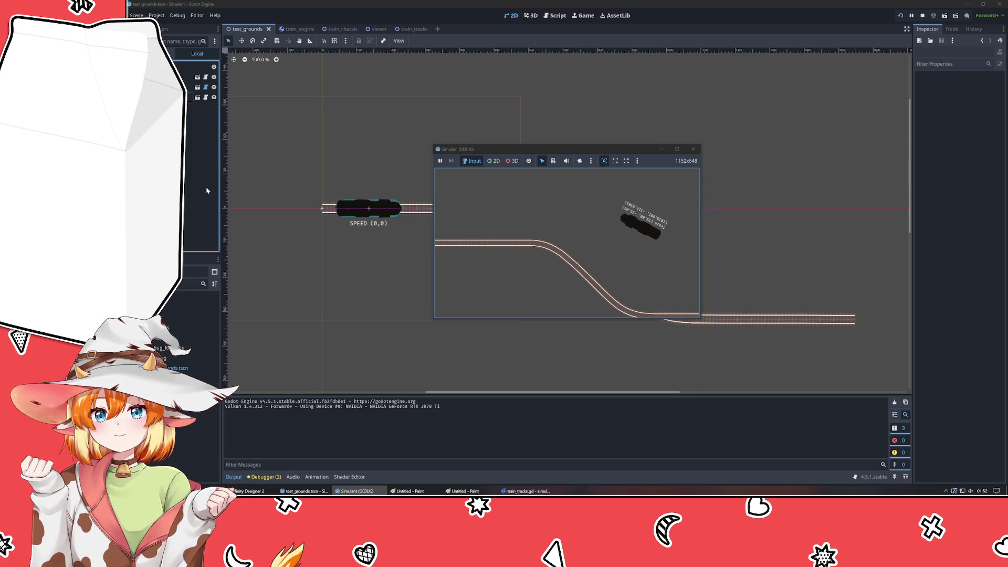
# - Stop the test run and remove .normalized() from the correction vector's return on line 21
pyautogui.click(693, 148)
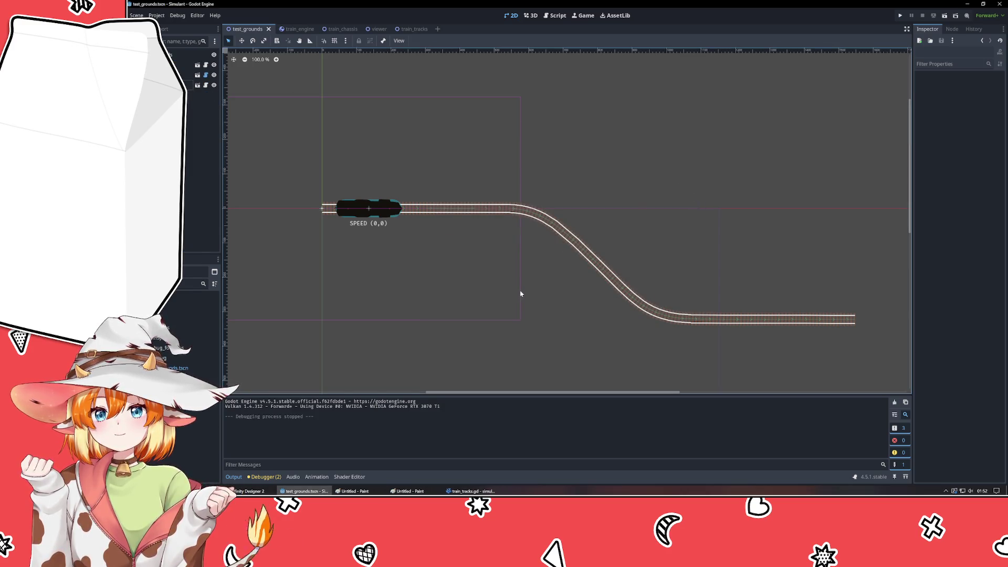
pyautogui.click(471, 491)
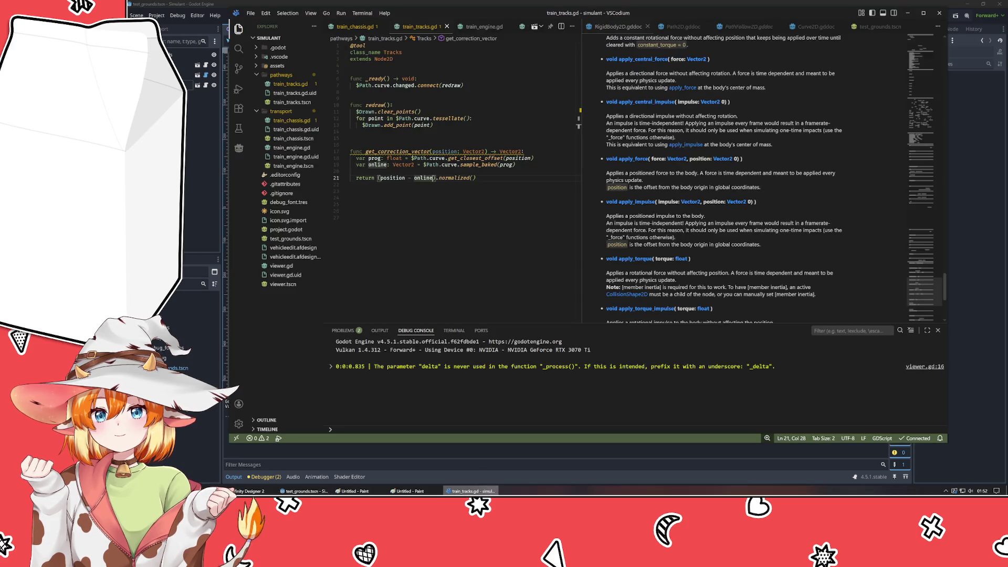
pyautogui.hotkey('alt', 'Tab')
pyautogui.hotkey('alt', 'Tab')
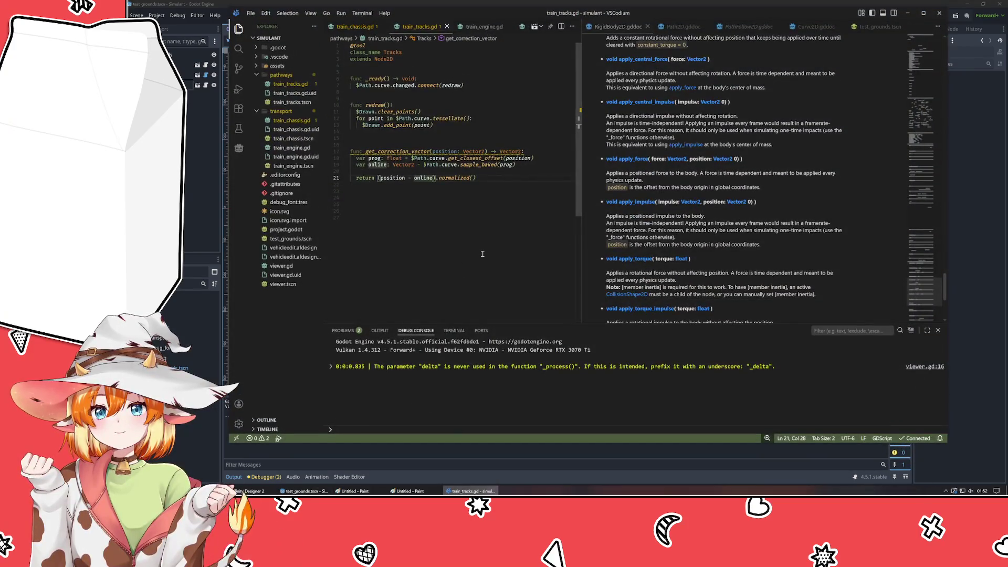
pyautogui.press('Right')
pyautogui.press('Escape')
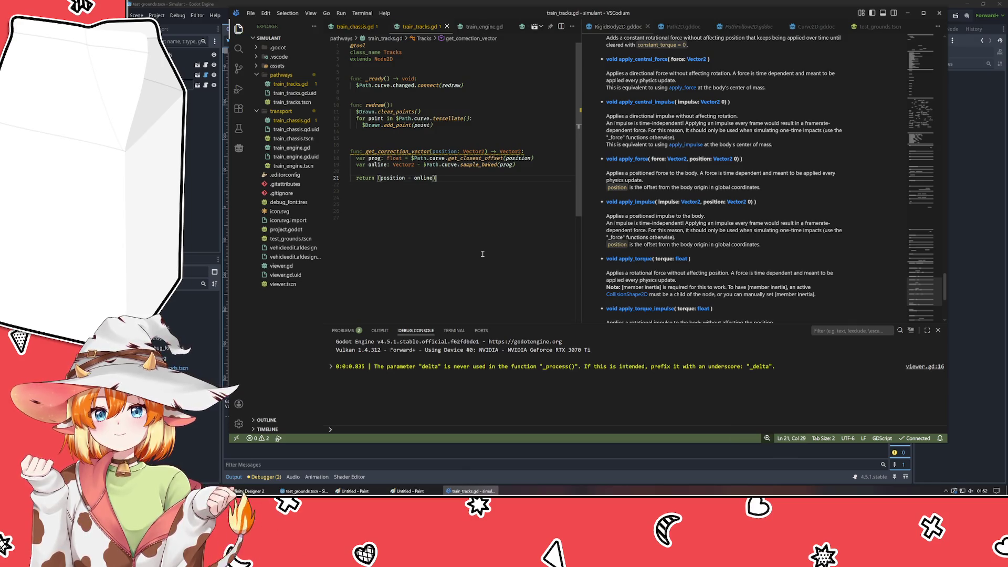
# - Rerun the train test without normalization, then stop it and go back to train_tracks.gd
pyautogui.hotkey('alt', 'Tab')
pyautogui.press('F5')
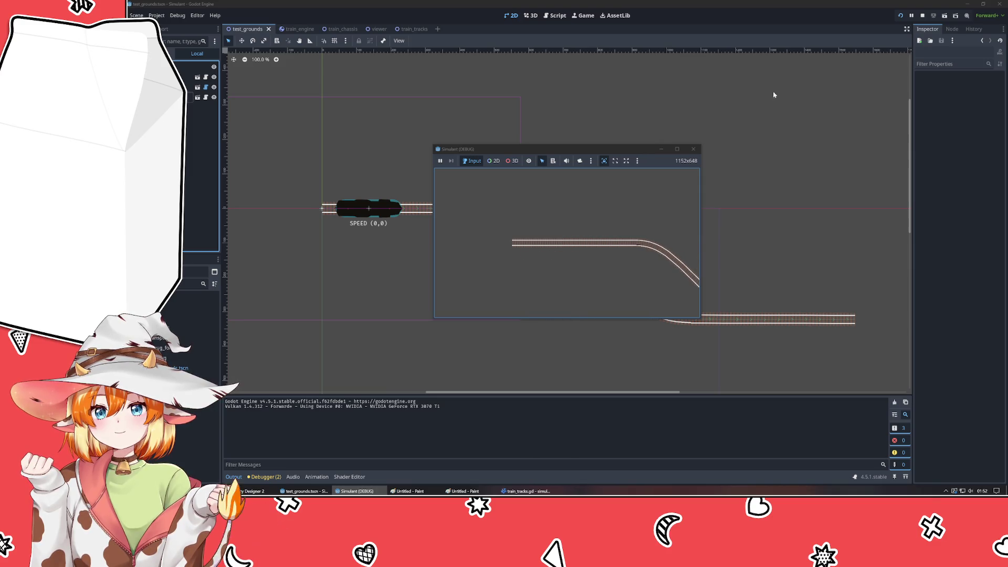
pyautogui.click(695, 149)
pyautogui.hotkey('alt', 'Tab')
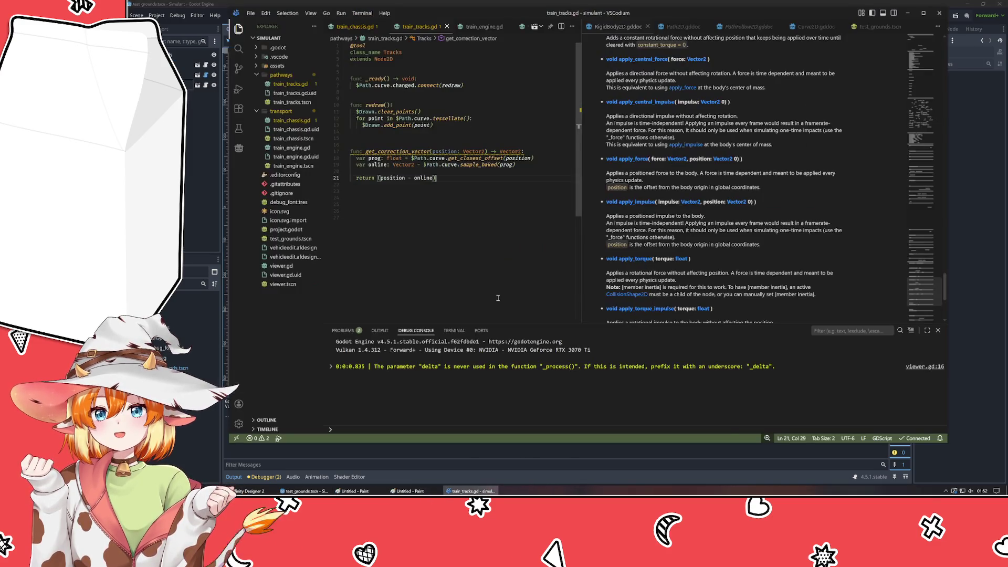
# - Restore .normalized() on the return line and save train_tracks.gd
pyautogui.press('Escape')
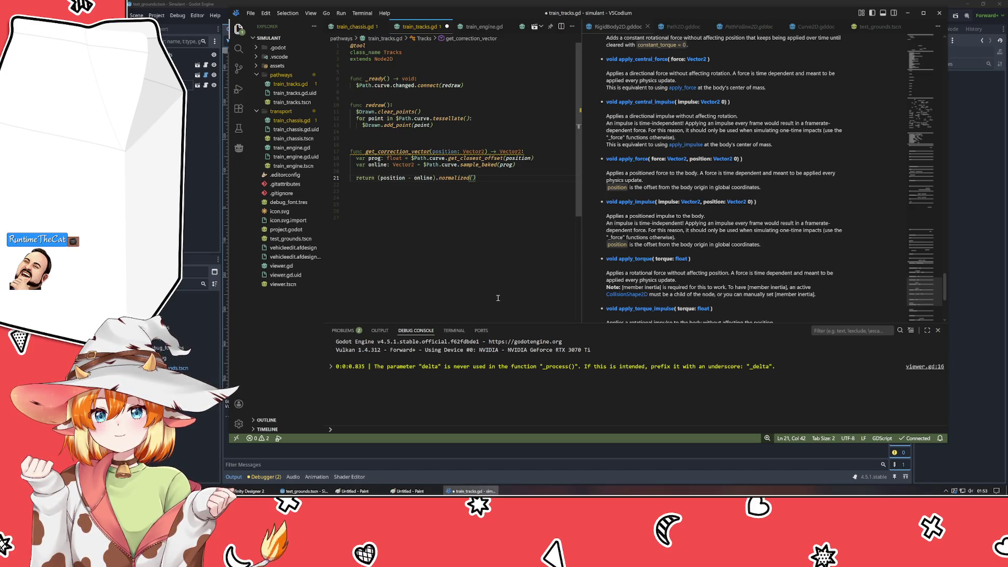
pyautogui.hotkey('ctrl', 's')
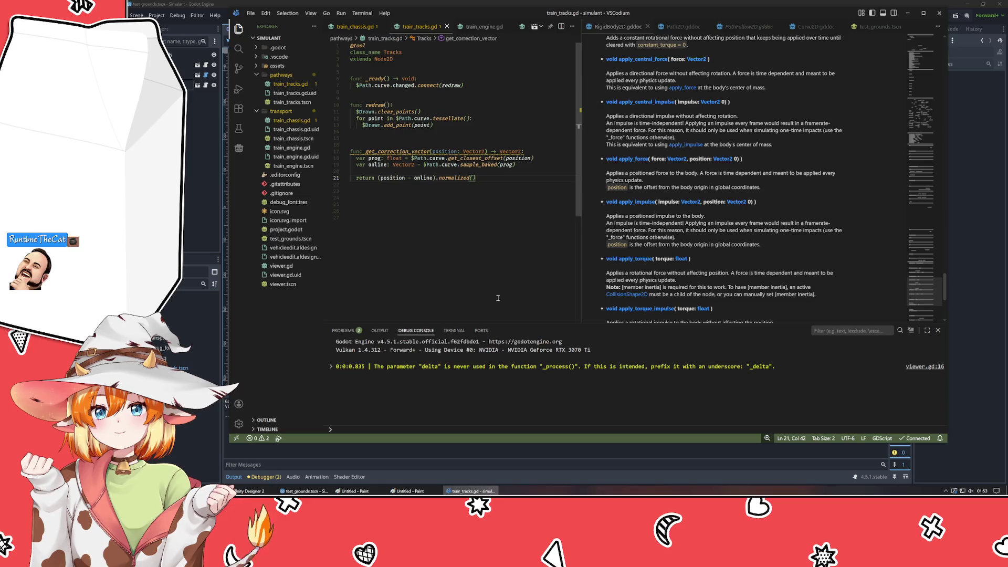
pyautogui.press('Up')
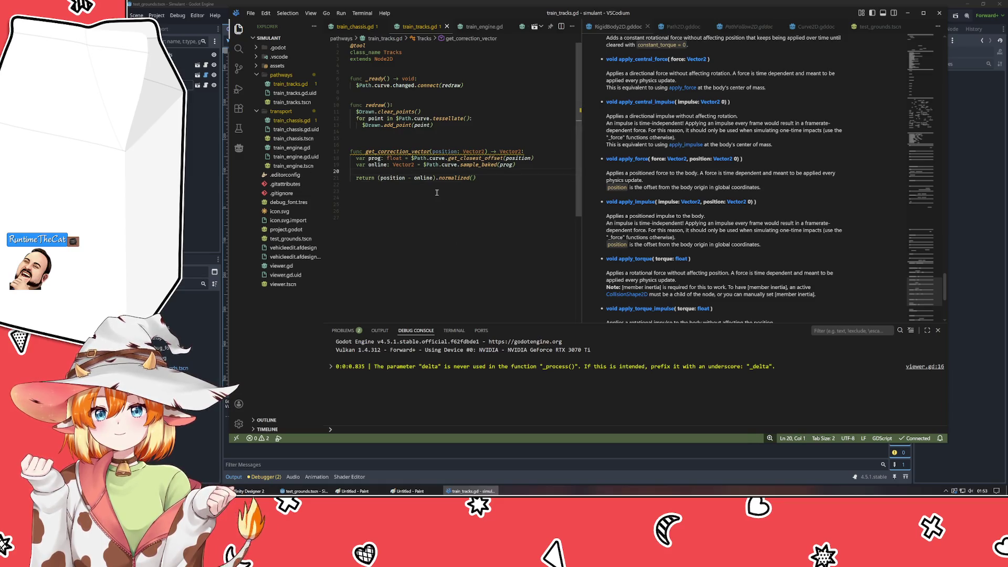
pyautogui.press('Return')
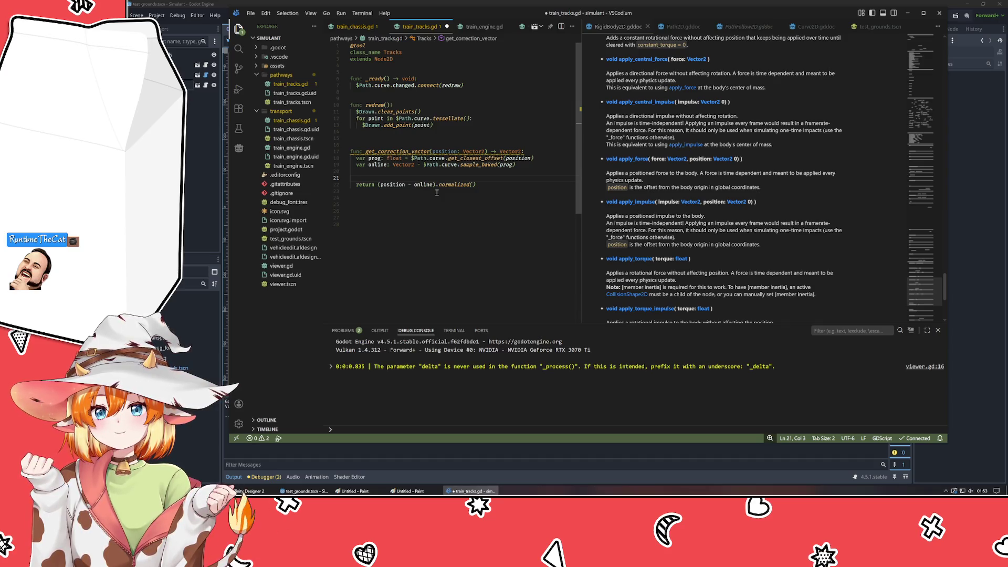
pyautogui.press('BackSpace')
pyautogui.press('BackSpace')
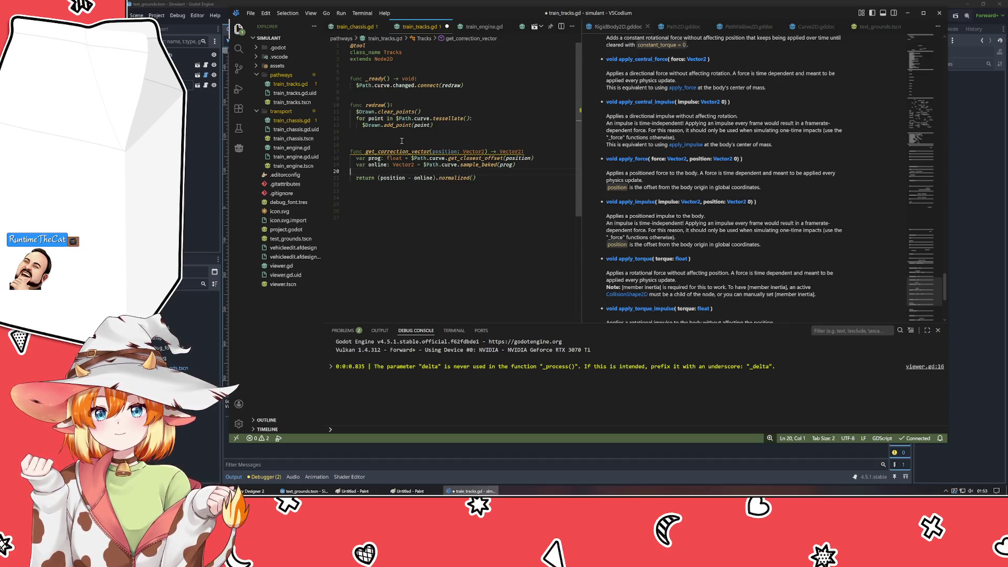
# - Glance at train_engine.gd, then come back to line 21 of train_tracks.gd
pyautogui.click(477, 52)
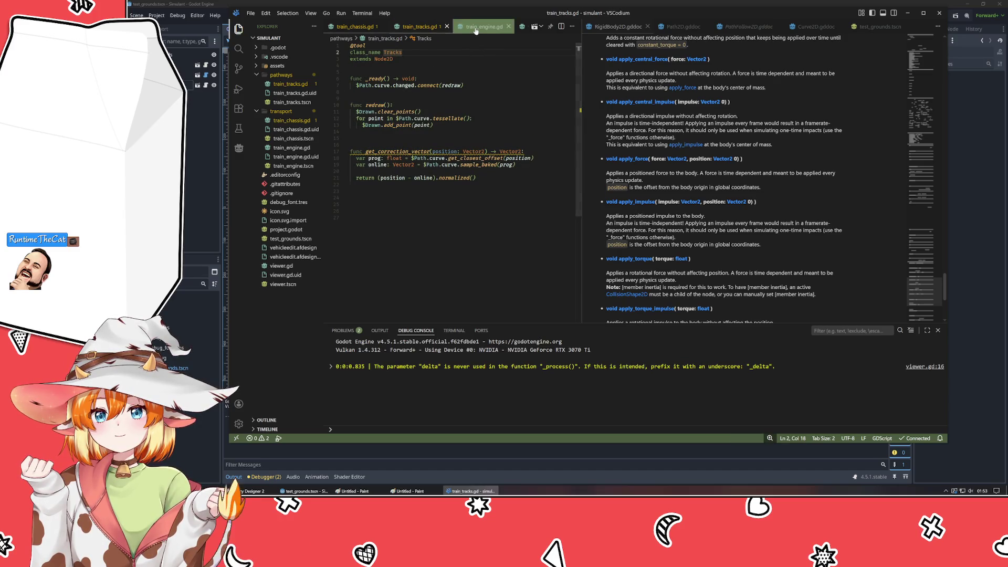
pyautogui.click(480, 26)
pyautogui.click(419, 27)
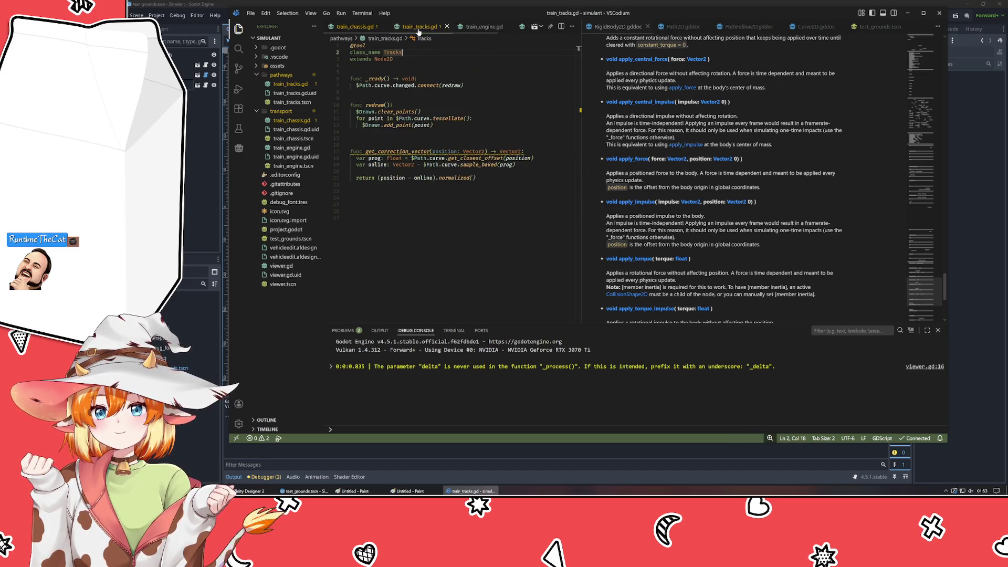
pyautogui.moveTo(444, 153)
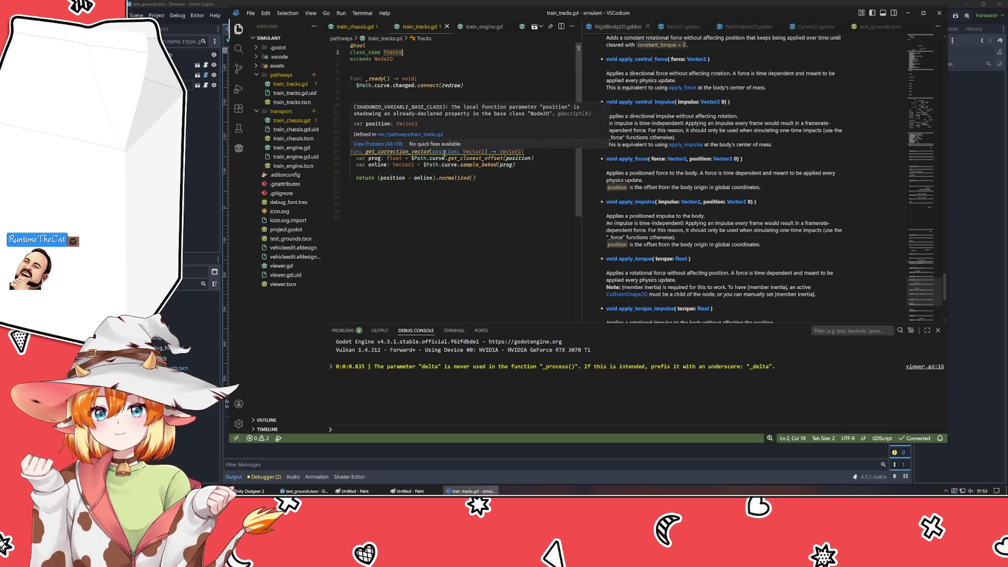
pyautogui.click(489, 179)
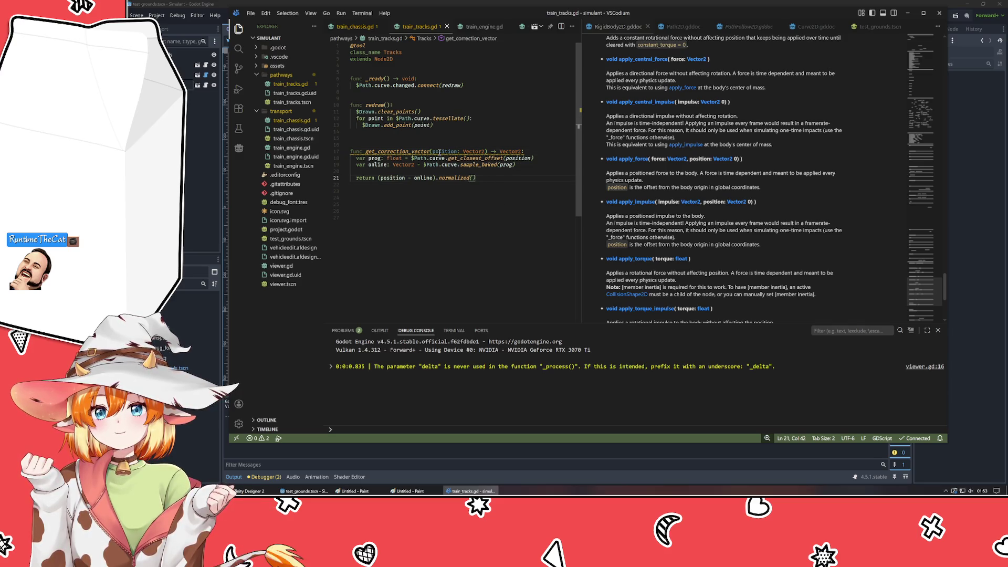
# - Rename get_correction_vector's position parameter and its uses to pos, save, and switch to train_chassis.gd
pyautogui.moveTo(440, 153)
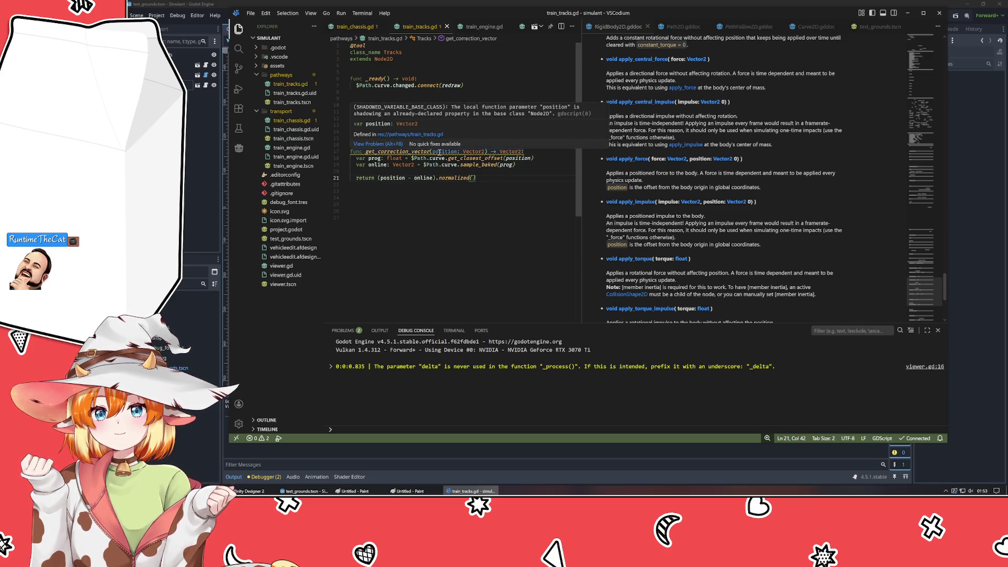
pyautogui.click(439, 152)
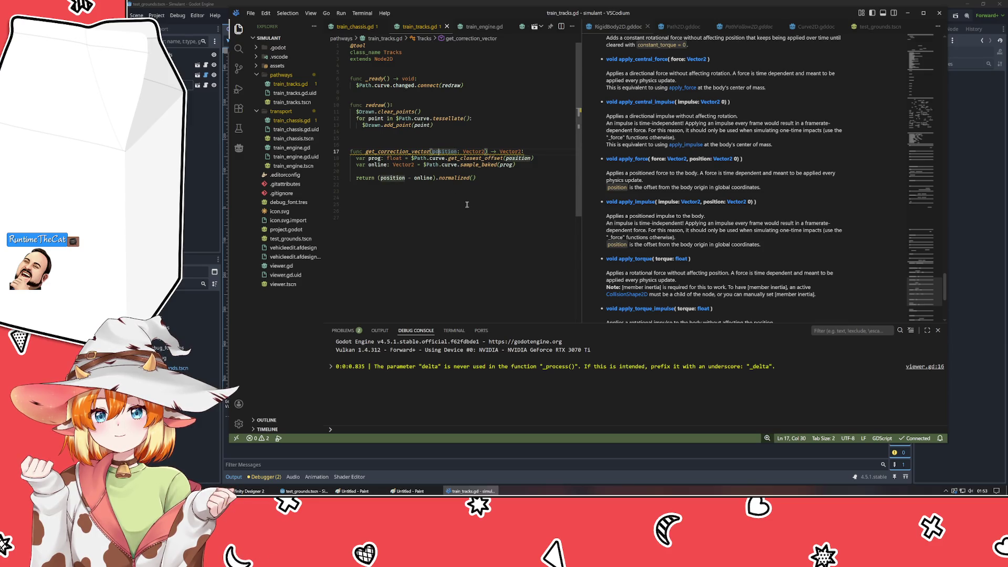
pyautogui.hotkey('ctrl', 'Delete')
pyautogui.write('s')
pyautogui.click(517, 158)
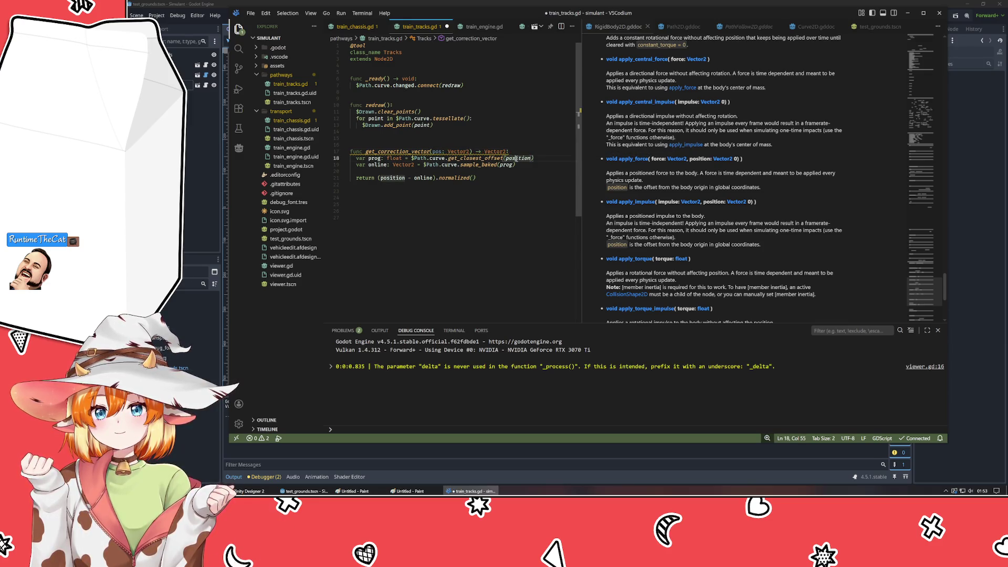
pyautogui.hotkey('ctrl', 'Delete')
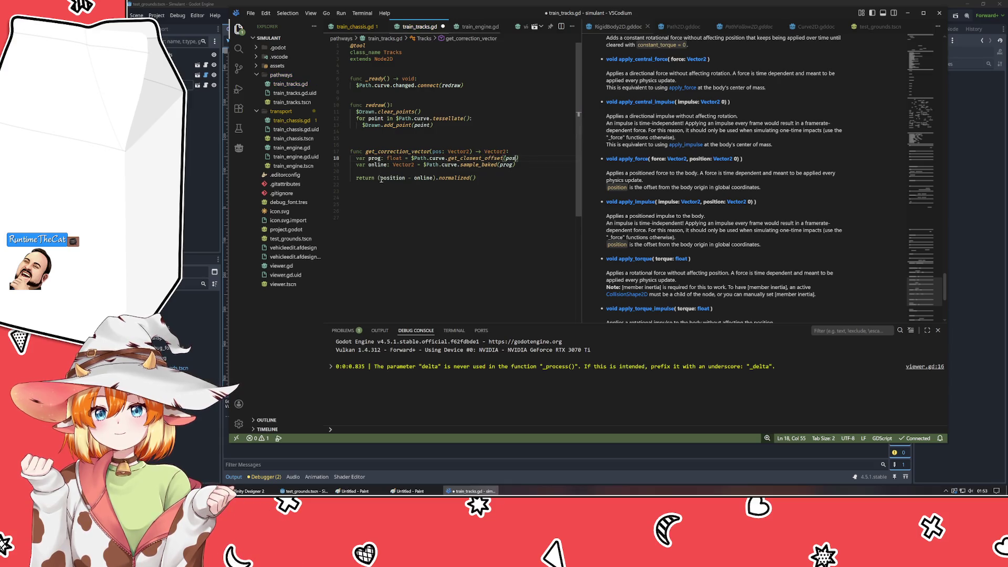
pyautogui.click(389, 178)
pyautogui.hotkey('ctrl', 'Delete')
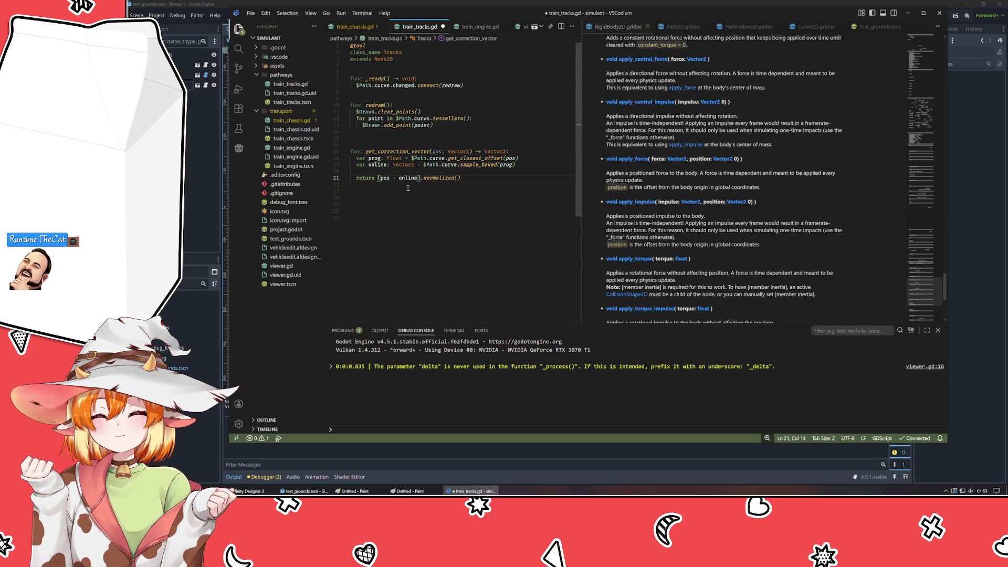
pyautogui.click(408, 187)
pyautogui.hotkey('ctrl', 's')
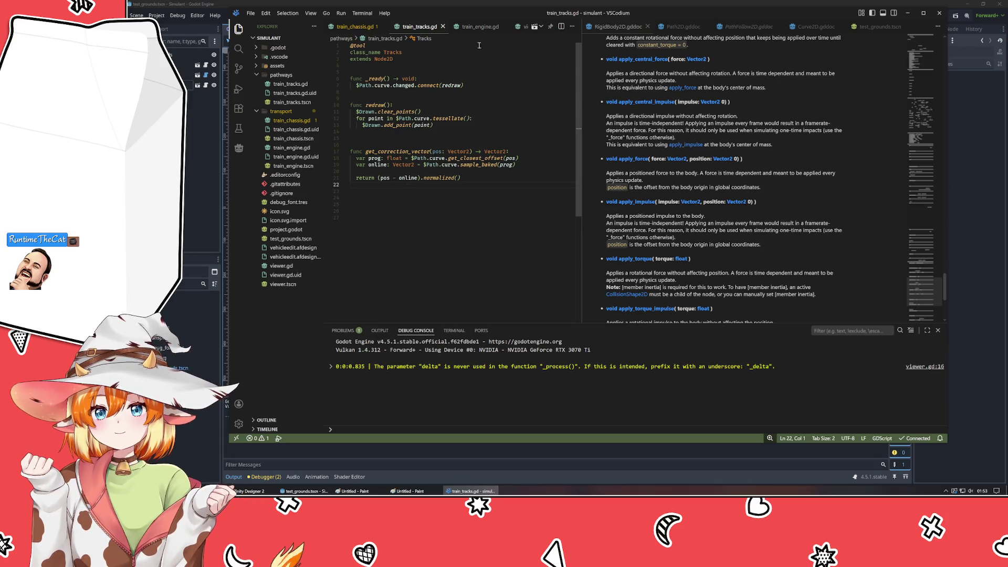
pyautogui.hotkey('ctrl', 'Tab')
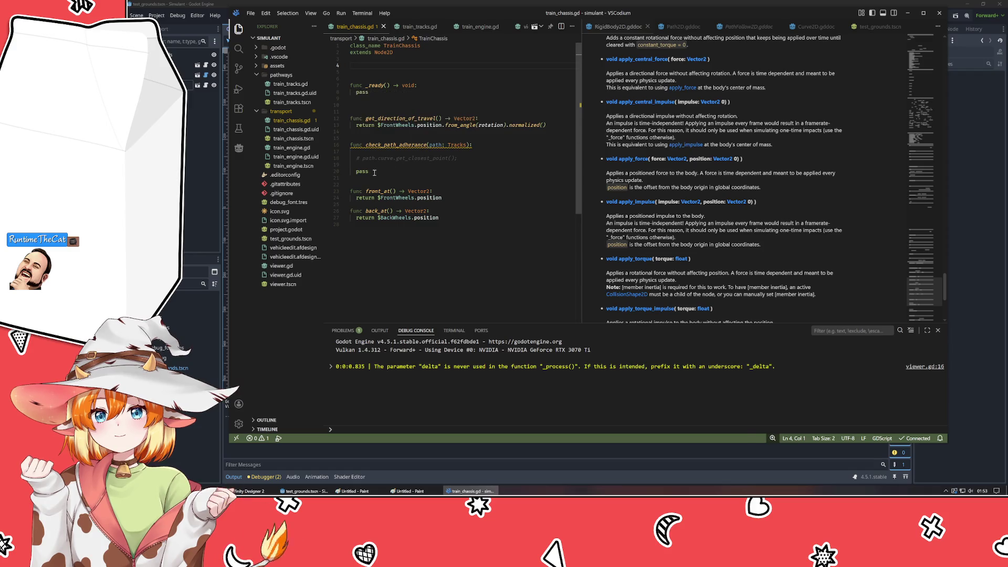
# - Delete the check_path_adherance function from train_chassis.gd
pyautogui.moveTo(351, 132); pyautogui.dragTo(453, 179)
pyautogui.press('BackSpace')
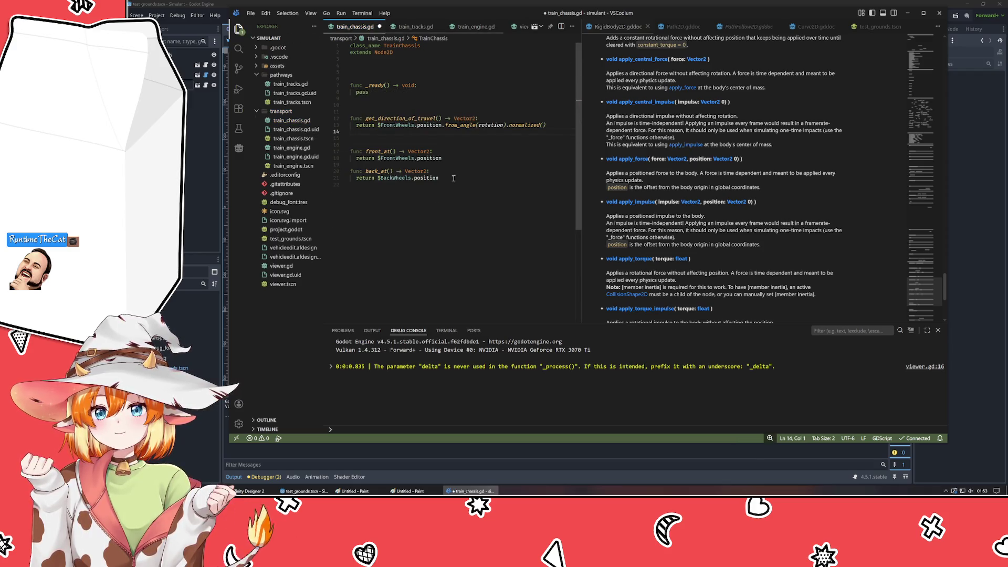
pyautogui.press('BackSpace')
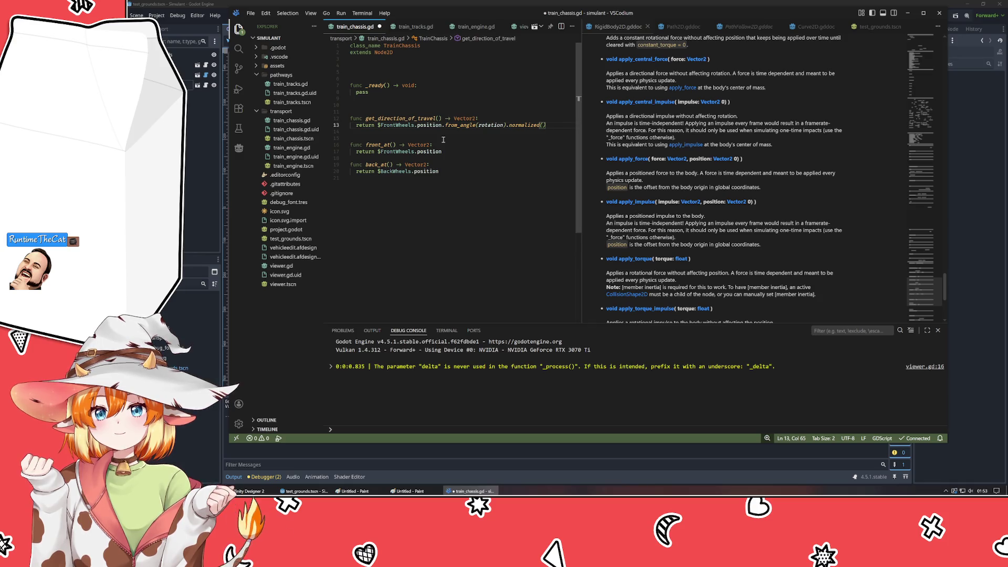
# - Review the correct_rotation function and the debug text line in train_engine.gd
pyautogui.click(477, 29)
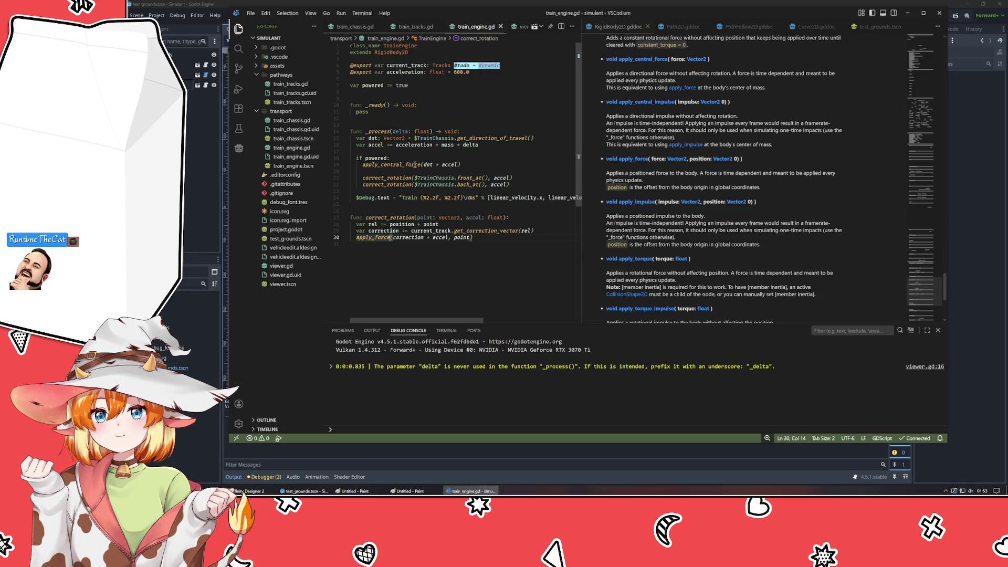
pyautogui.moveTo(351, 211)
pyautogui.mouseDown()
pyautogui.moveTo(399, 231)
pyautogui.moveTo(429, 262)
pyautogui.mouseUp()
pyautogui.click(429, 262)
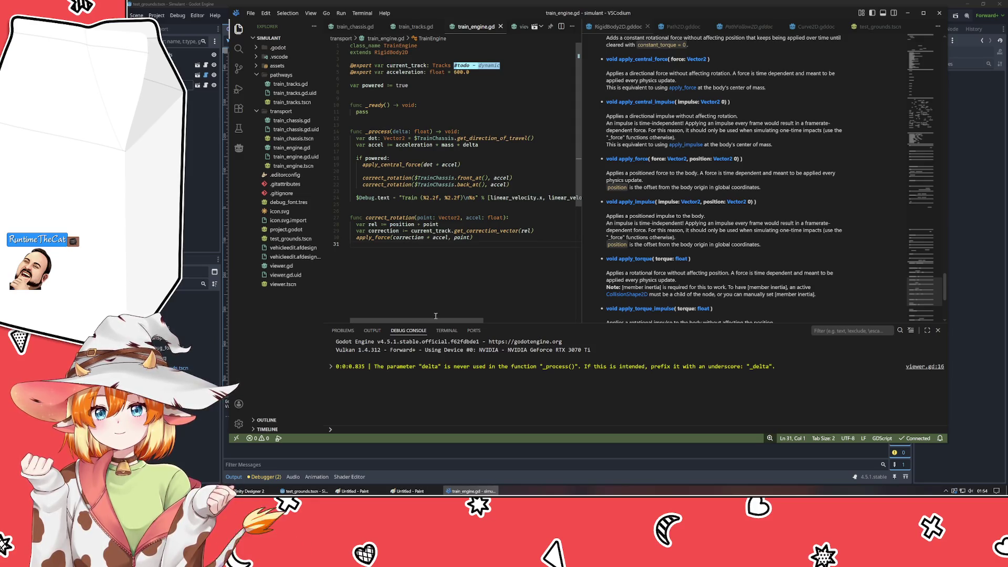
pyautogui.moveTo(424, 322)
pyautogui.mouseDown()
pyautogui.moveTo(526, 327)
pyautogui.moveTo(350, 322)
pyautogui.mouseUp()
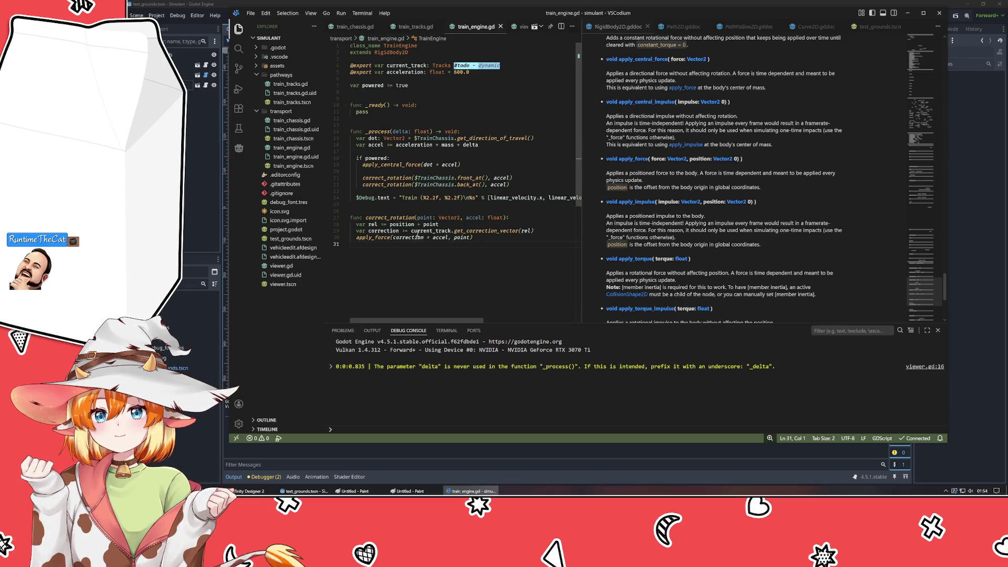
pyautogui.click(481, 198)
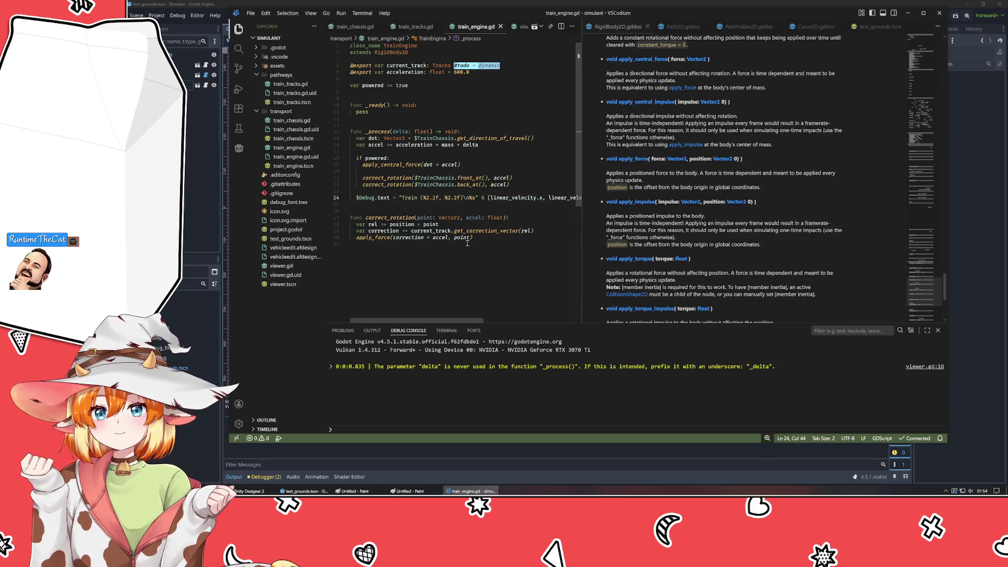
pyautogui.press('End')
pyautogui.press('Home')
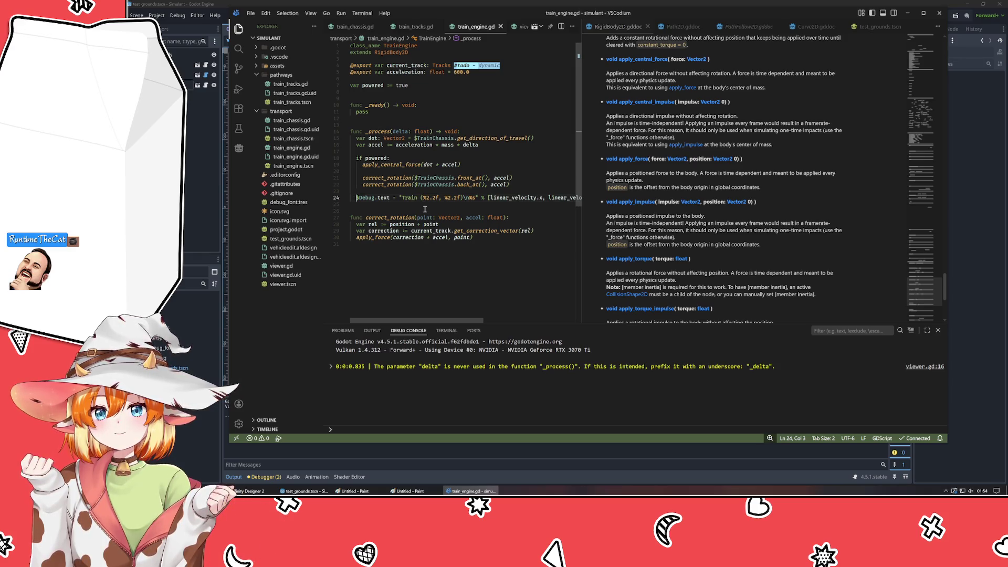
# - Comment out the back_at correct_rotation call on line 22, save, and run the test scene
pyautogui.click(407, 185)
pyautogui.hotkey('ctrl', '/')
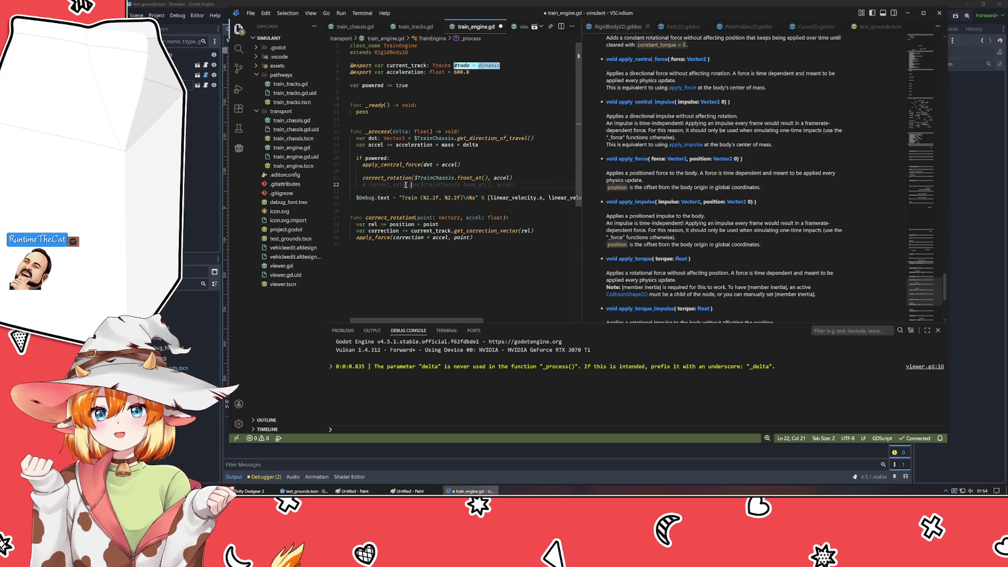
pyautogui.hotkey('ctrl', 's')
pyautogui.press('F5')
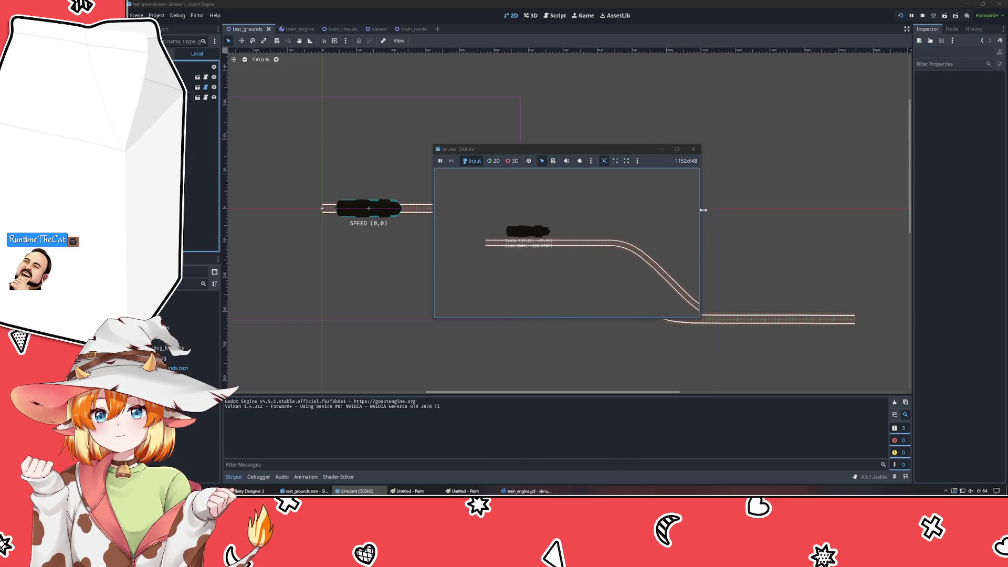
# - Close the running test game and bring up train_tracks.gd in VSCodium
pyautogui.click(693, 149)
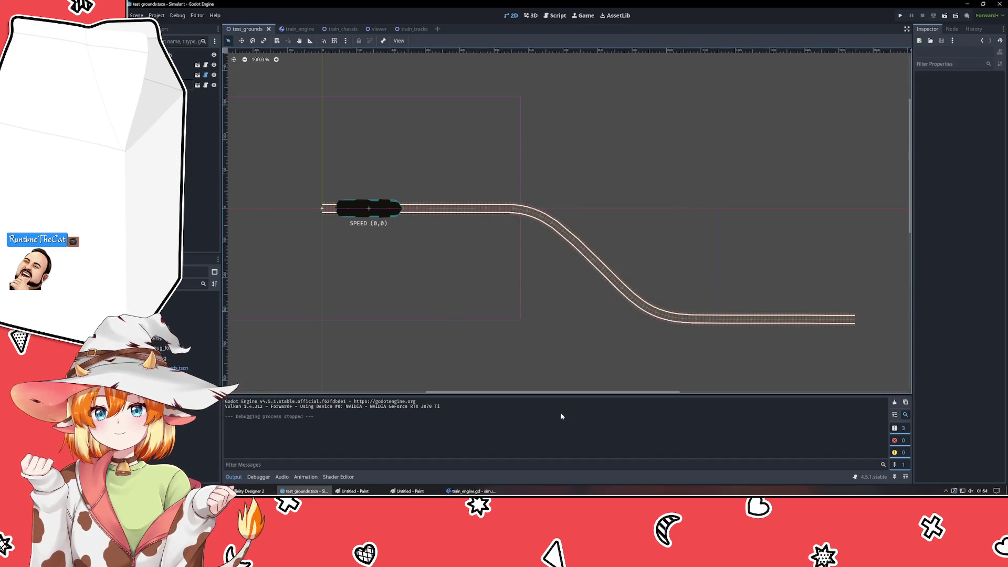
pyautogui.hotkey('alt', 'Tab')
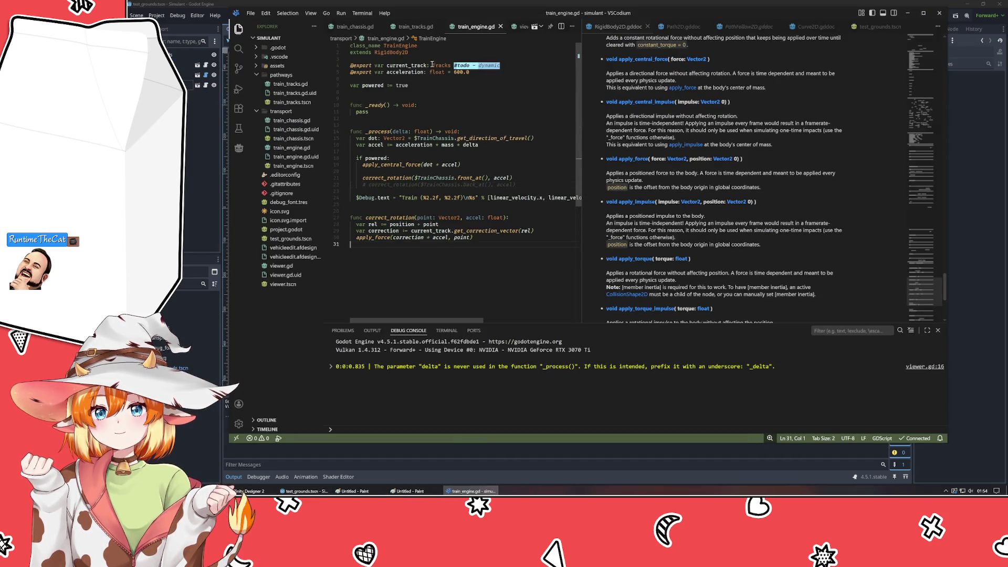
pyautogui.click(413, 27)
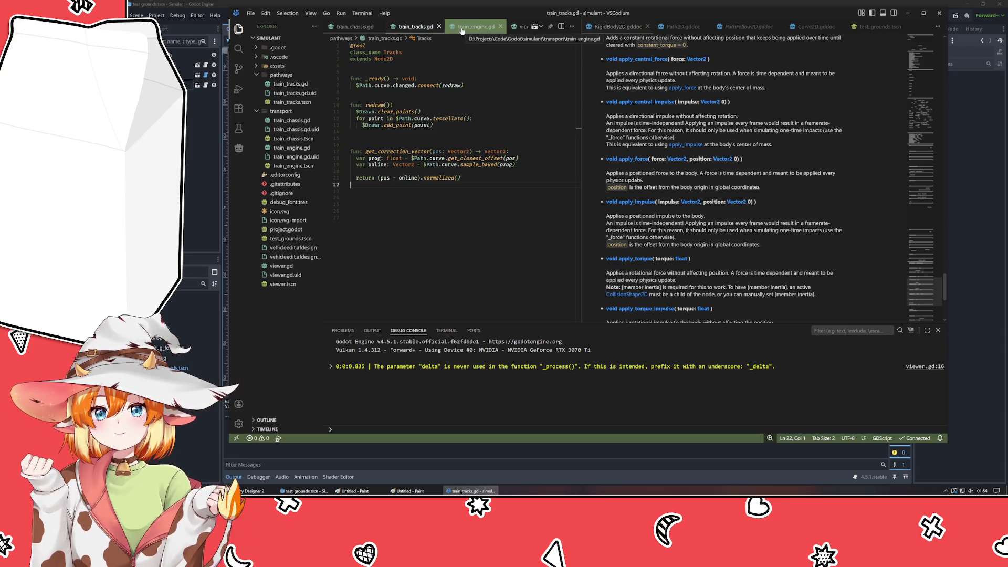
# - Draft a 'var diff := pos - online' line and an 'if diff != Vector2.ZERO:' check above the return
pyautogui.click(404, 172)
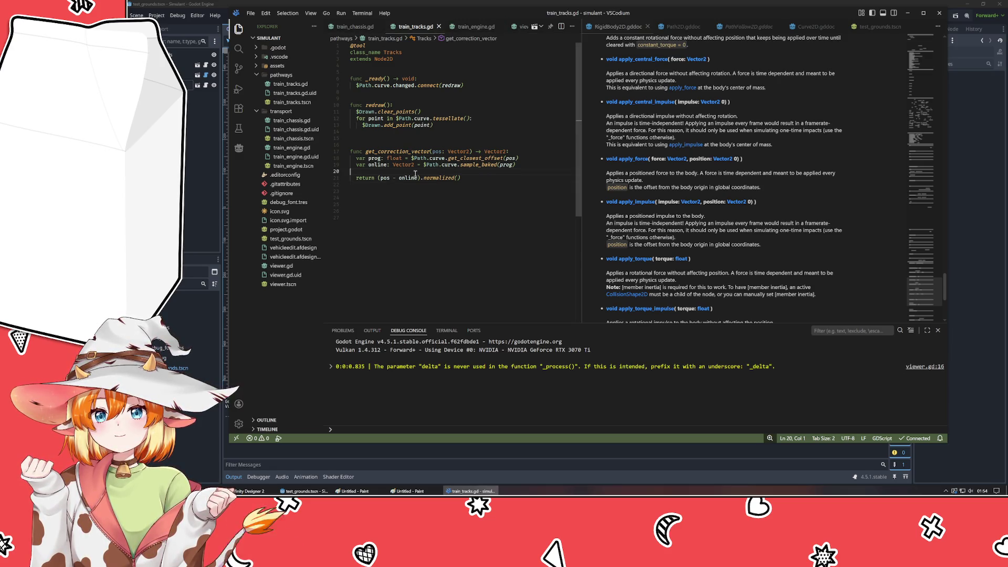
pyautogui.press('Return')
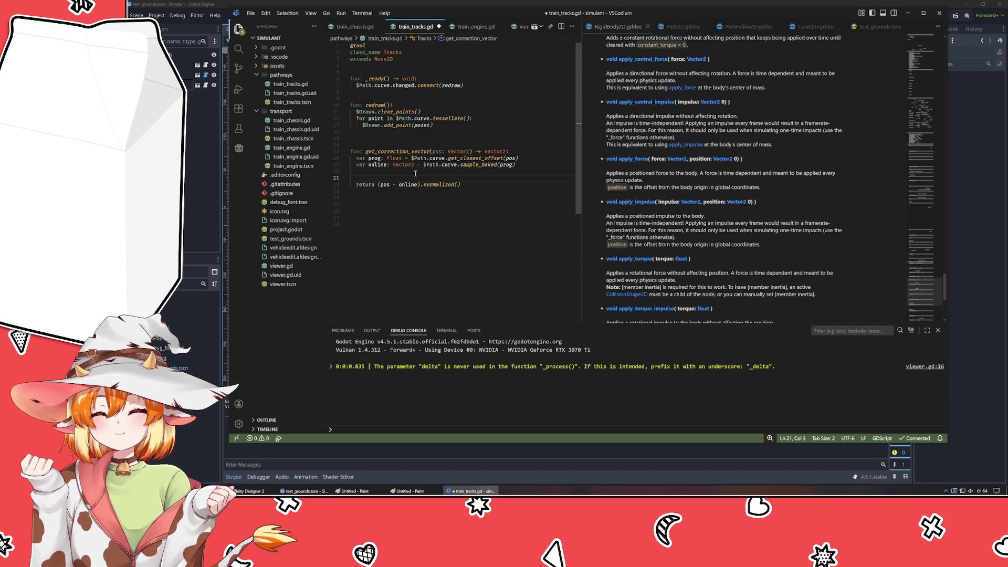
pyautogui.write('var ')
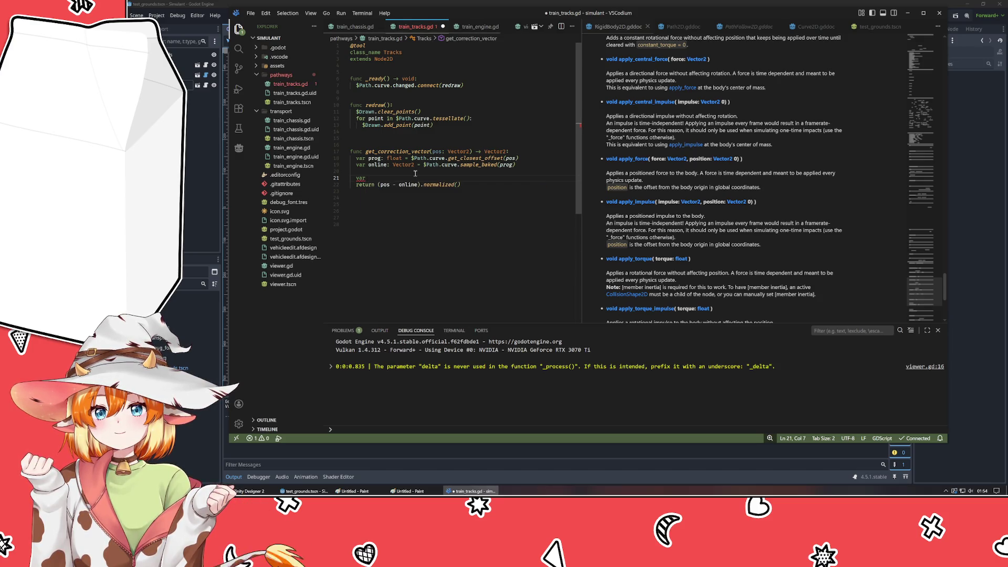
pyautogui.write('diff := ')
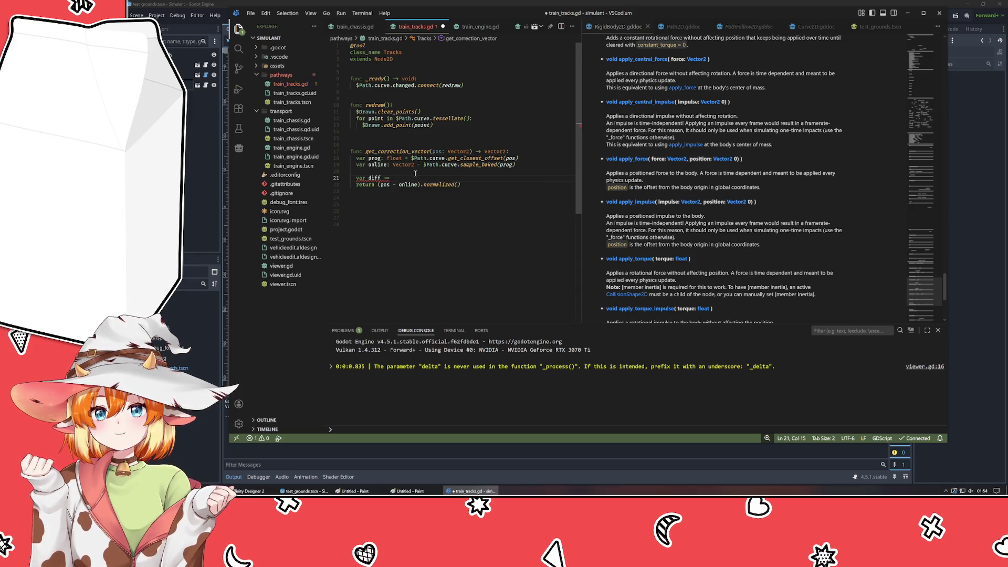
pyautogui.write('pos - online')
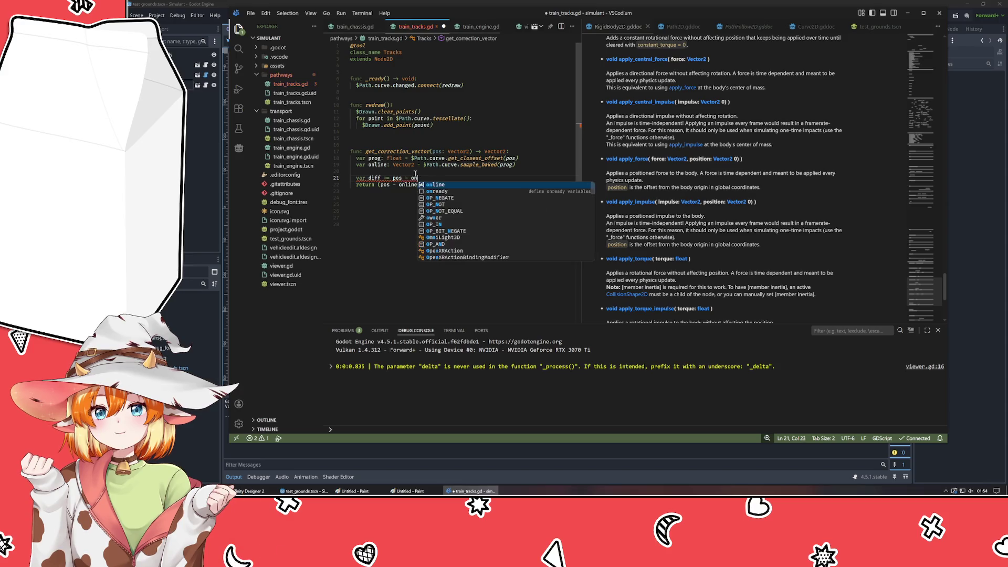
pyautogui.press('Return')
pyautogui.press('Return')
pyautogui.press('Up')
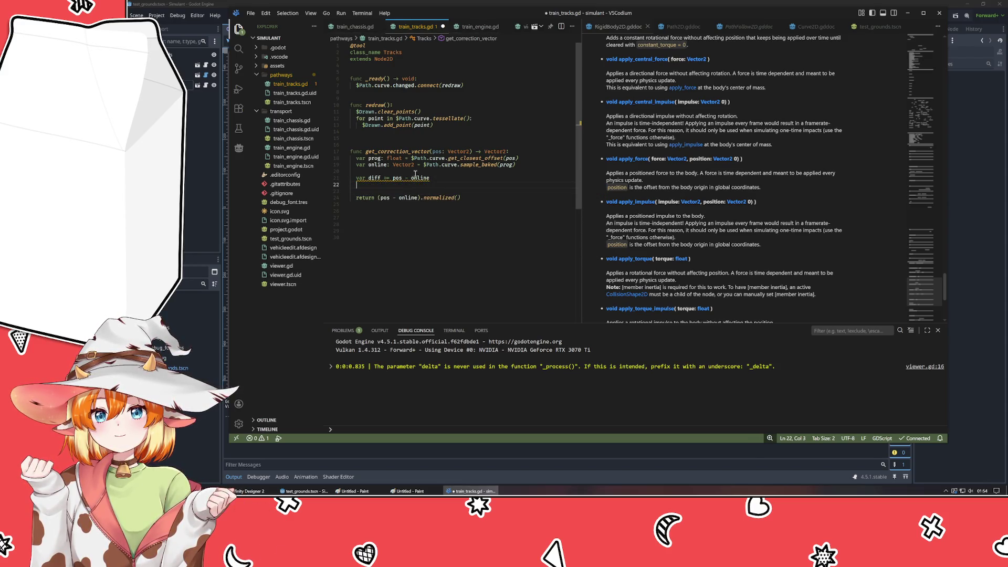
pyautogui.write('if ')
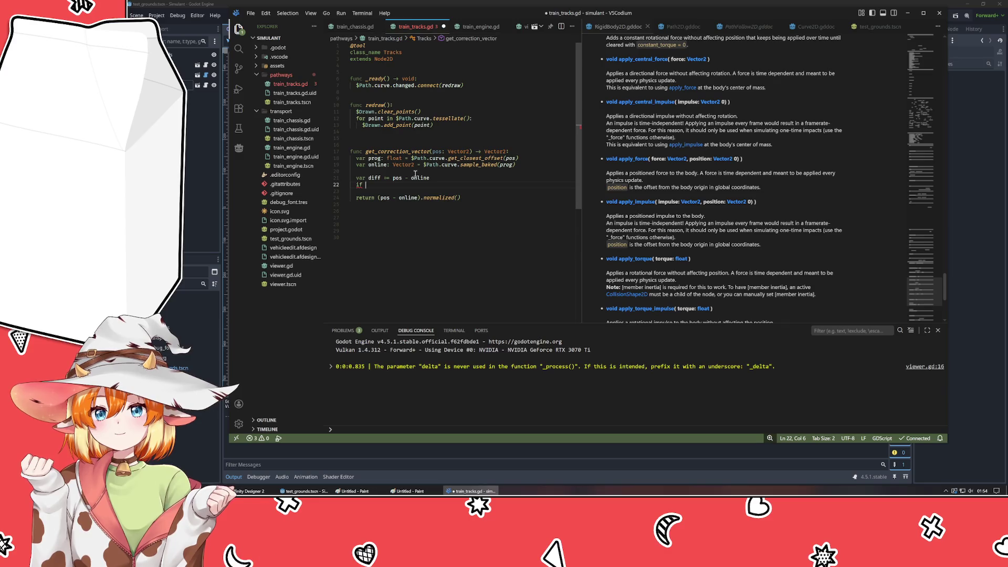
pyautogui.write('diff ')
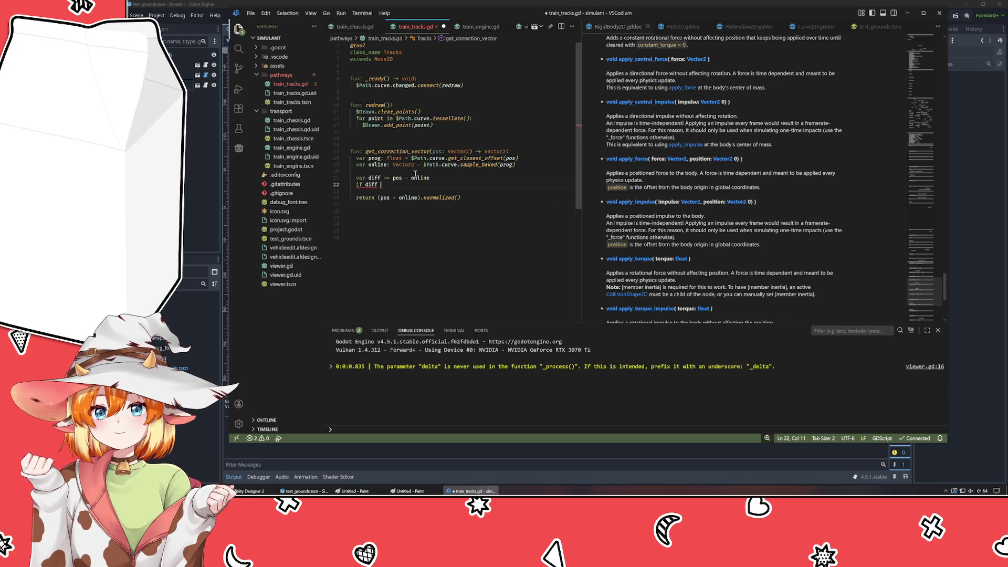
pyautogui.write('!= Vector2.')
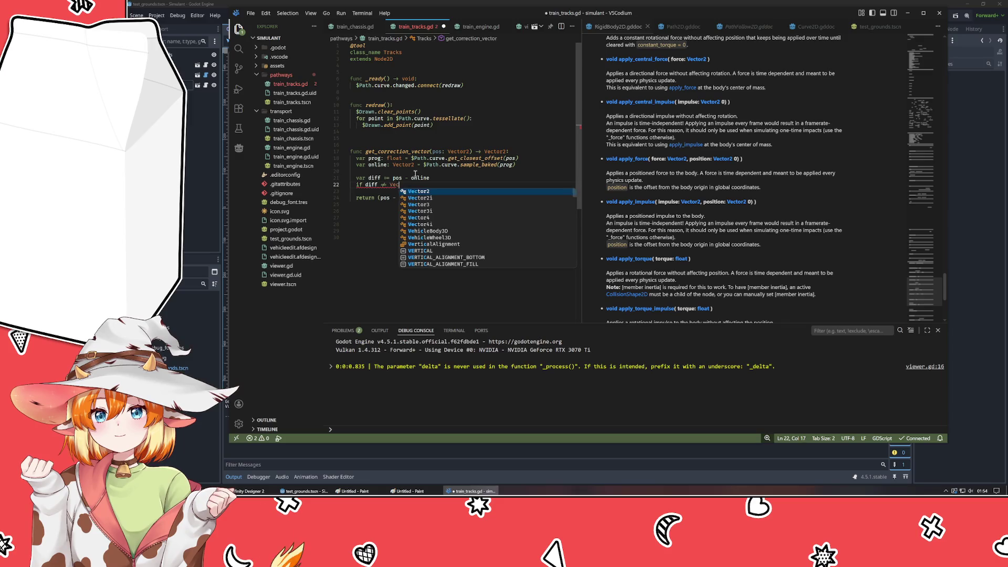
pyautogui.write('Z')
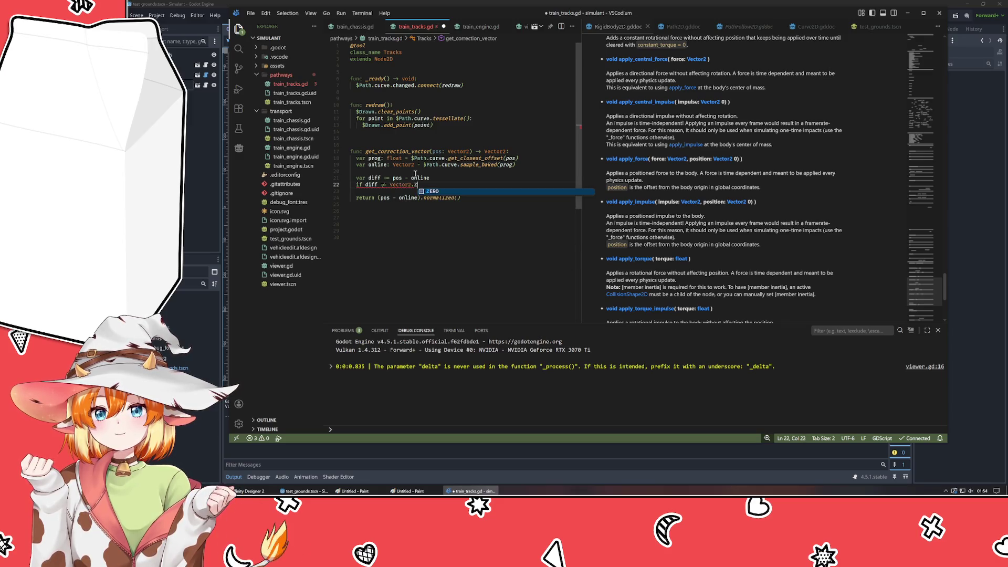
pyautogui.press('Return')
pyautogui.write(':')
pyautogui.press('Return')
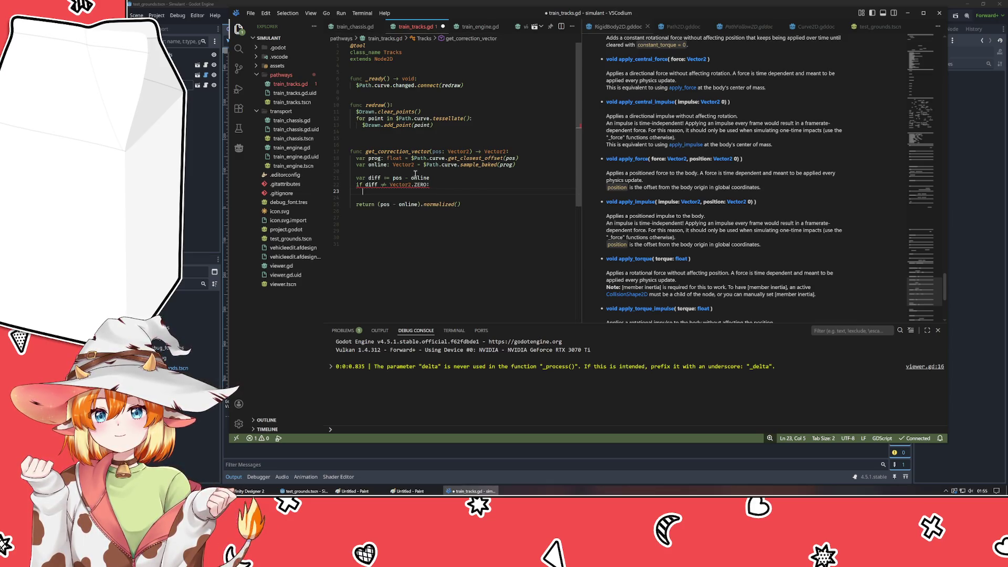
# - Delete the draft diff and if lines, save train_tracks.gd, and rerun the test scene
pyautogui.hotkey('shift', 'Up')
pyautogui.press('Right')
pyautogui.press('BackSpace')
pyautogui.press('BackSpace')
pyautogui.press('BackSpace')
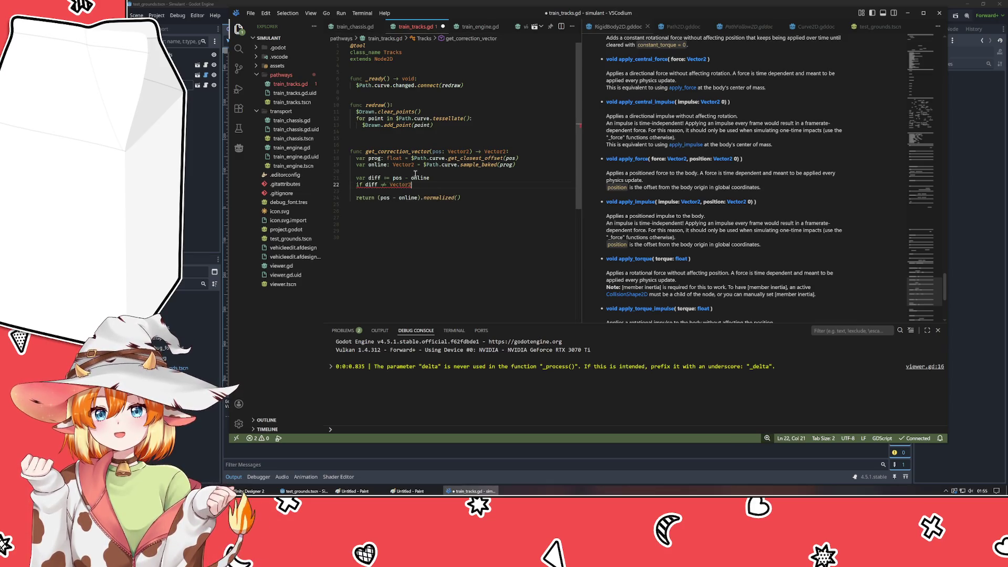
pyautogui.click(416, 178)
pyautogui.press('Home')
pyautogui.hotkey('shift', 'Down')
pyautogui.hotkey('shift', 'Down')
pyautogui.hotkey('shift', 'Down')
pyautogui.press('Delete')
pyautogui.hotkey('ctrl', 's')
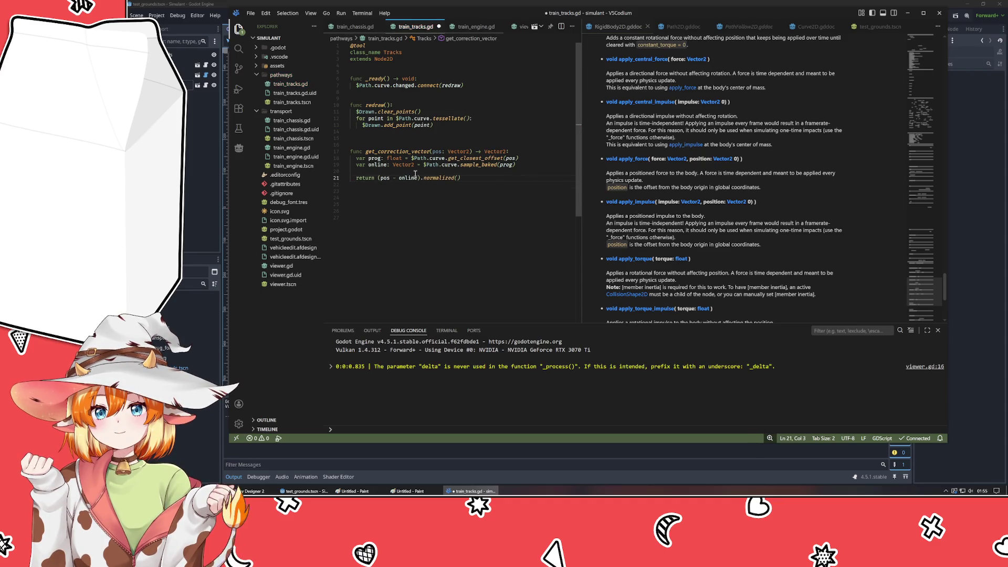
pyautogui.click(195, 187)
pyautogui.press('F5')
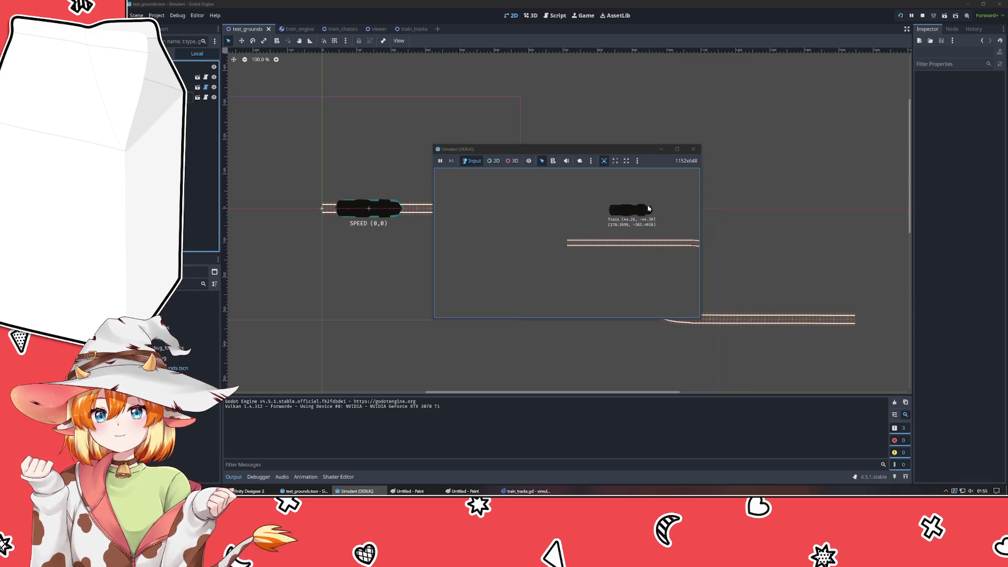
# - Close the Simulant (DEBUG) game window and switch to the train_engine scene
pyautogui.click(693, 149)
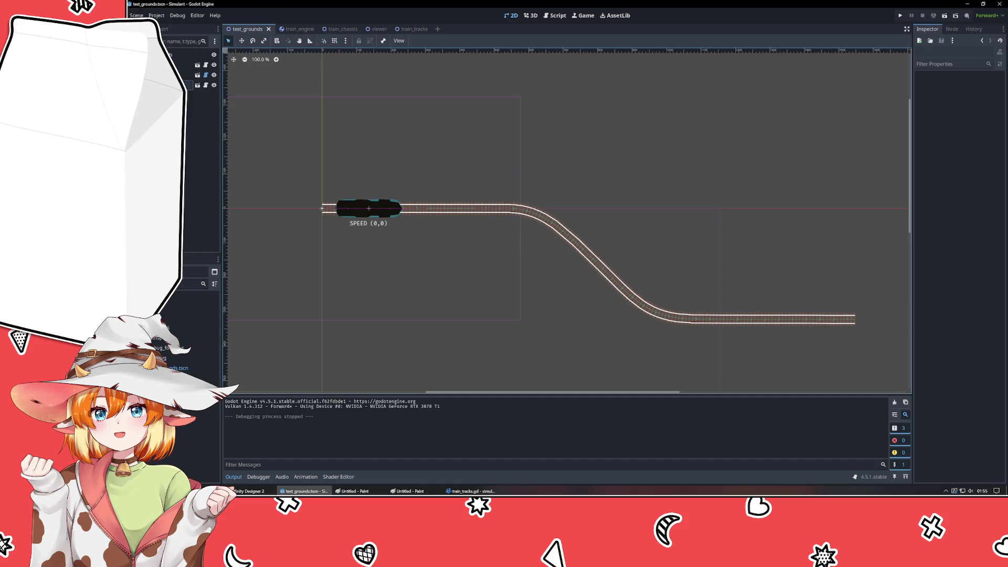
pyautogui.click(295, 29)
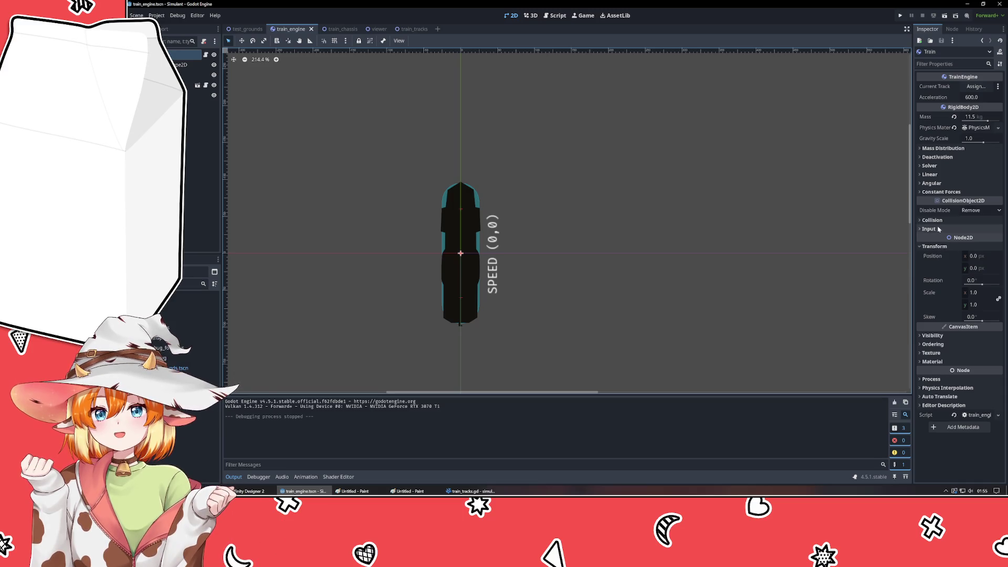
# - Check the Train's Input, Mass Distribution, Deactivation and Linear sections, leaving Angular damping expanded
pyautogui.click(937, 228)
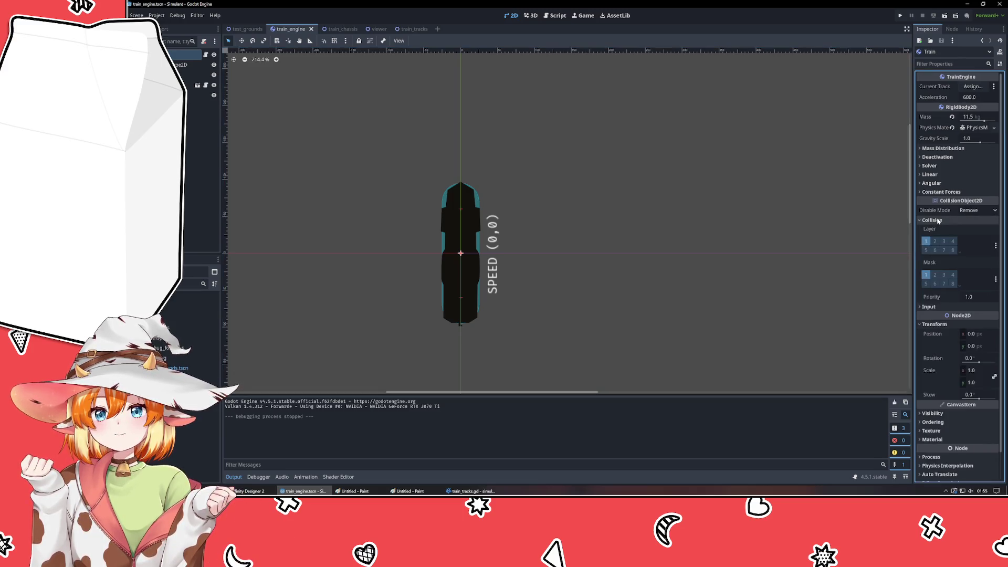
pyautogui.click(936, 227)
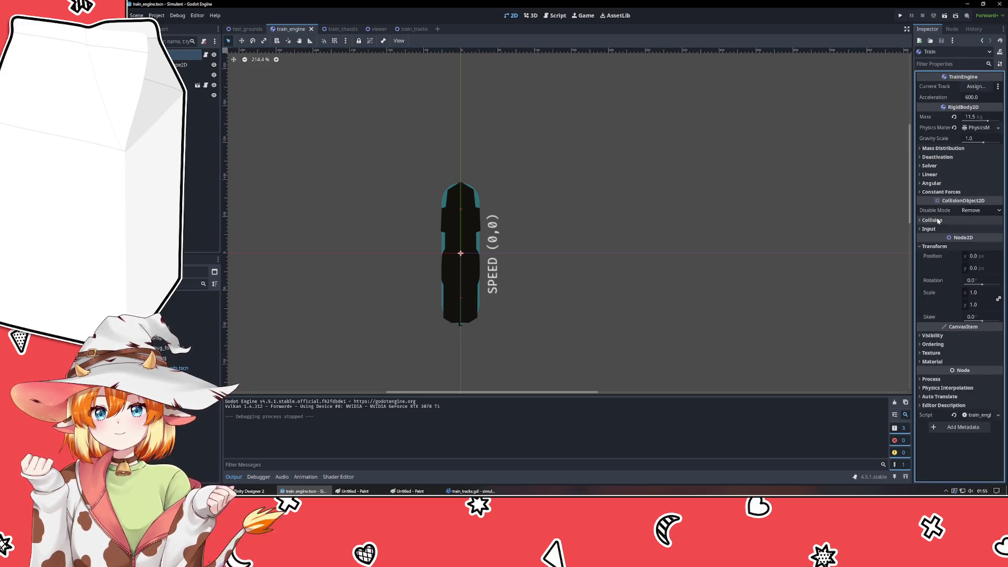
pyautogui.click(937, 149)
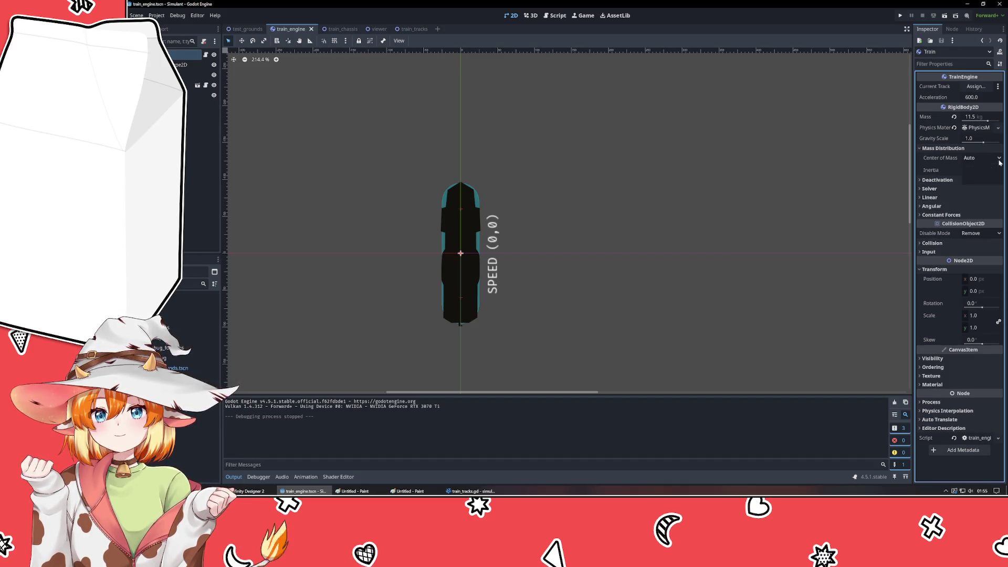
pyautogui.click(948, 149)
pyautogui.click(937, 157)
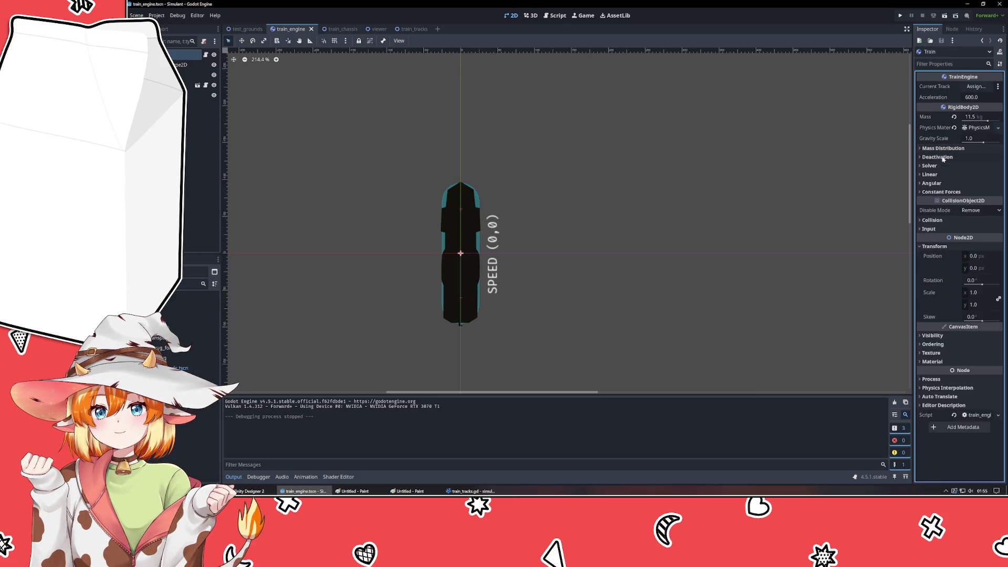
pyautogui.click(939, 158)
pyautogui.click(941, 175)
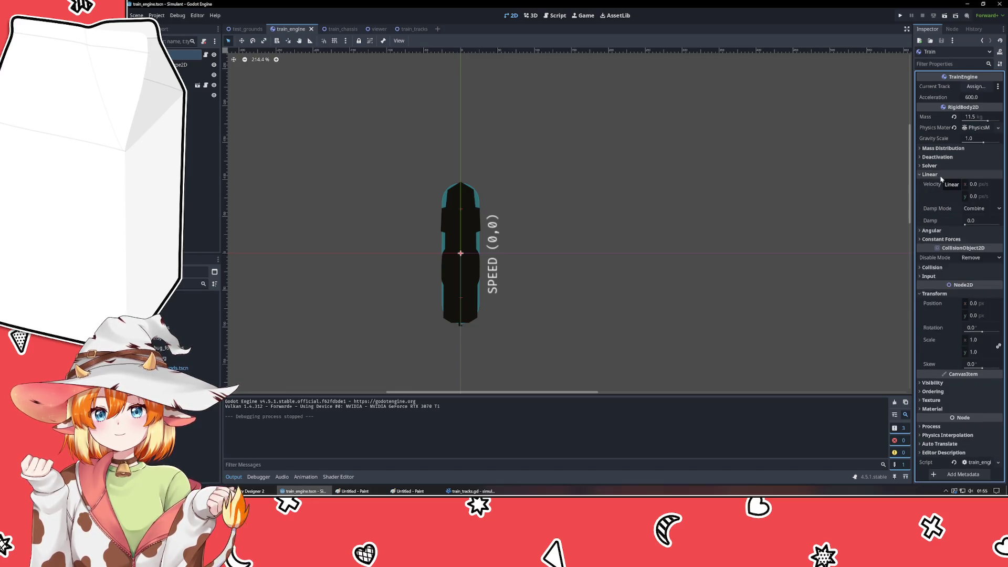
pyautogui.click(941, 175)
pyautogui.click(934, 184)
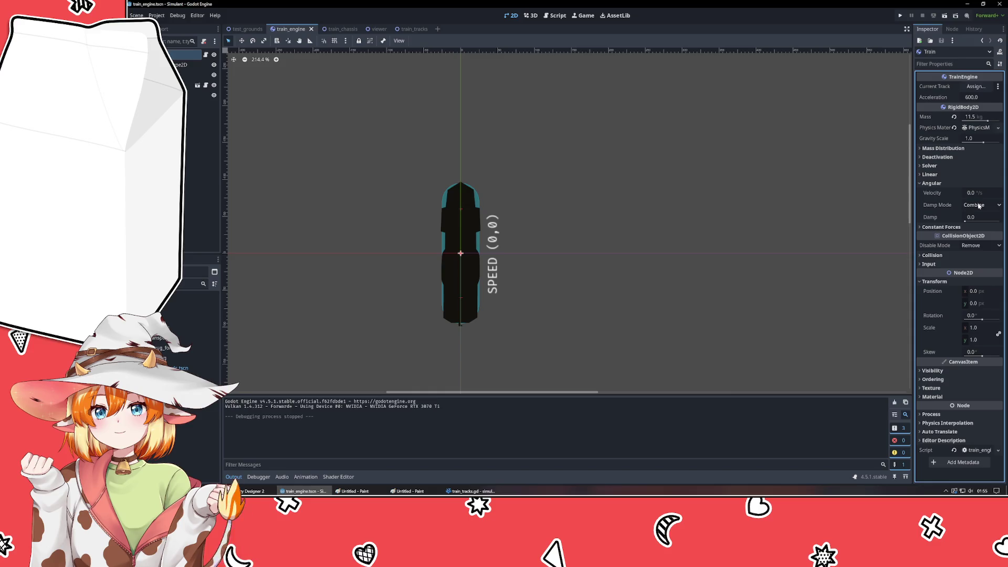
pyautogui.moveTo(940, 208)
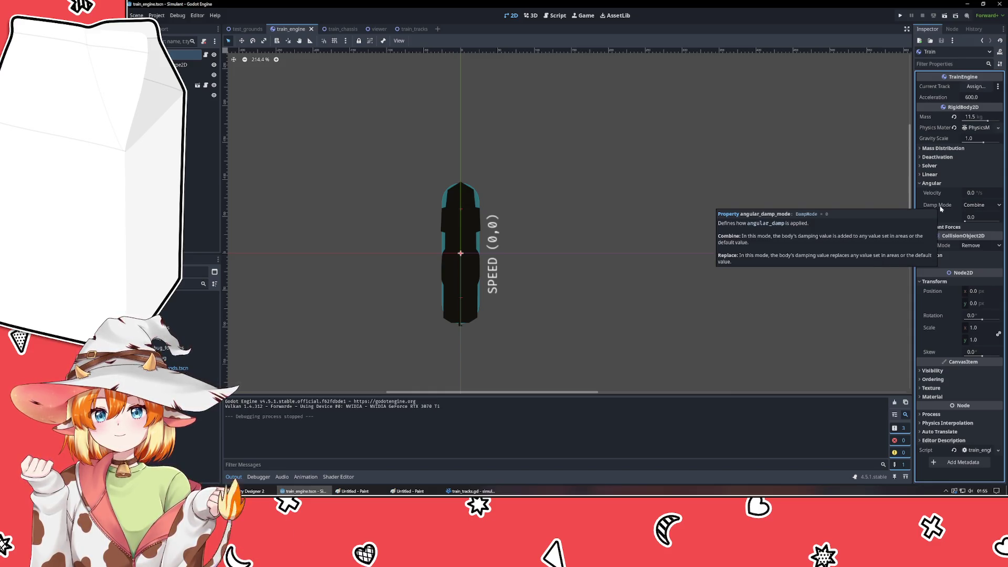
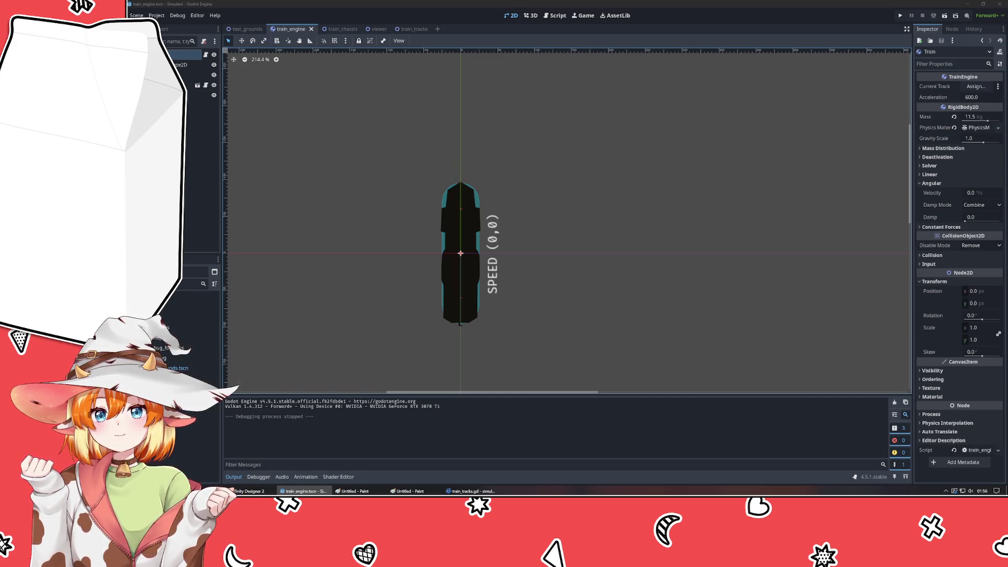
# - Inspect the debug Label and Train nodes, expanding and collapsing the Mass Distribution properties
pyautogui.click(752, 256)
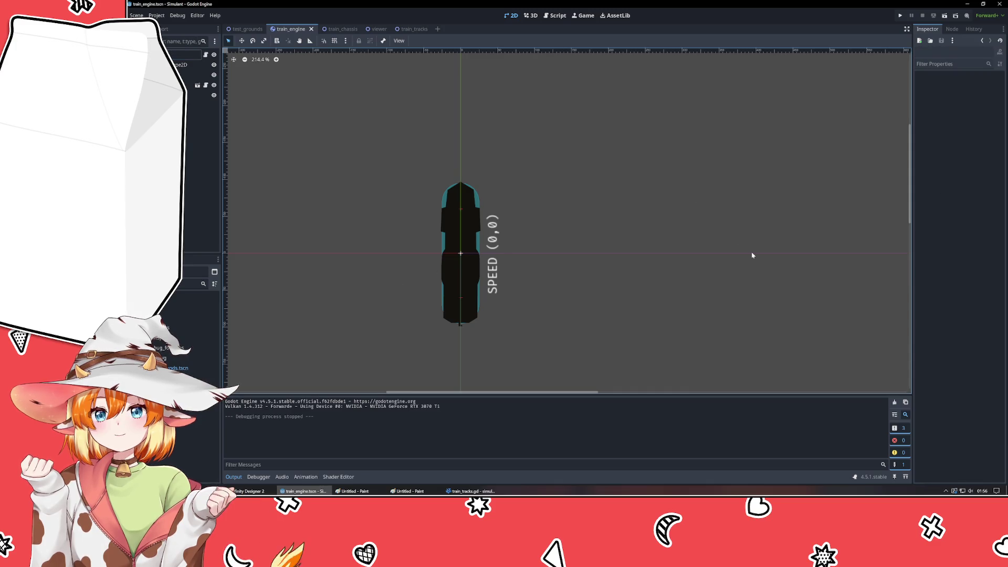
pyautogui.click(205, 95)
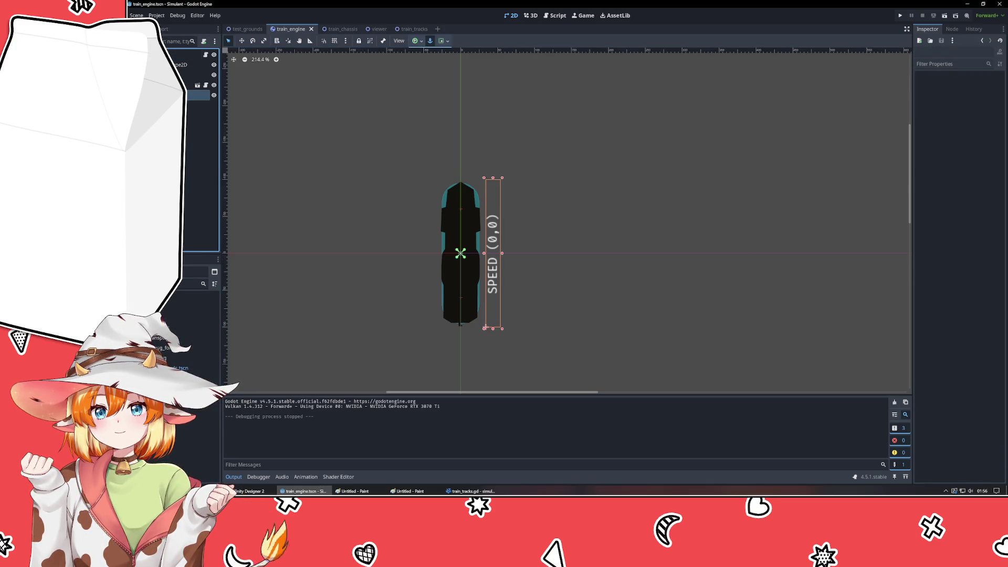
pyautogui.click(189, 54)
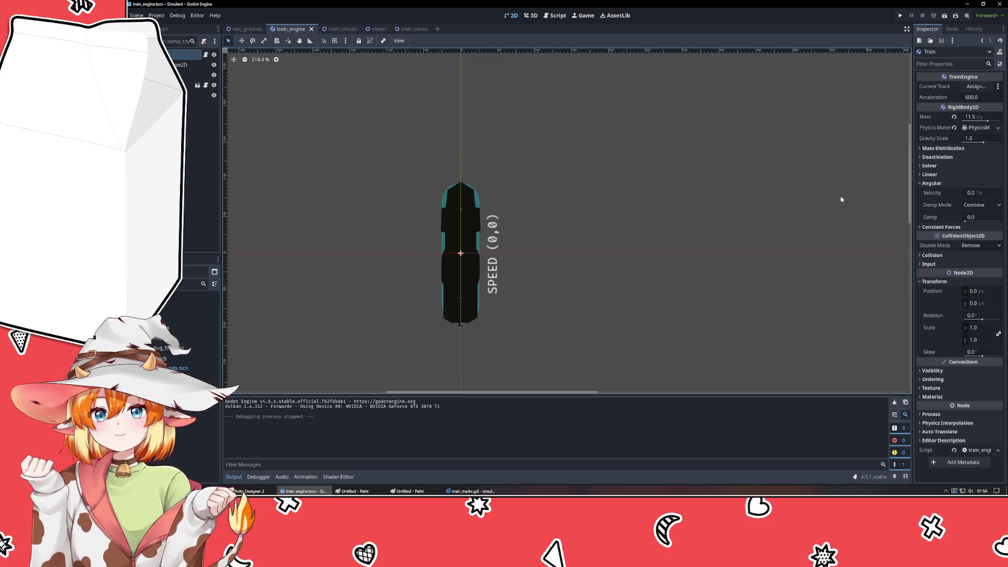
pyautogui.click(940, 227)
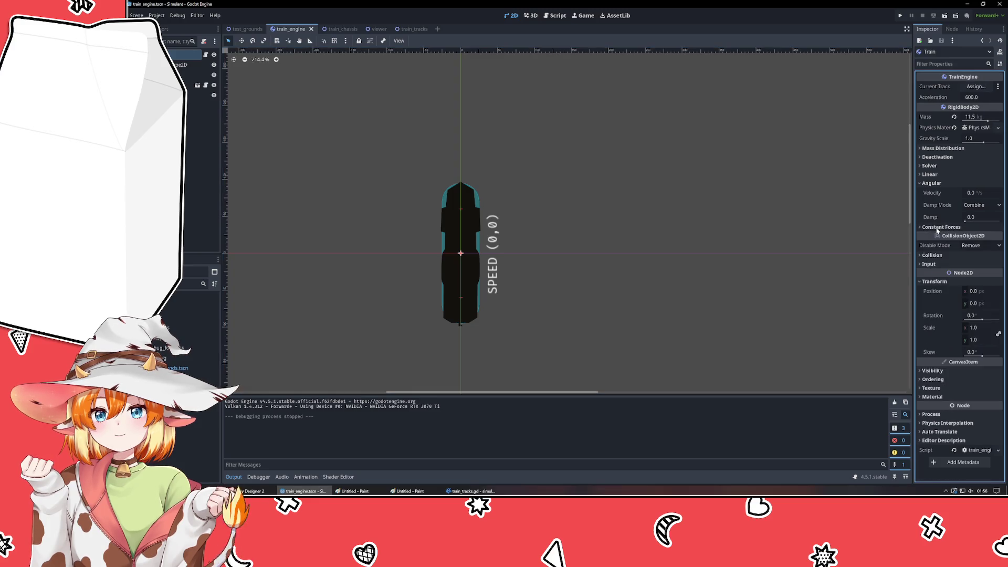
pyautogui.click(931, 184)
pyautogui.click(936, 148)
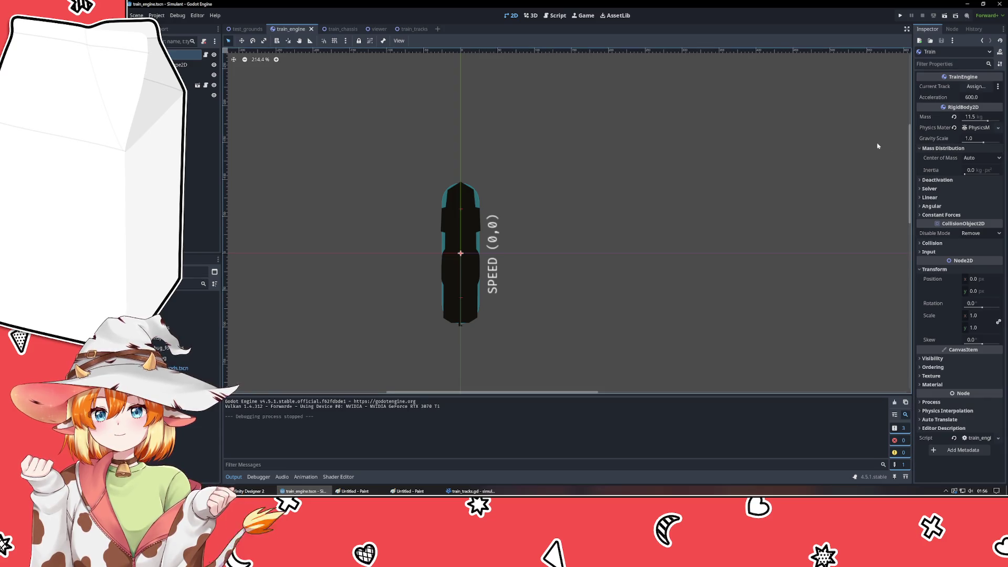
pyautogui.click(944, 149)
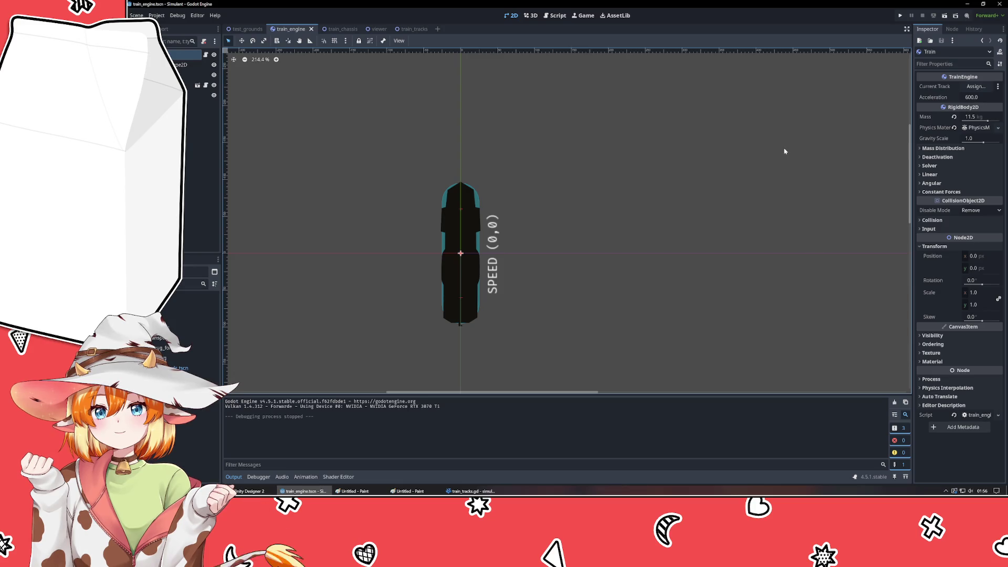
pyautogui.click(381, 235)
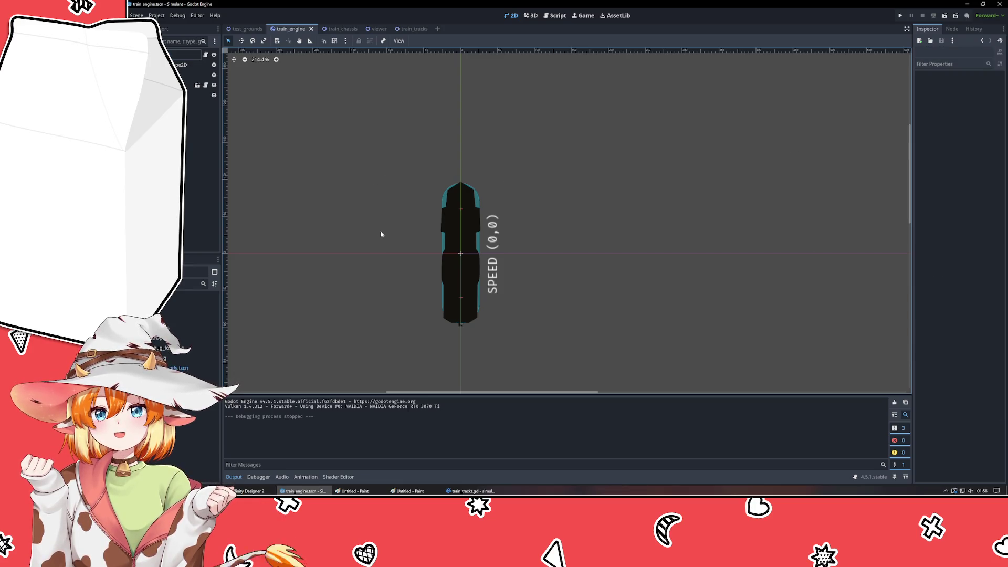
# - Test-run the train scene, close the game, and bring VSCodium forward
pyautogui.click(899, 16)
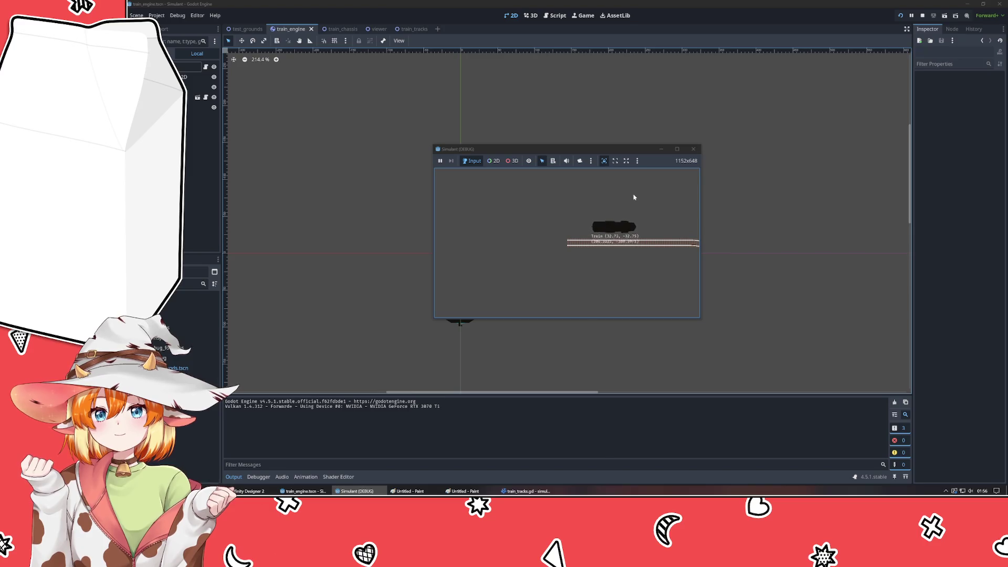
pyautogui.click(694, 150)
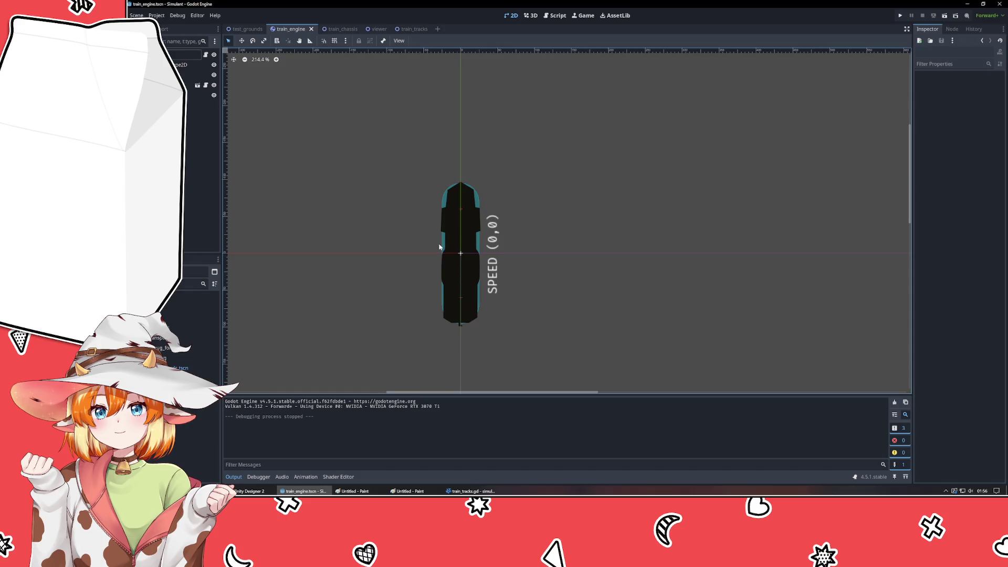
pyautogui.click(471, 491)
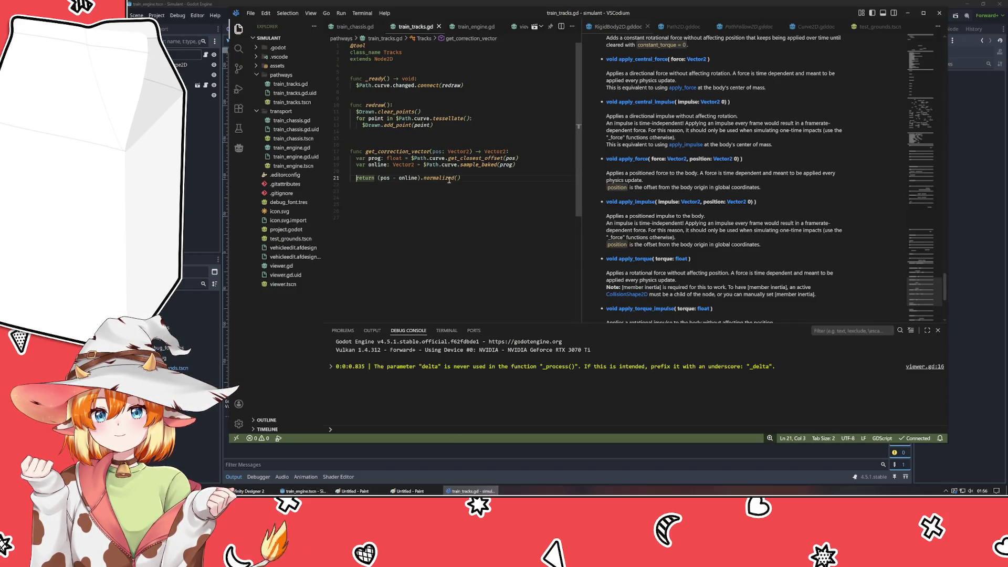
# - Show train_engine.gd with a widened code area, cursor at the start of the speed debug line
pyautogui.click(475, 26)
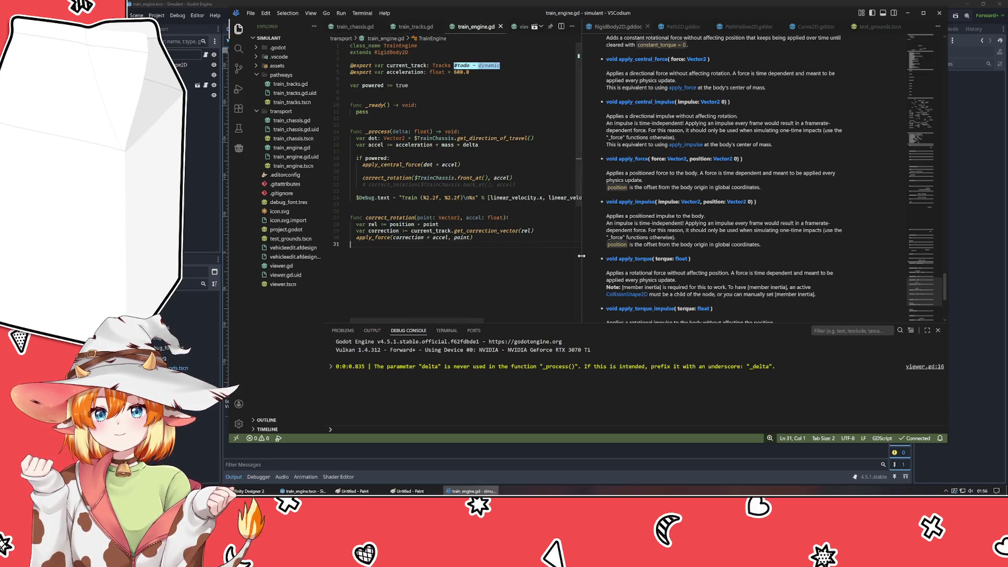
pyautogui.moveTo(581, 256); pyautogui.dragTo(753, 259)
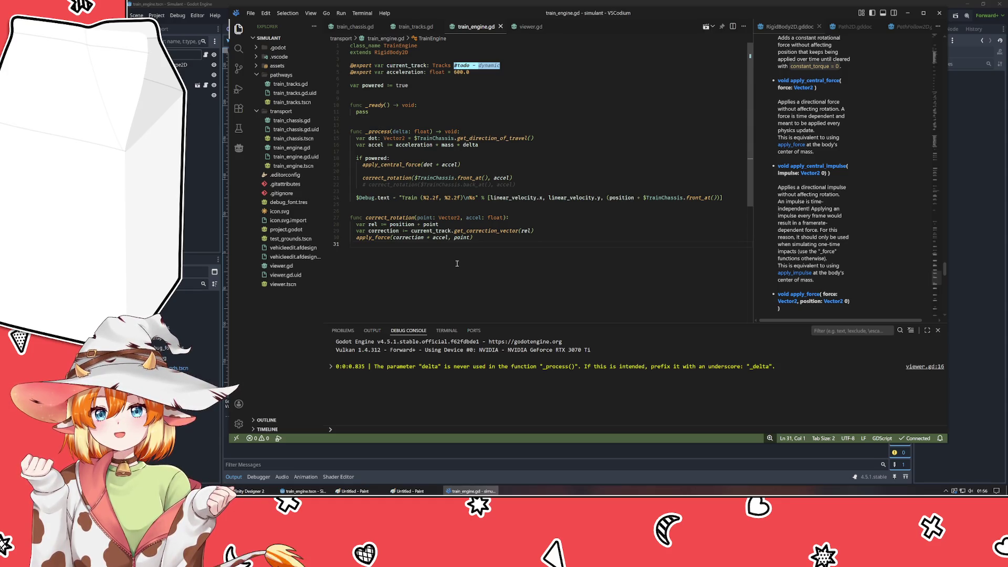
pyautogui.click(410, 201)
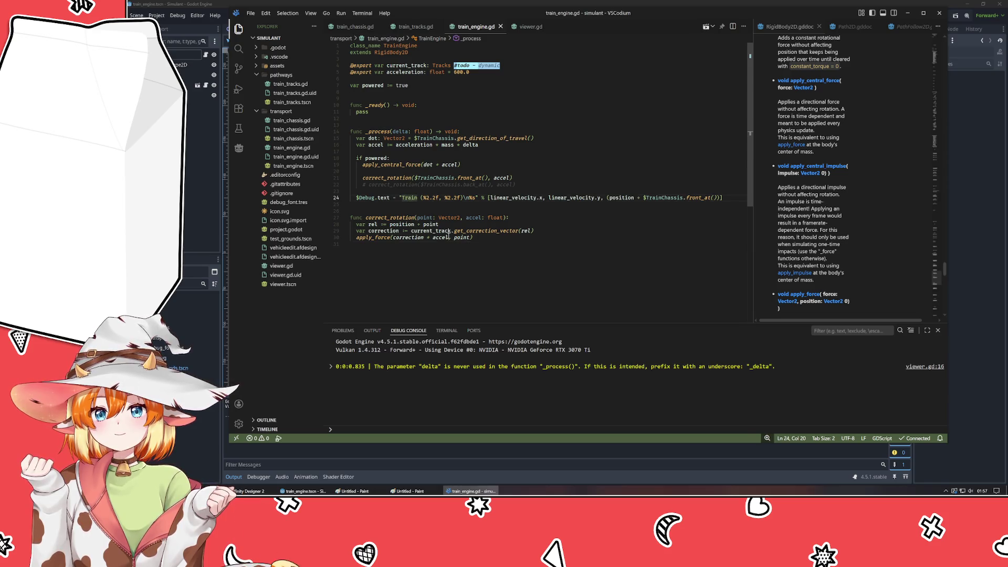
pyautogui.press('Home')
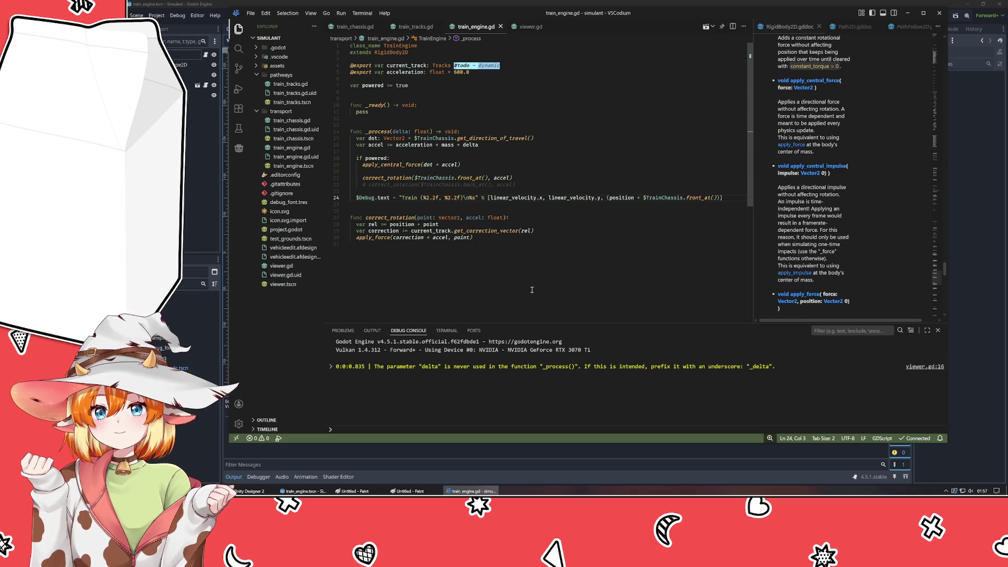
# - Comment out the speed debug line and add $Debug.text = "offset %.2f,%.2f" % [correction.x, correction.y]
pyautogui.hotkey('ctrl', '/')
pyautogui.click(557, 234)
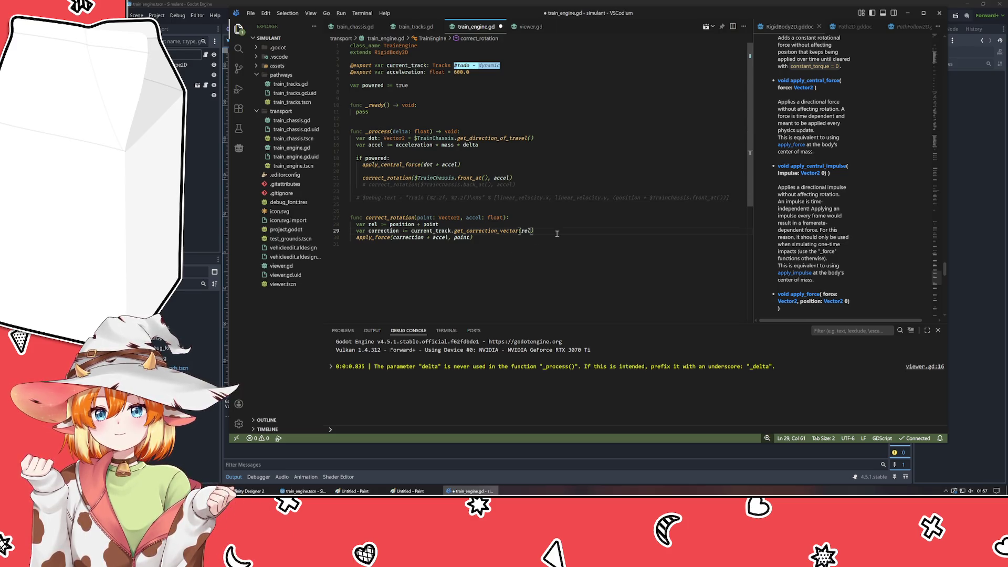
pyautogui.press('Return')
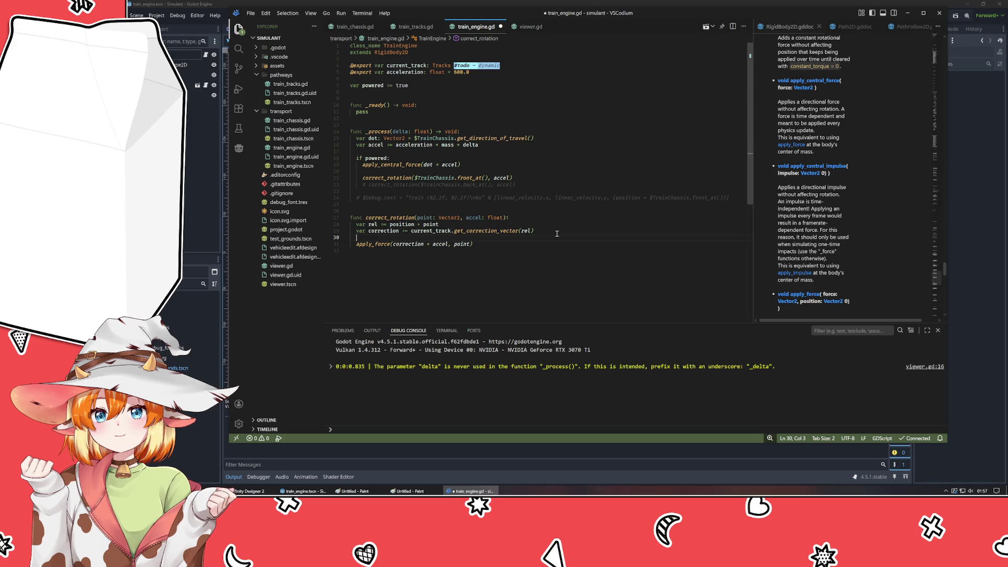
pyautogui.write('$Debug.t')
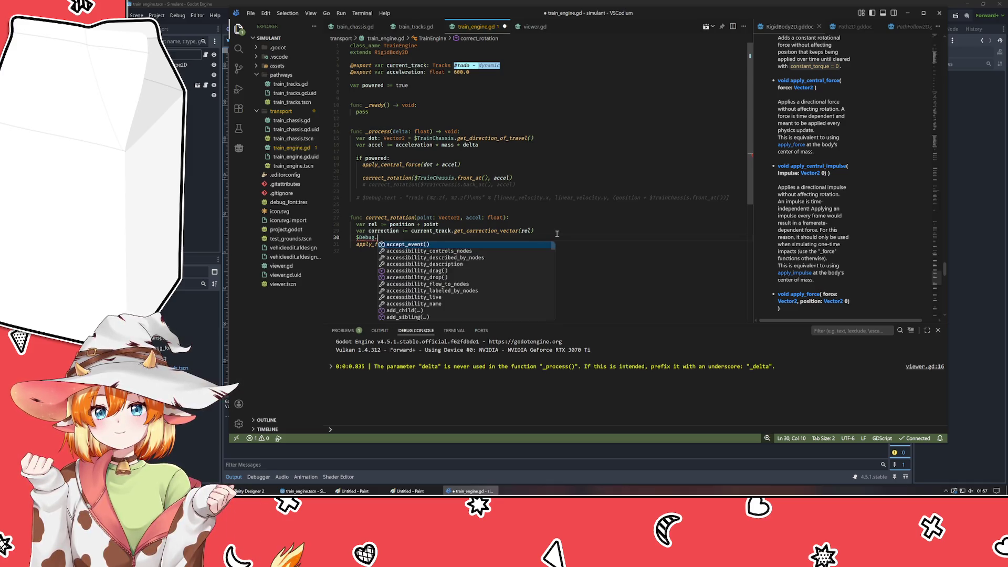
pyautogui.write('ext = ""')
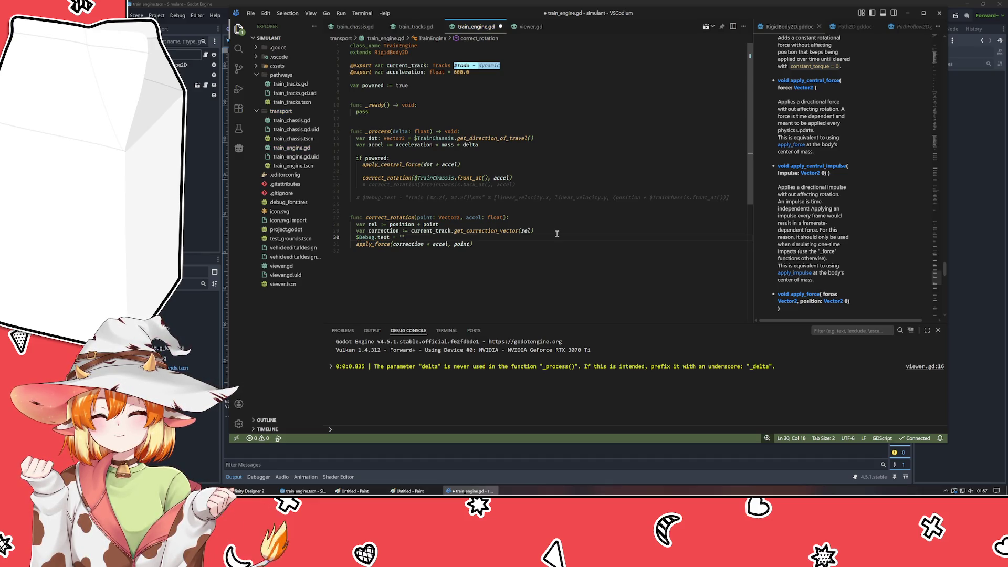
pyautogui.write('offset ')
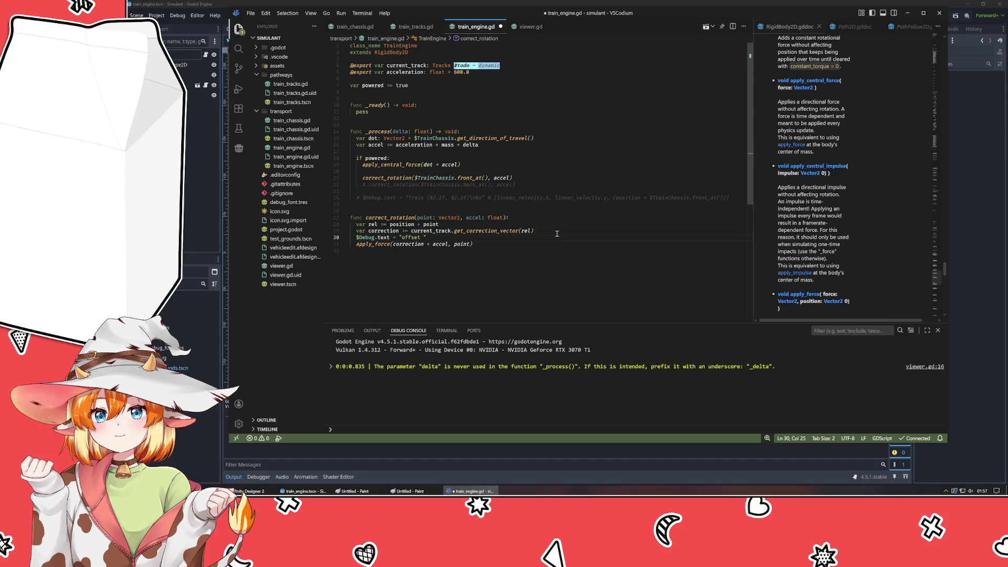
pyautogui.write('$')
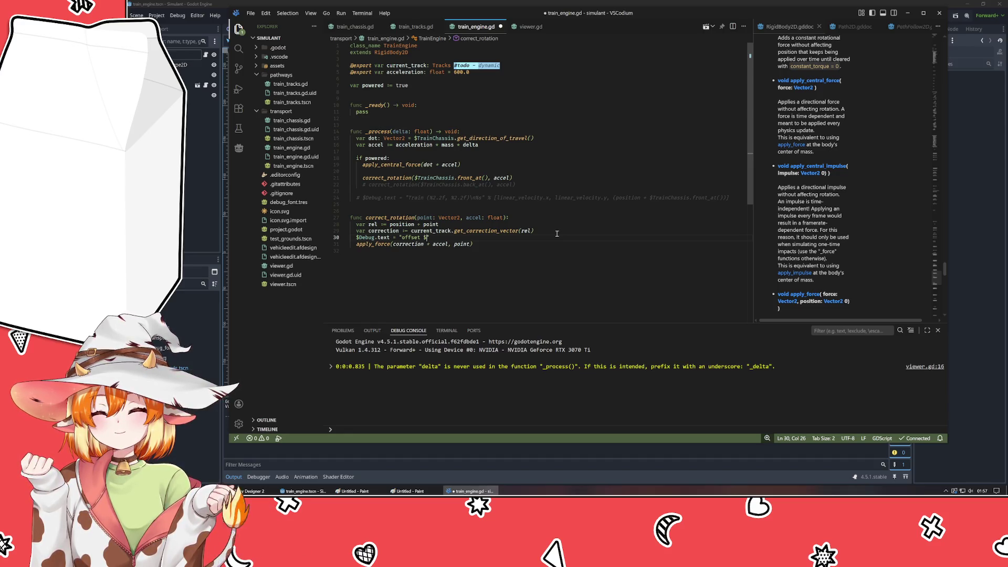
pyautogui.write('.2f,$')
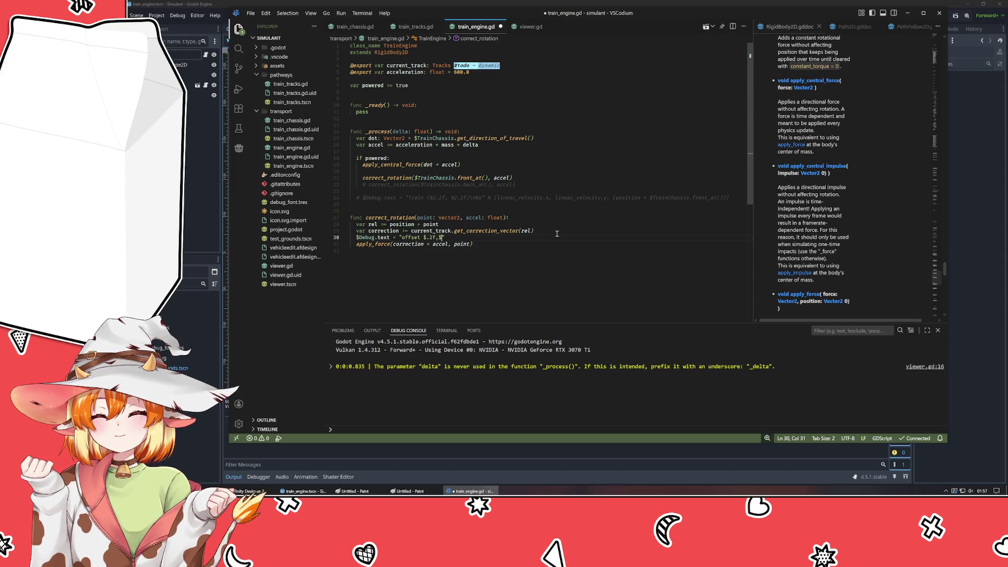
pyautogui.write('.')
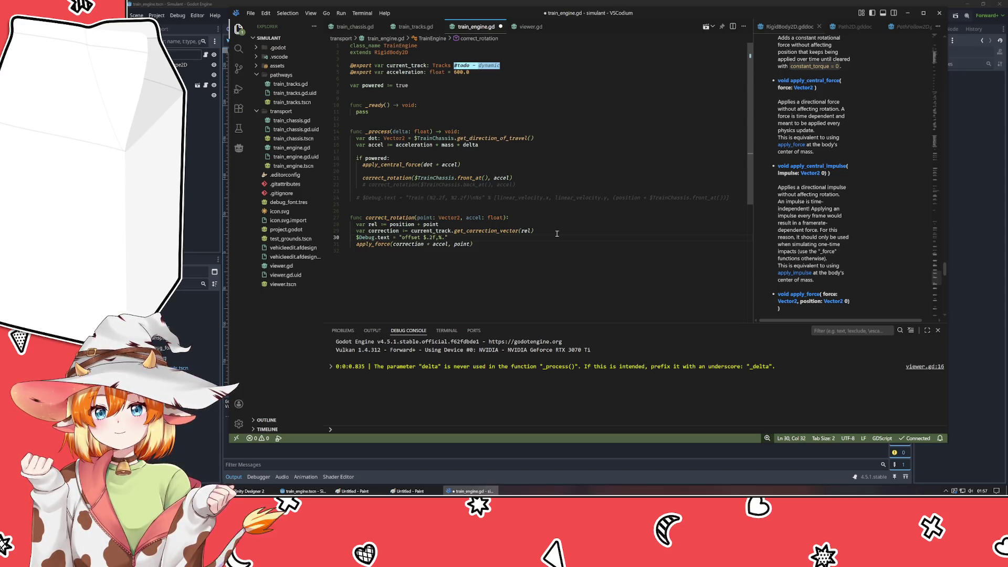
pyautogui.write('2f')
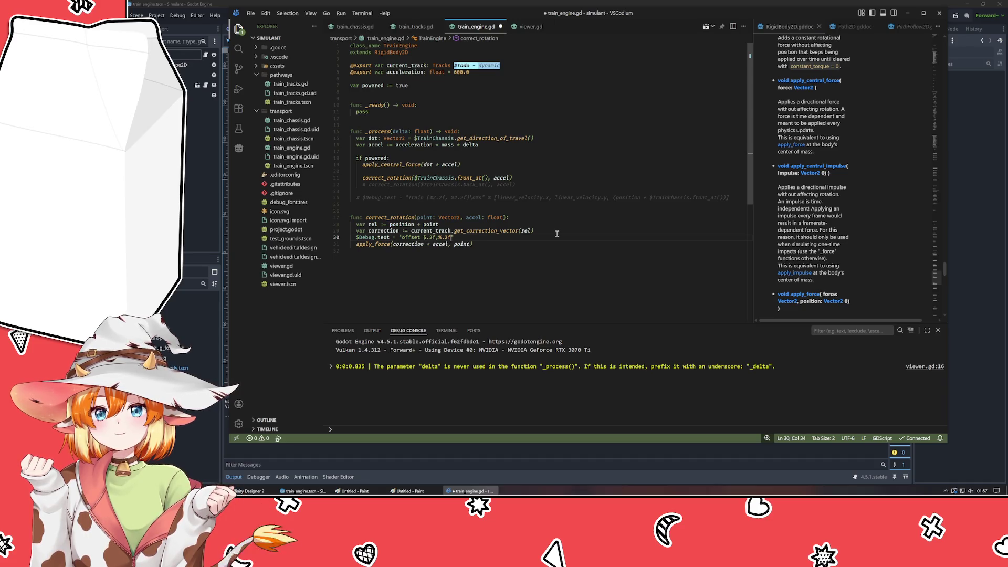
pyautogui.press('Left')
pyautogui.press('Left')
pyautogui.press('Left')
pyautogui.press('BackSpace')
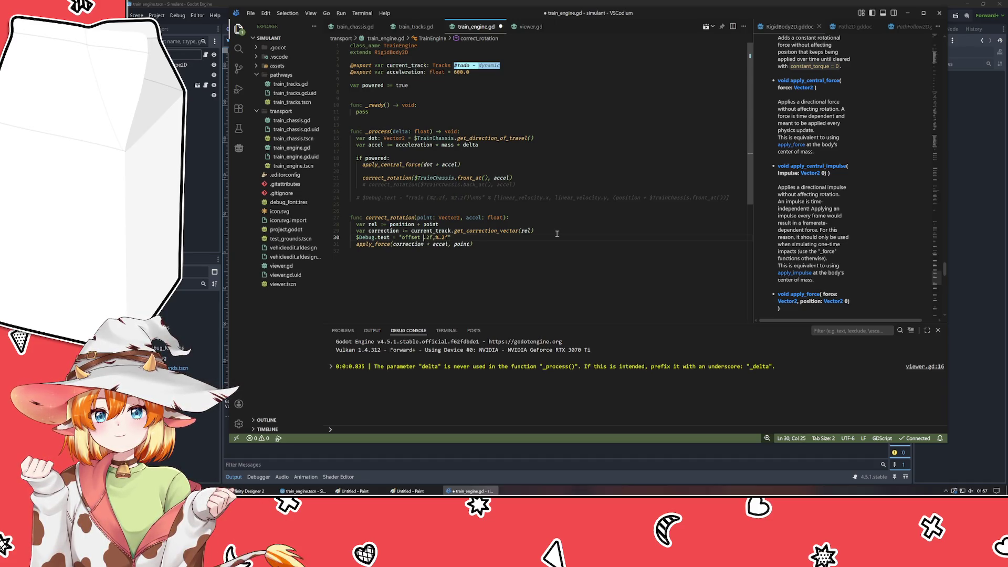
pyautogui.write('%.2f"')
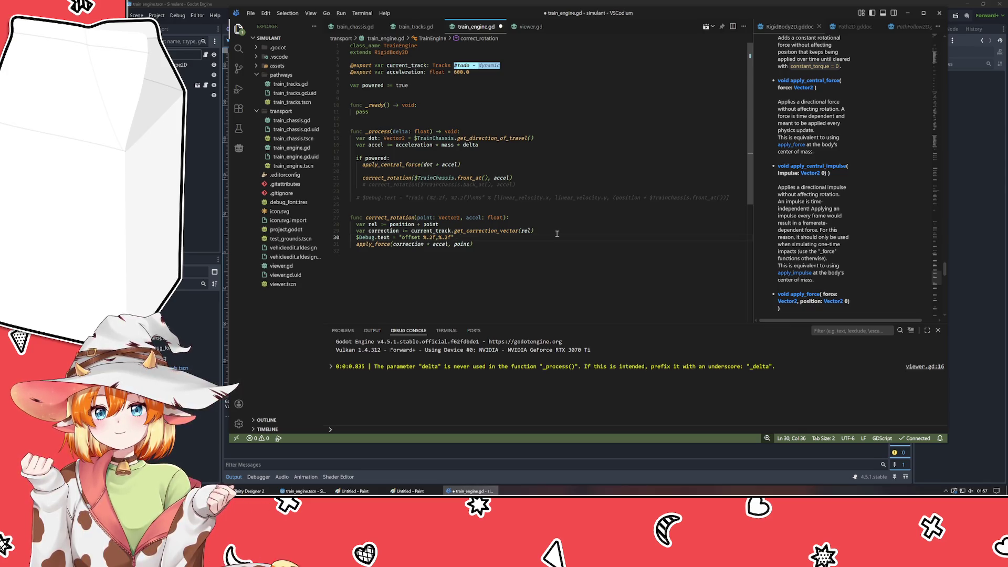
pyautogui.write(' % [cor')
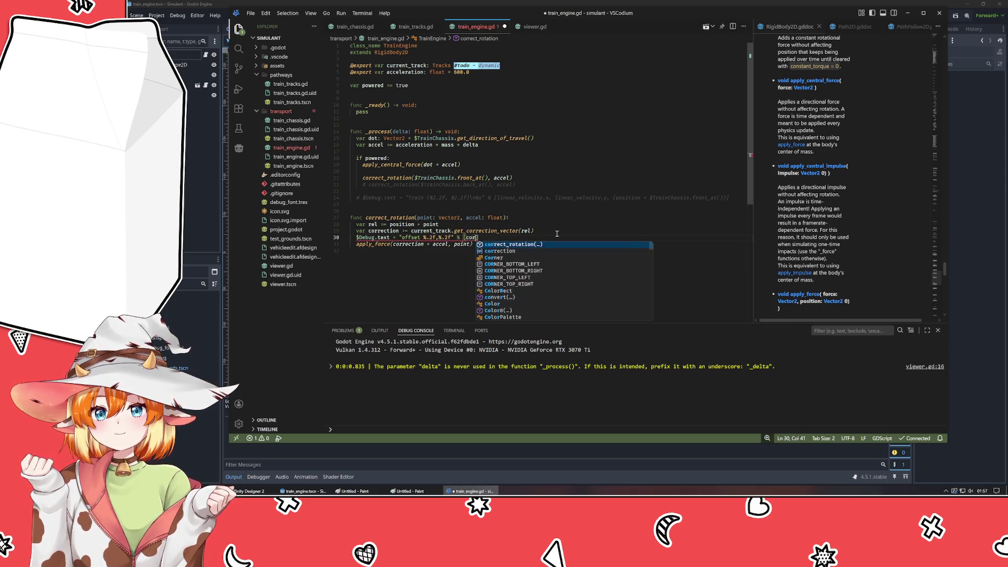
pyautogui.press('Tab')
pyautogui.write('.x')
pyautogui.press('BackSpace')
pyautogui.press('BackSpace')
pyautogui.press('BackSpace')
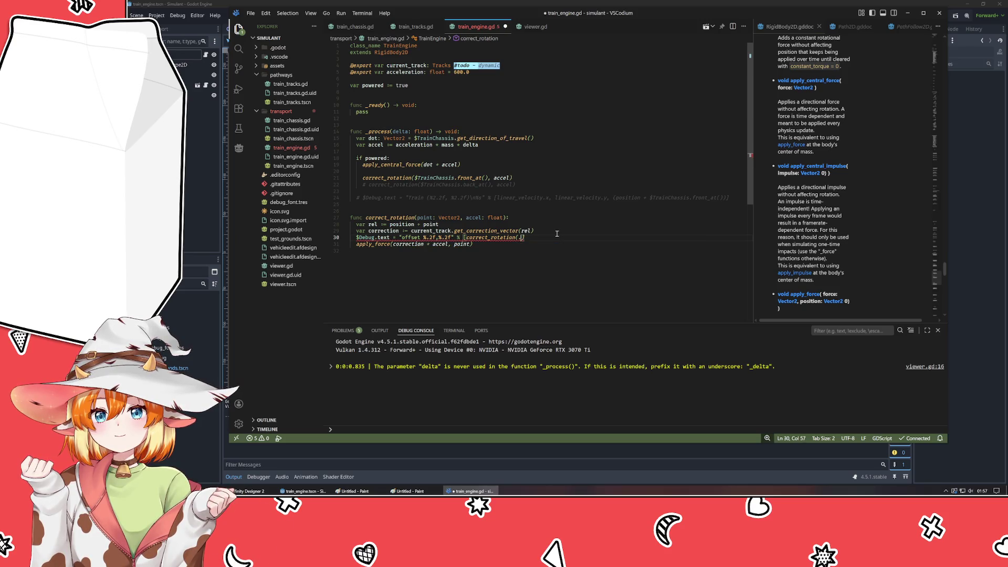
pyautogui.write('rection.x, c')
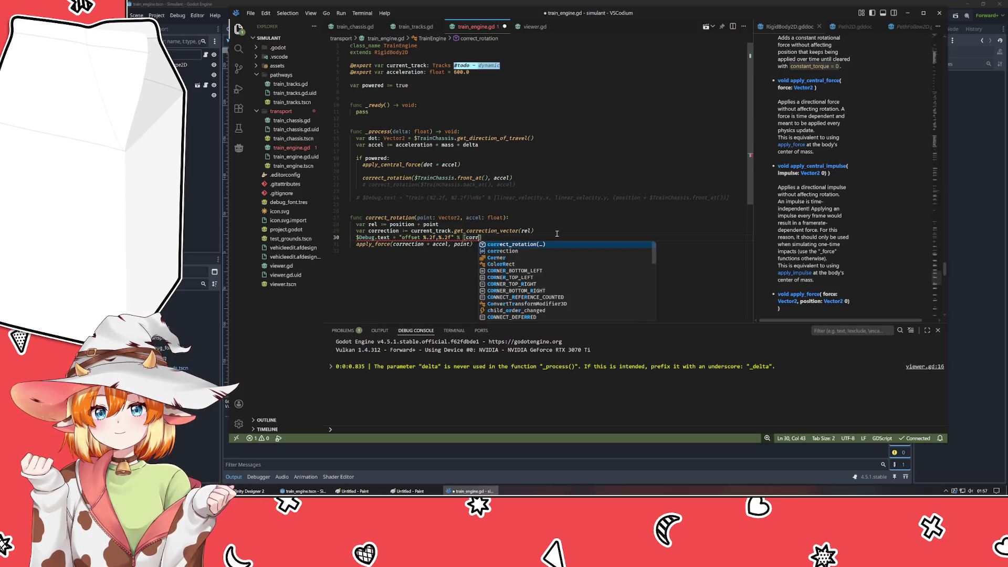
pyautogui.write('orrection.y')
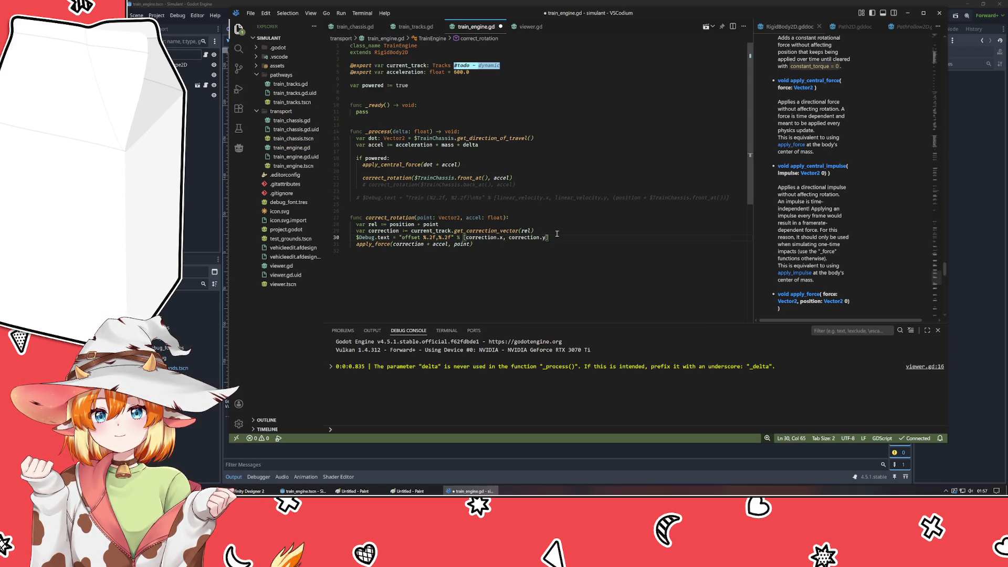
# - Save the script and run the game in Godot to see the offset
pyautogui.hotkey('ctrl', 's')
pyautogui.hotkey('alt', 'Tab')
pyautogui.press('F5')
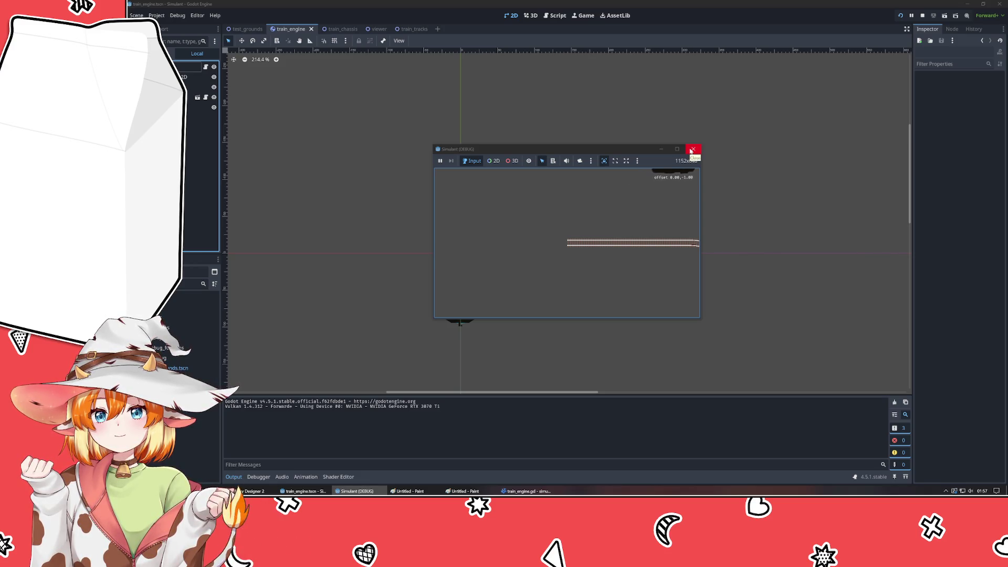
# - Close the game, switch to the test_grounds scene, and drag the Train above the track start
pyautogui.click(691, 151)
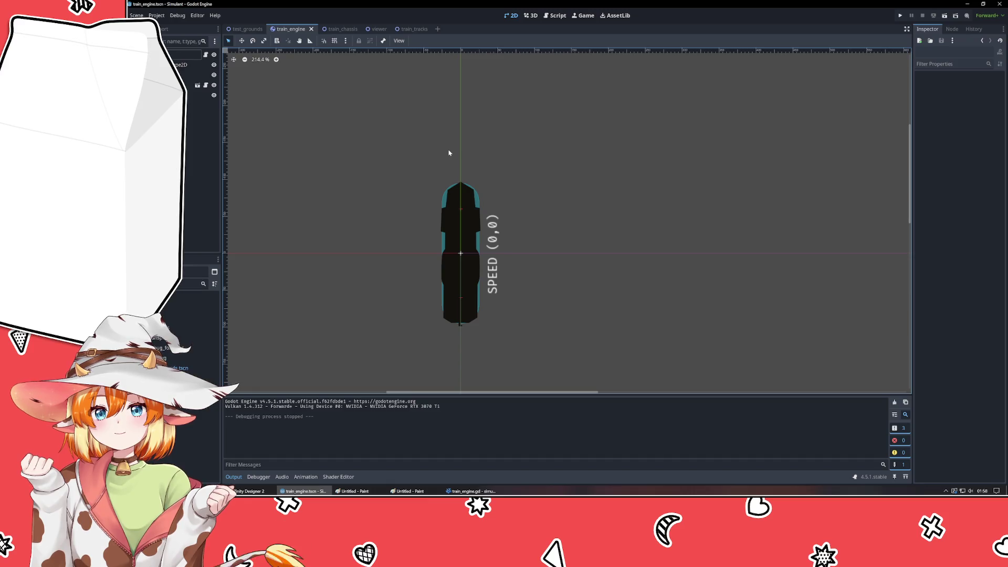
pyautogui.click(246, 29)
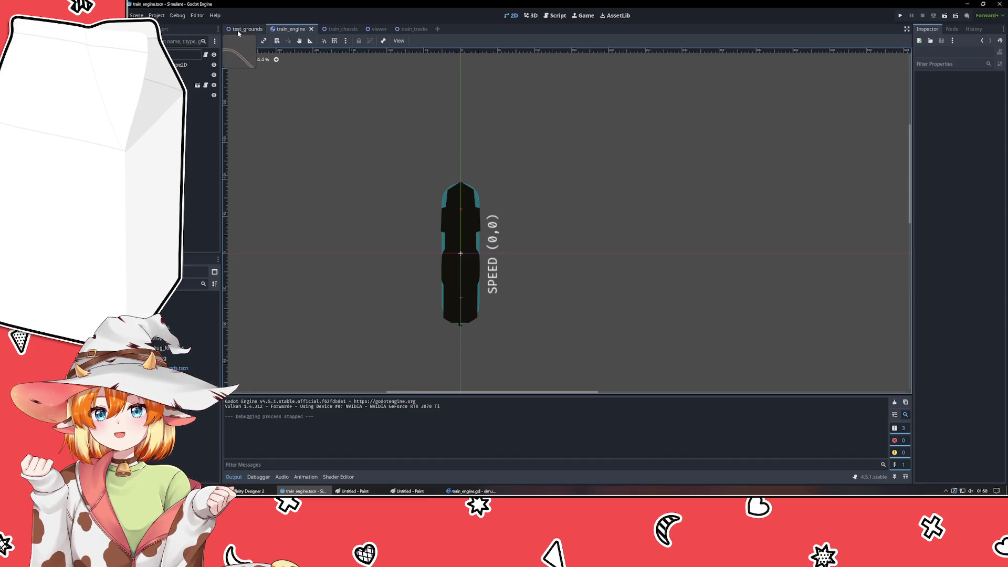
pyautogui.moveTo(367, 206)
pyautogui.mouseDown()
pyautogui.moveTo(448, 208)
pyautogui.moveTo(371, 209)
pyautogui.moveTo(370, 148)
pyautogui.moveTo(337, 201)
pyautogui.moveTo(485, 89)
pyautogui.mouseUp()
# - Undo the move, set the Train's position y to 0, and test-run the game
pyautogui.hotkey('ctrl', 'z')
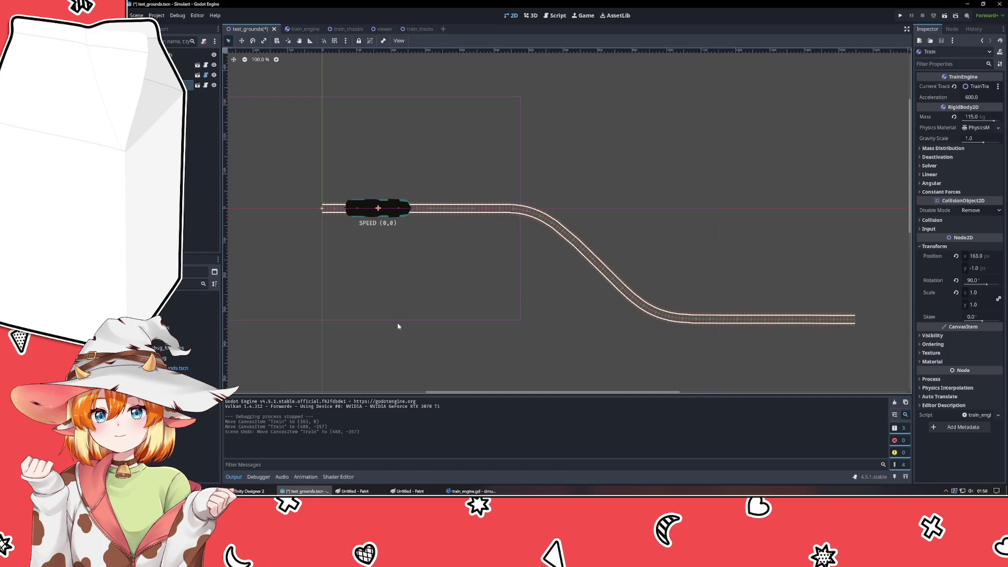
pyautogui.click(374, 273)
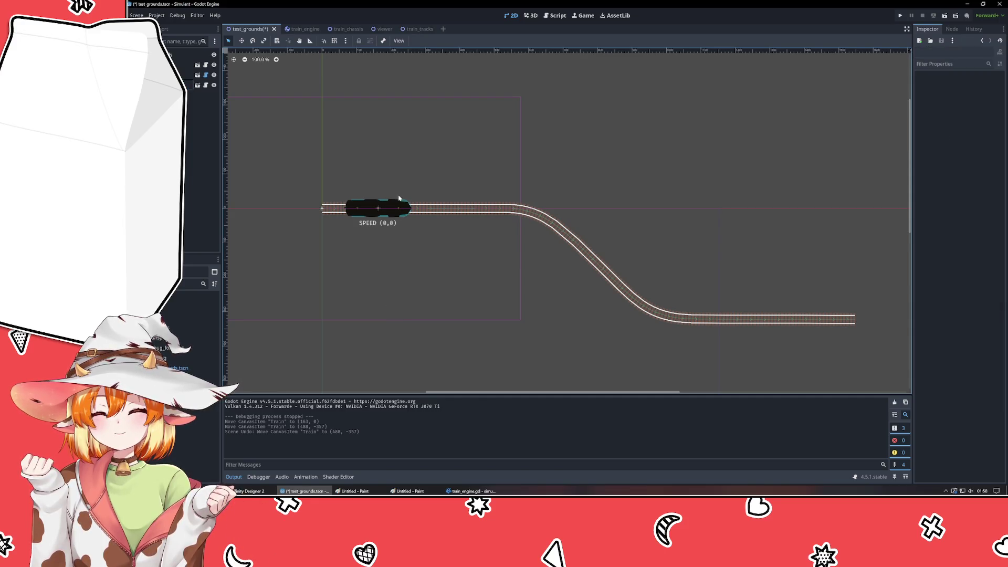
pyautogui.scroll(8, 414, 191)
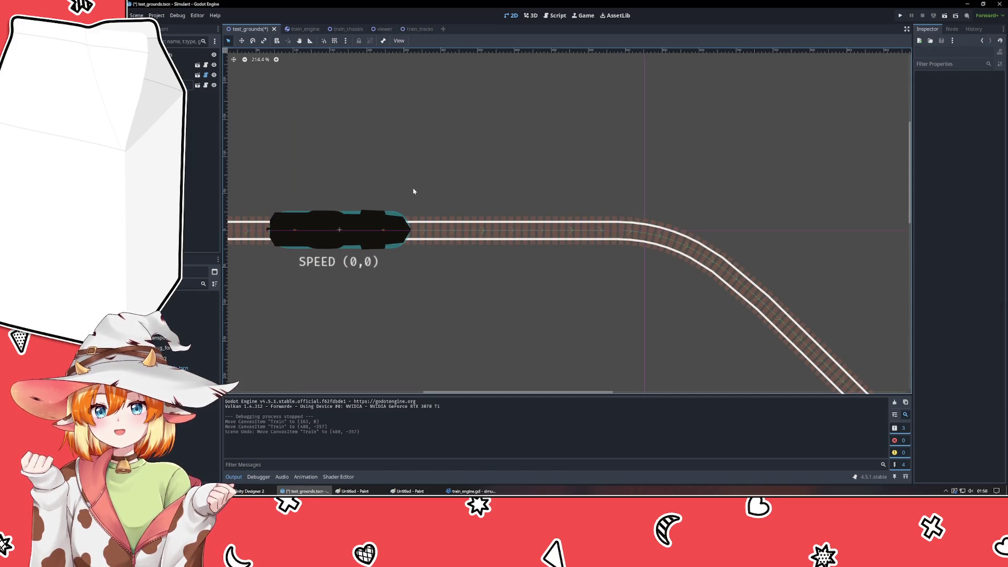
pyautogui.scroll(4, 302, 222)
pyautogui.click(301, 222)
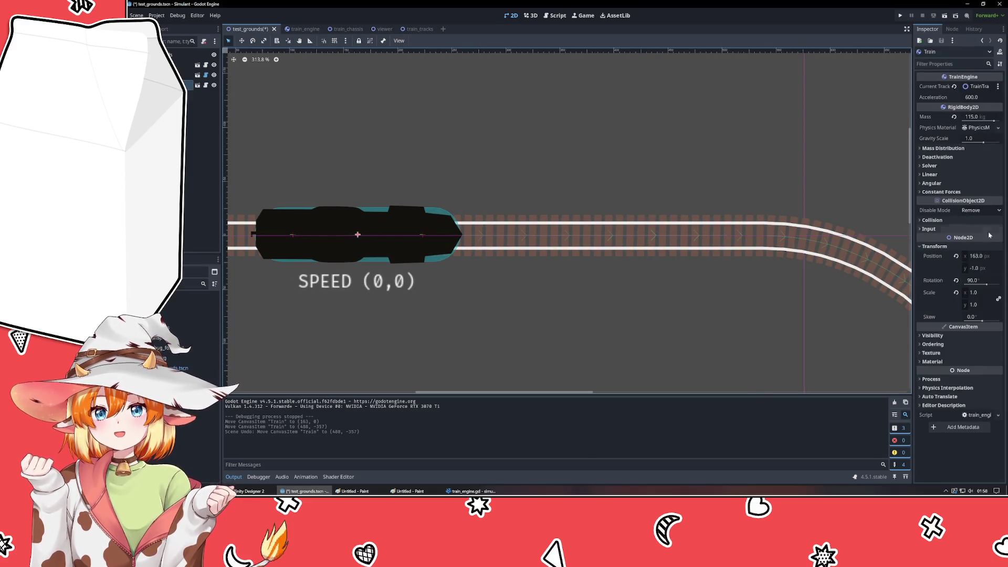
pyautogui.click(979, 268)
pyautogui.write('0')
pyautogui.press('Return')
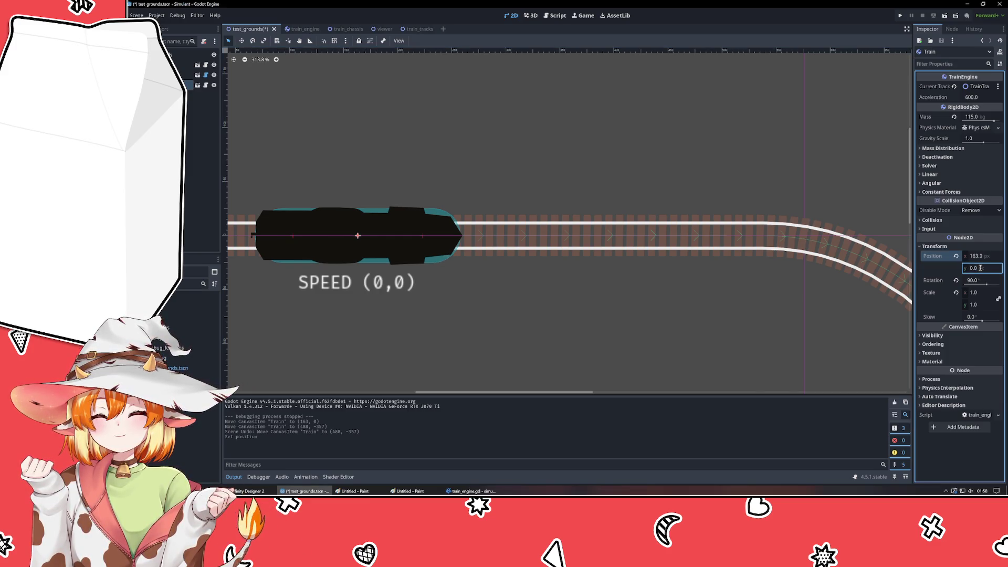
pyautogui.press('F5')
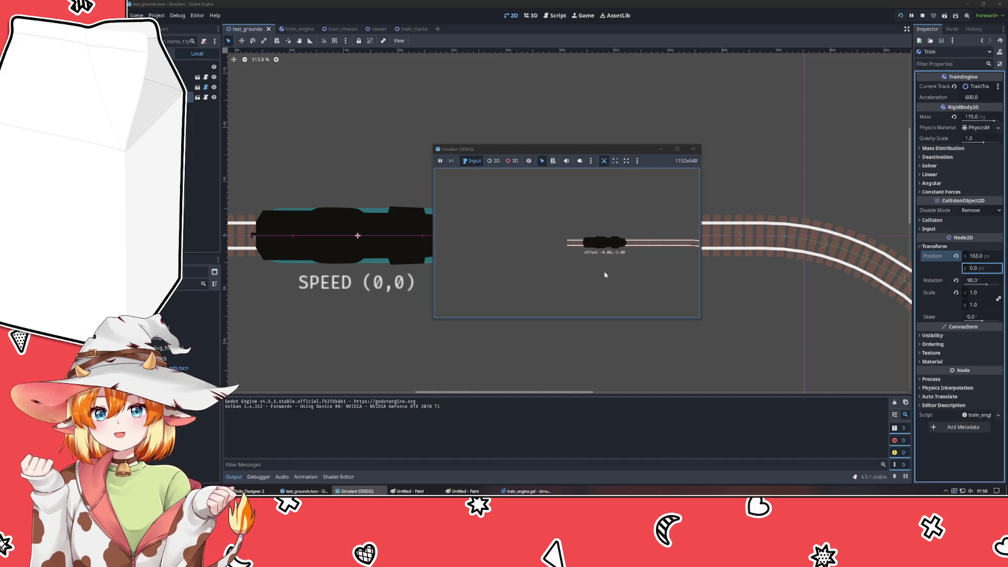
pyautogui.click(696, 151)
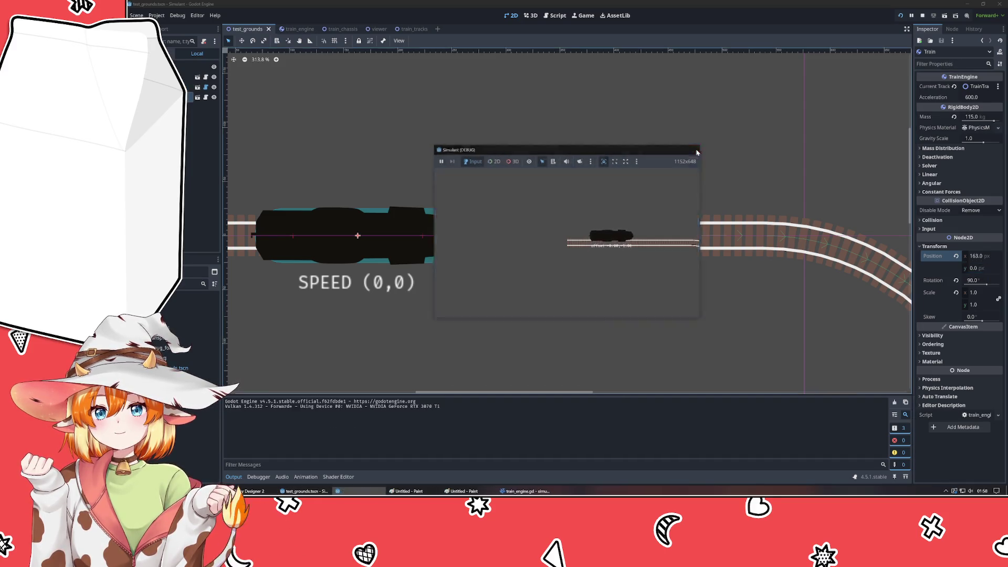
# - Test the Train moved toward the curve, undo it, and open train_chassis's add-child menu
pyautogui.moveTo(365, 227)
pyautogui.mouseDown()
pyautogui.moveTo(837, 225)
pyautogui.moveTo(815, 227)
pyautogui.mouseUp()
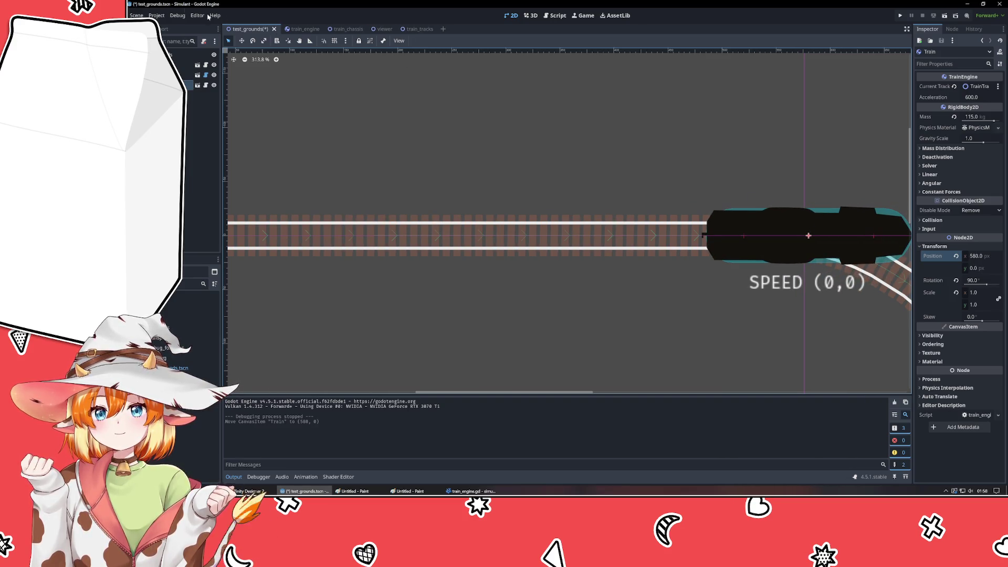
pyautogui.click(899, 17)
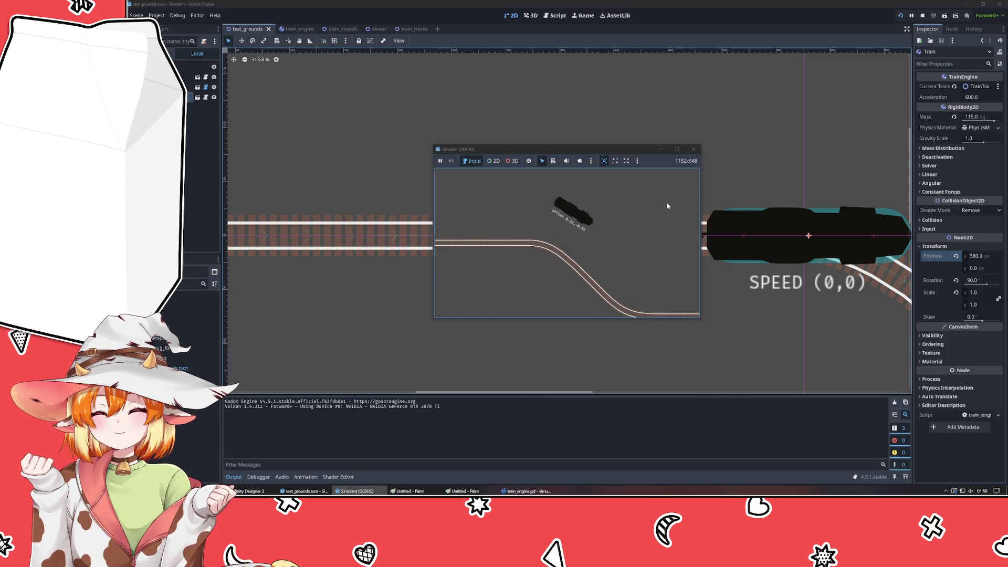
pyautogui.click(693, 149)
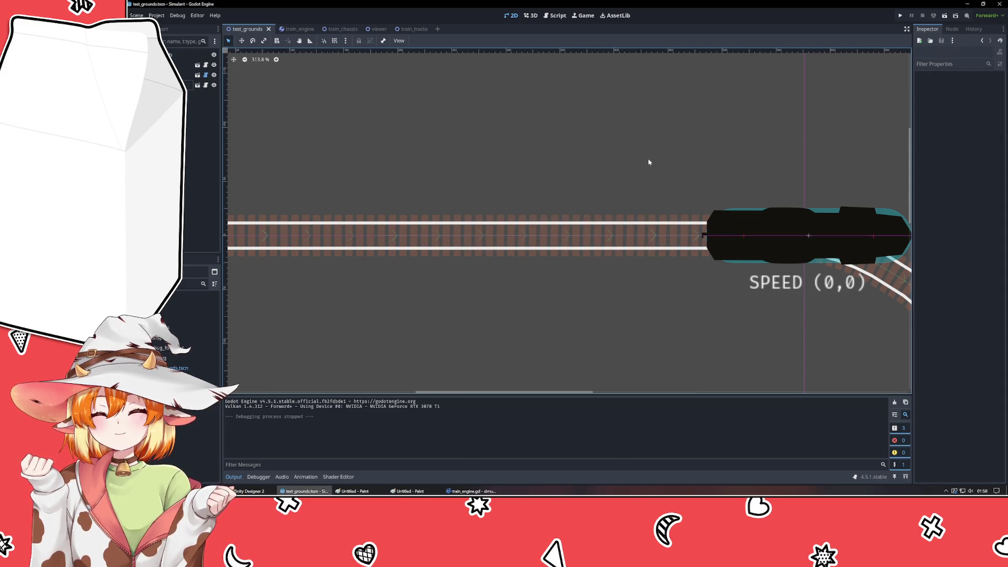
pyautogui.hotkey('ctrl', 'z')
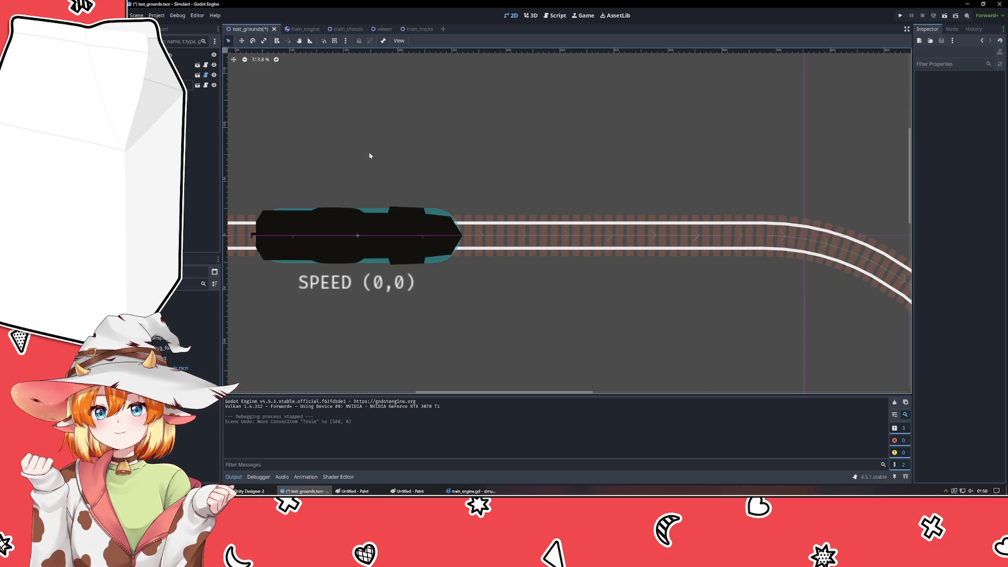
pyautogui.hscroll(-5, 362, 140)
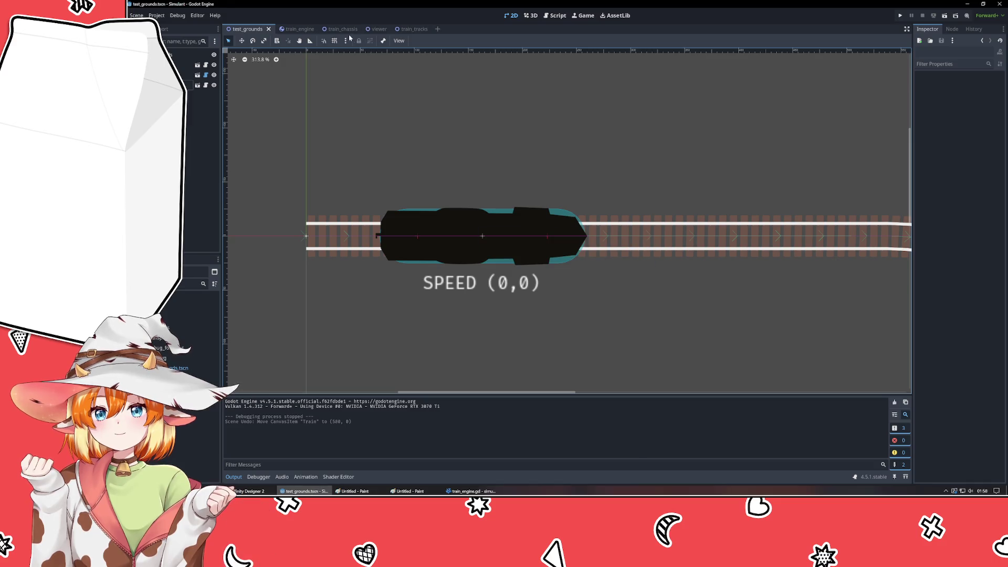
pyautogui.click(334, 29)
pyautogui.rightClick(167, 113)
# - Create a Line2D node named CorrectionLine
pyautogui.click(202, 116)
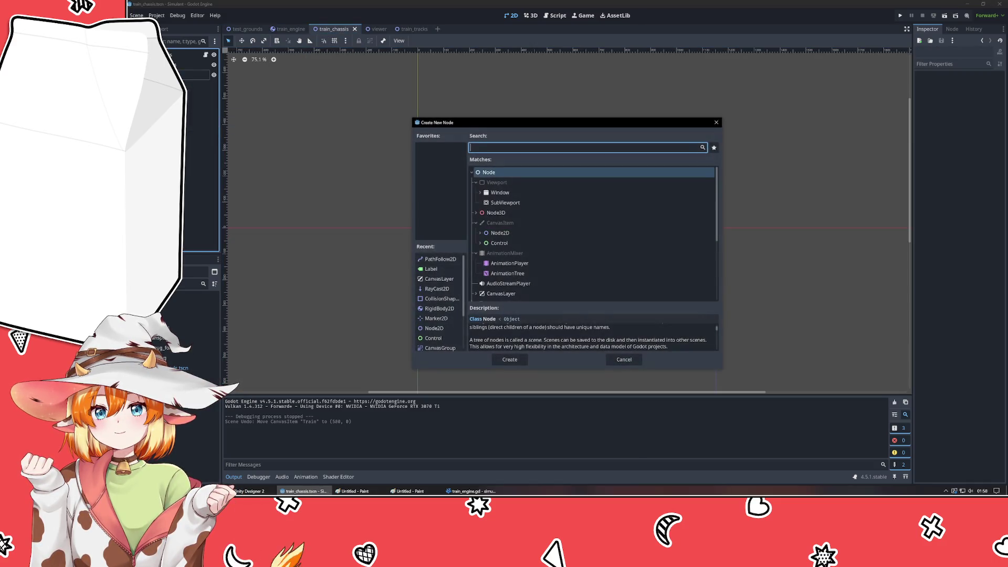
pyautogui.write('line')
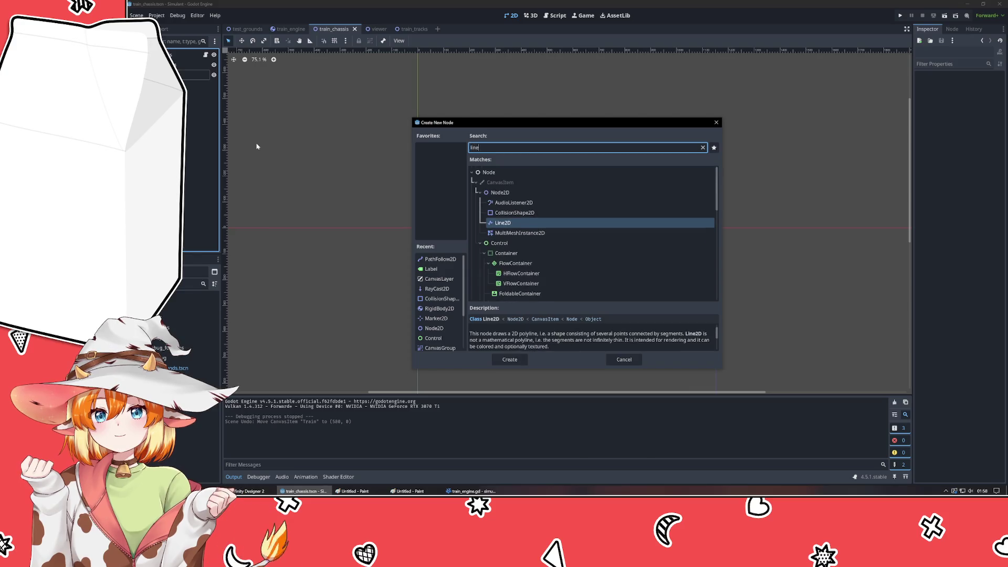
pyautogui.press('Return')
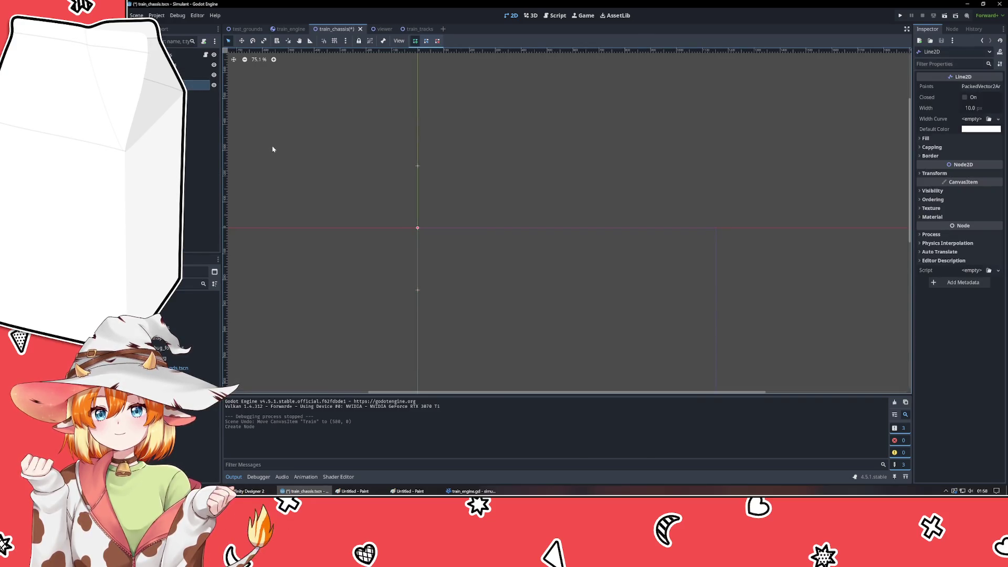
pyautogui.press('F2')
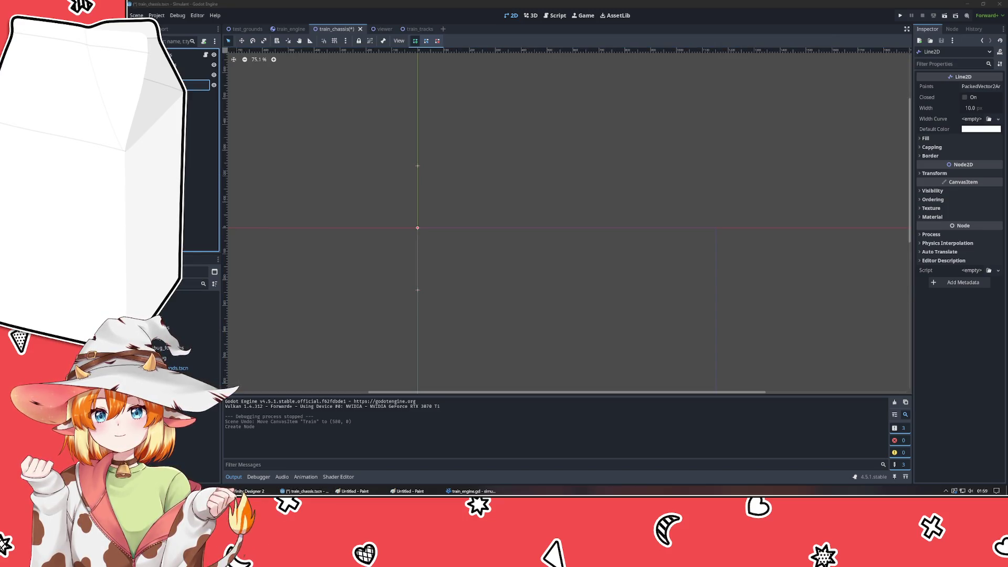
pyautogui.press('Return')
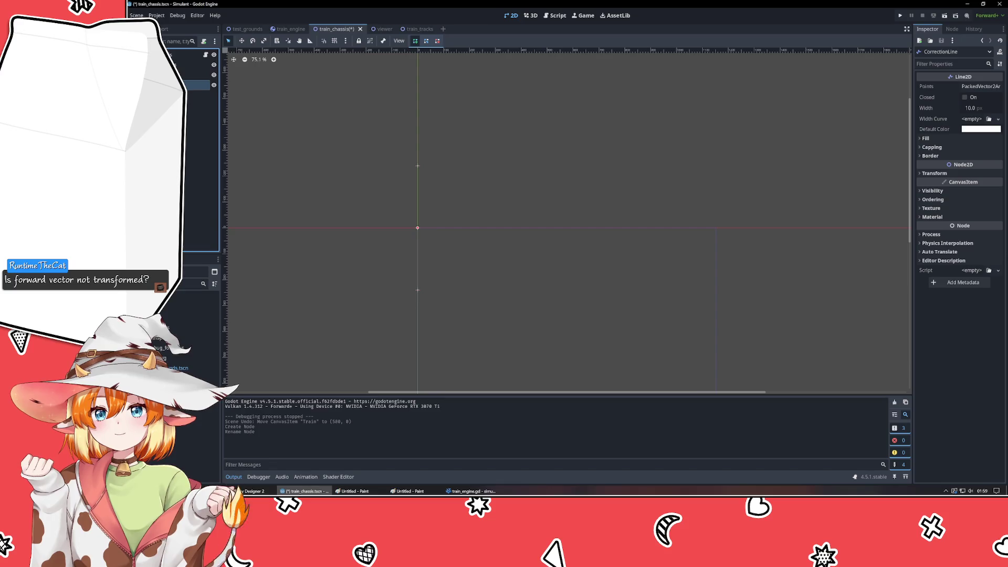
# - Add the line's first point at x 0, y -240
pyautogui.click(417, 227)
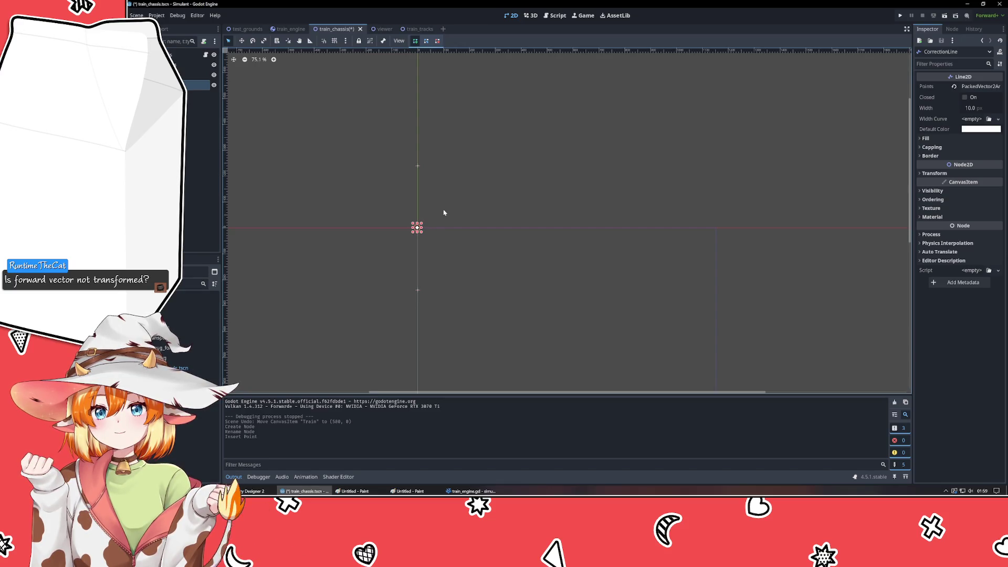
pyautogui.click(980, 87)
pyautogui.click(980, 112)
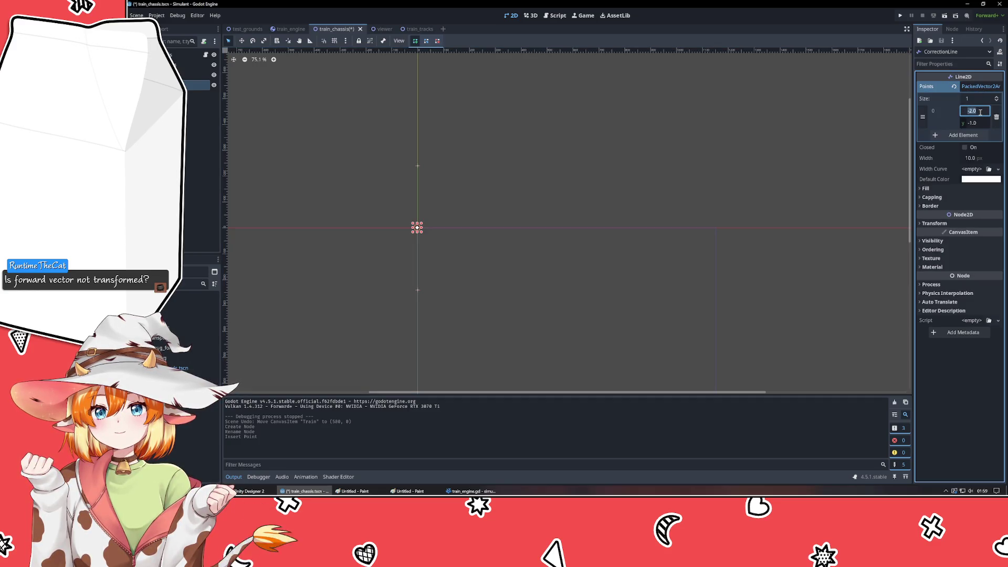
pyautogui.write('0')
pyautogui.press('Tab')
pyautogui.write('240')
pyautogui.press('Tab')
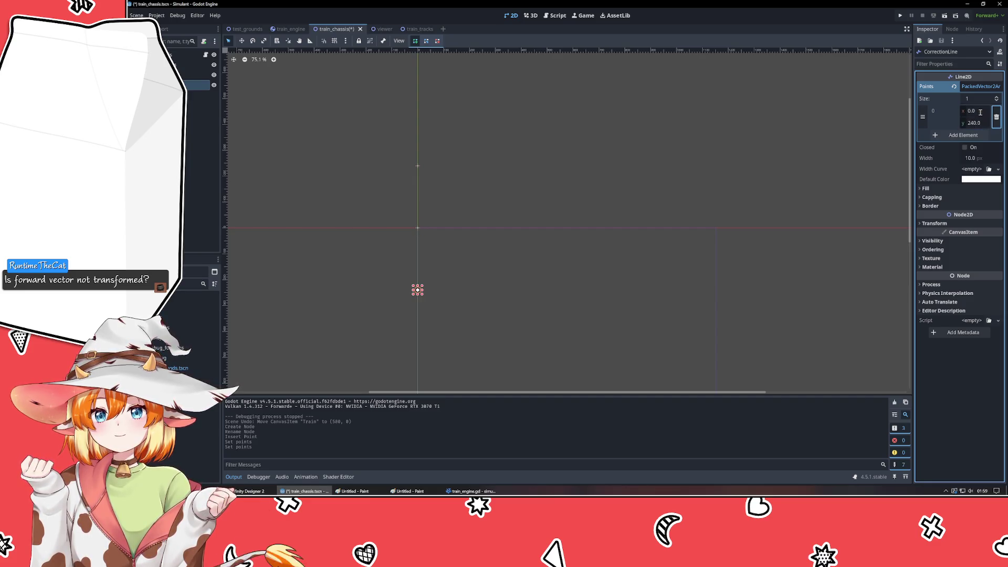
pyautogui.hotkey('shift', 'Tab')
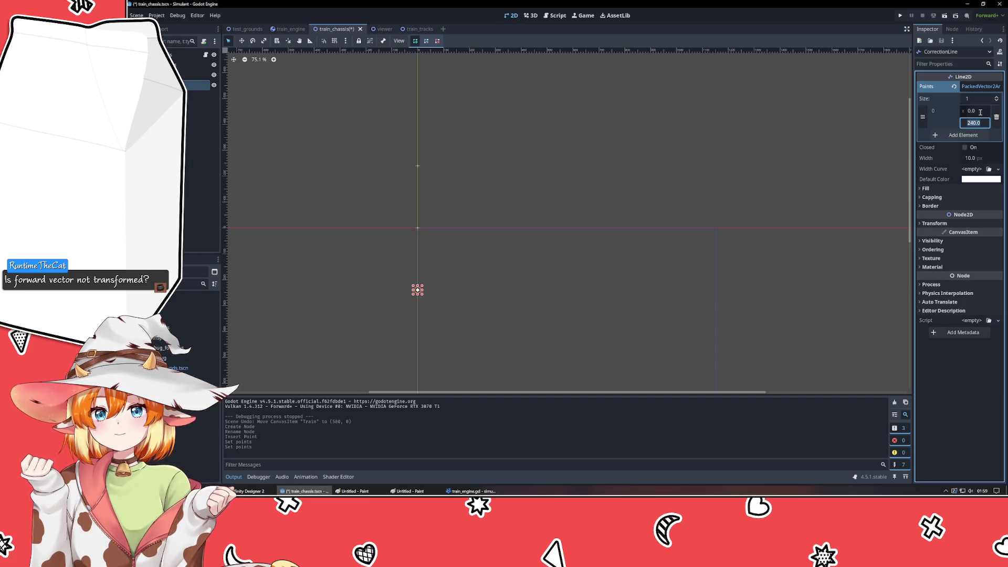
pyautogui.press('BackSpace')
pyautogui.write('0')
pyautogui.press('Return')
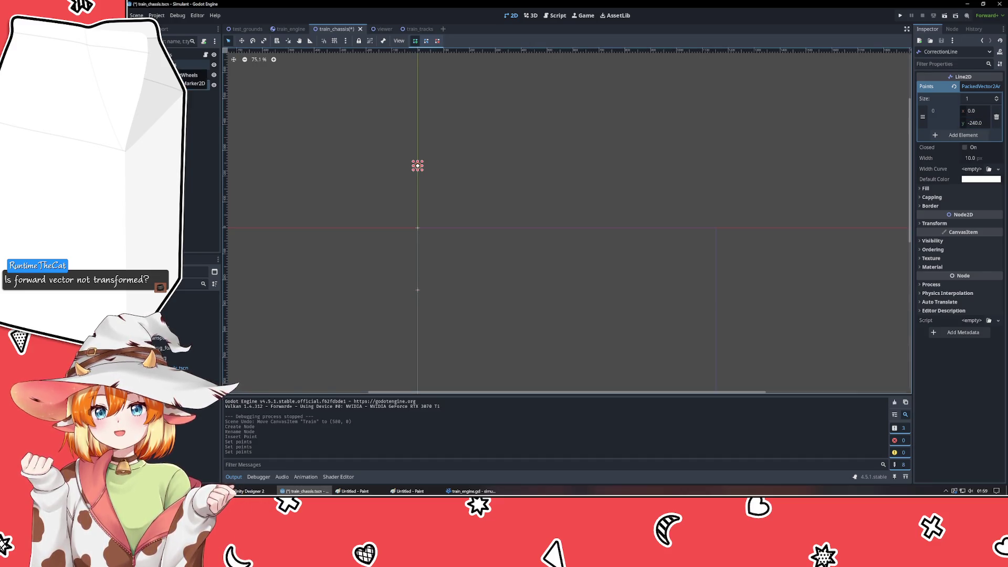
# - Add a second point with y -240
pyautogui.click(197, 85)
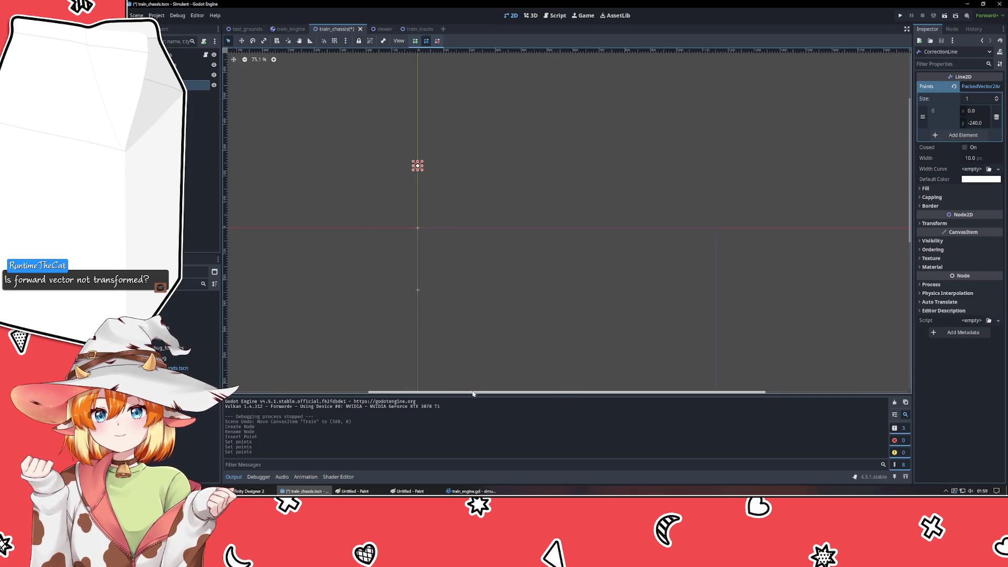
pyautogui.click(971, 136)
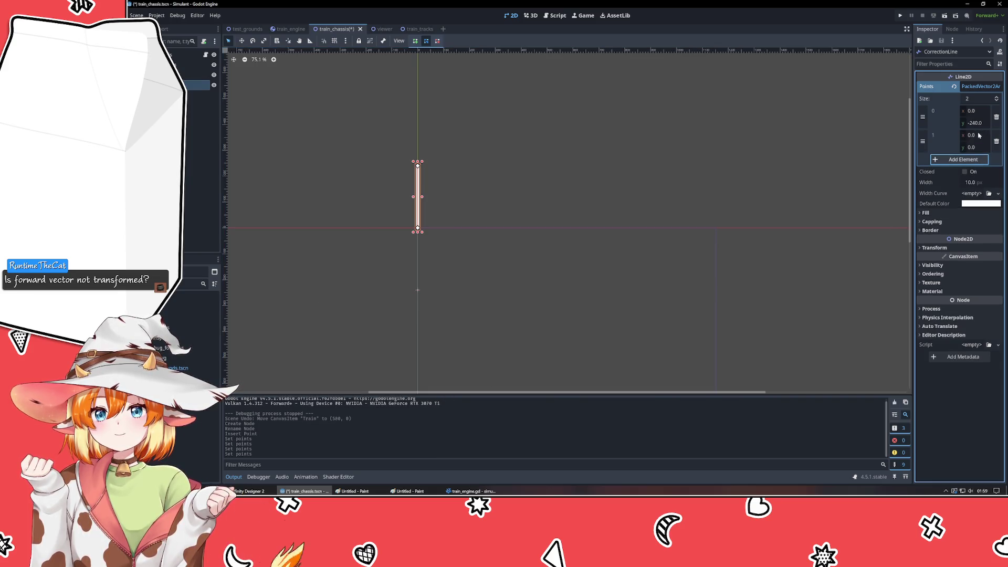
pyautogui.click(978, 135)
pyautogui.press('Tab')
pyautogui.write('-')
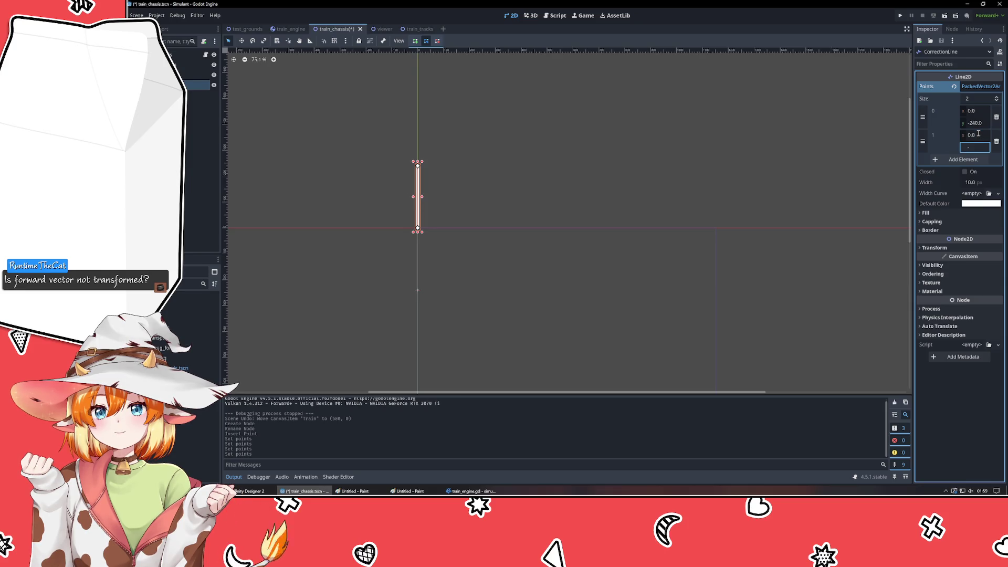
pyautogui.write('240')
pyautogui.press('Return')
pyautogui.click(202, 157)
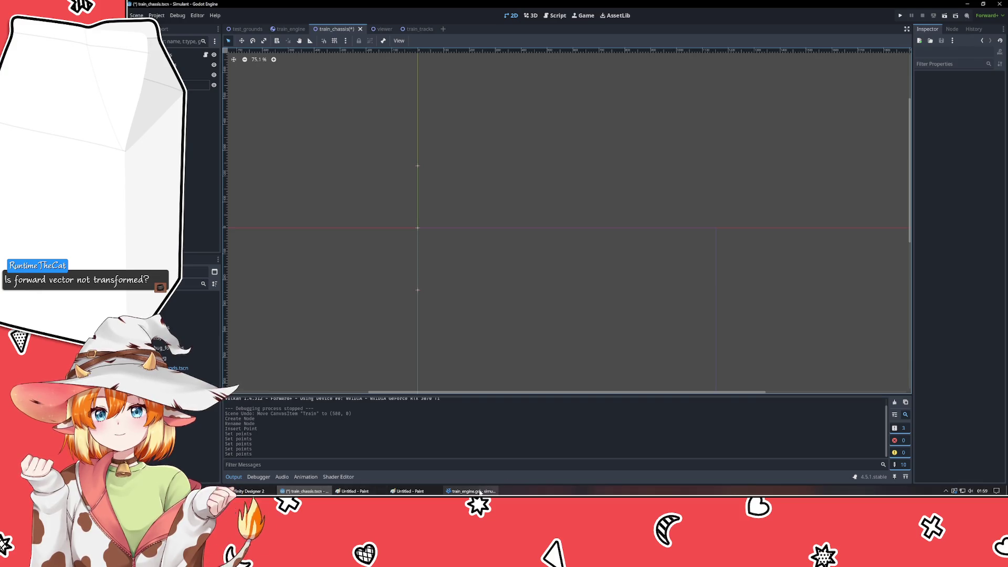
# - Set CorrectionLine's default colour to magenta (ff00ff) and switch to VSCodium
pyautogui.click(199, 85)
pyautogui.click(981, 203)
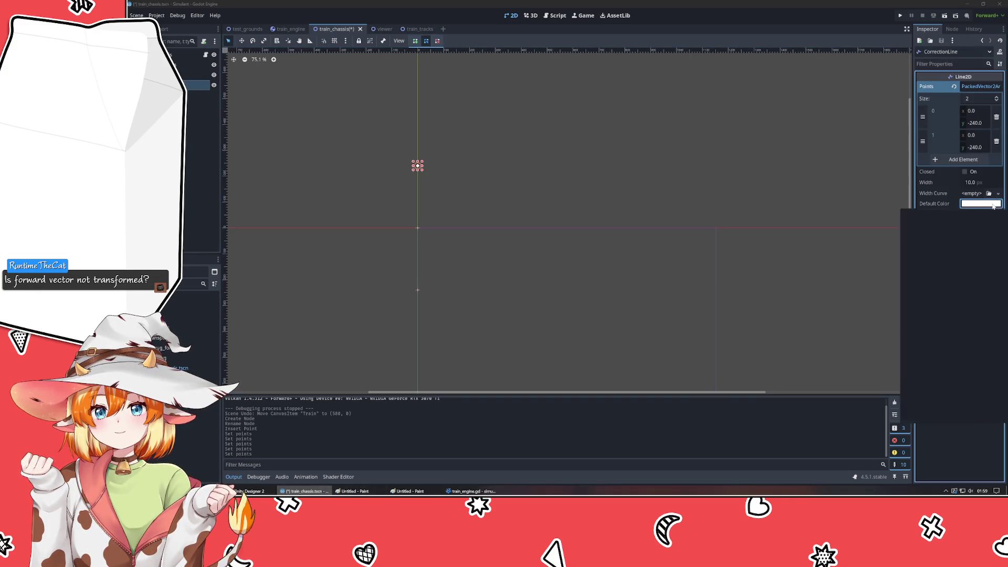
pyautogui.moveTo(922, 342); pyautogui.dragTo(886, 346)
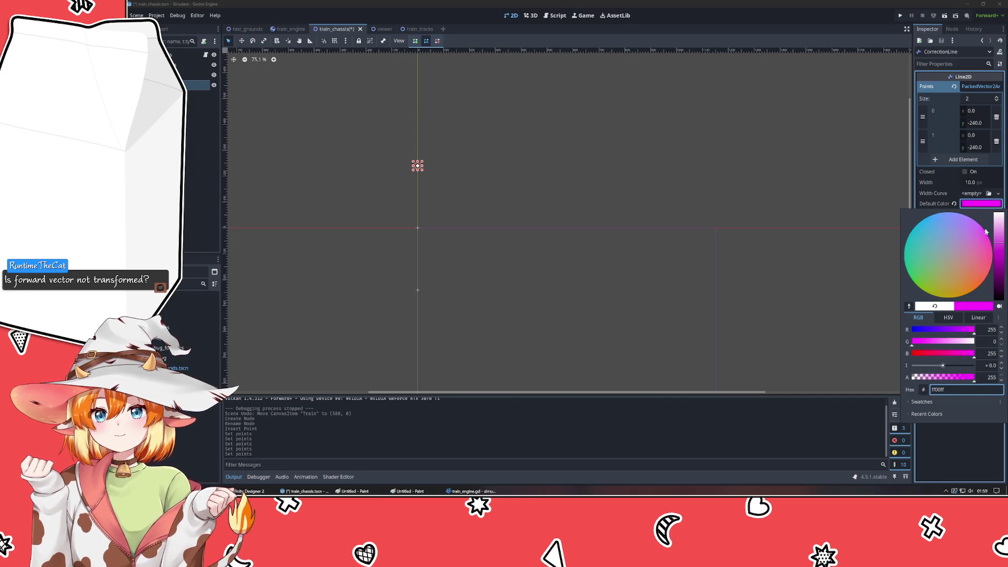
pyautogui.press('Escape')
pyautogui.click(200, 184)
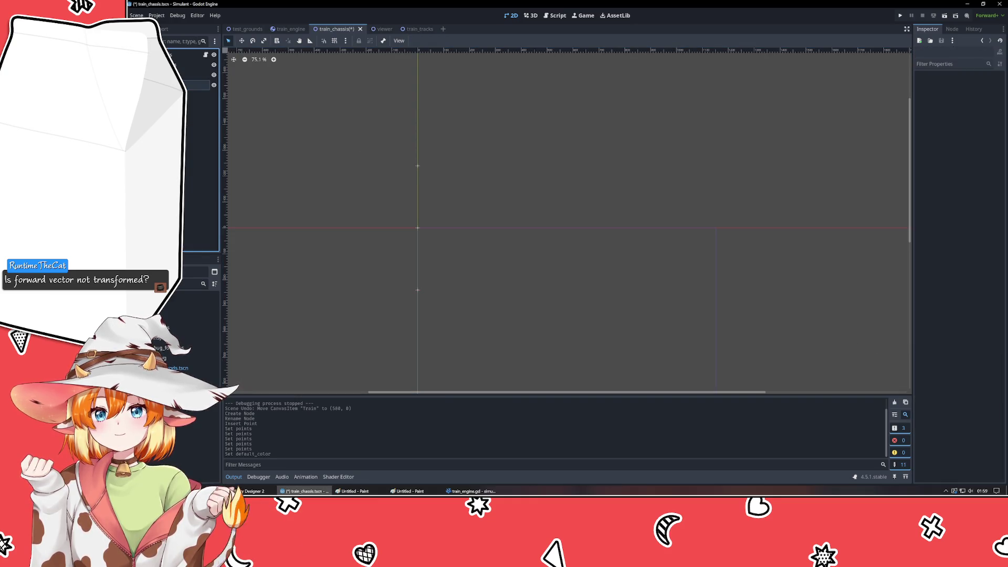
pyautogui.click(471, 491)
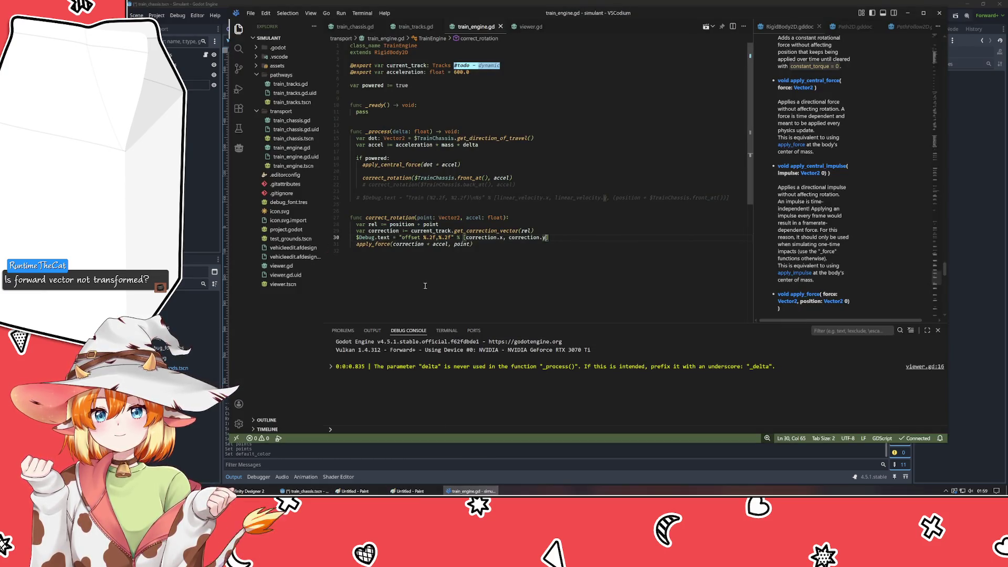
# - Select CorrectionLine in Godot, then bring train_engine.gd in VSCodium back to the front
pyautogui.hotkey('alt', 'Tab')
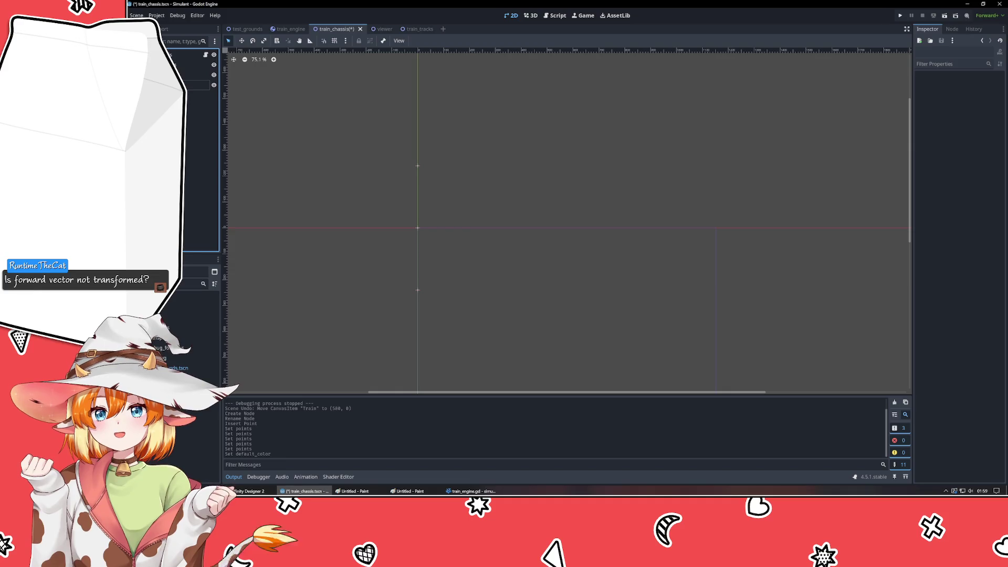
pyautogui.click(196, 85)
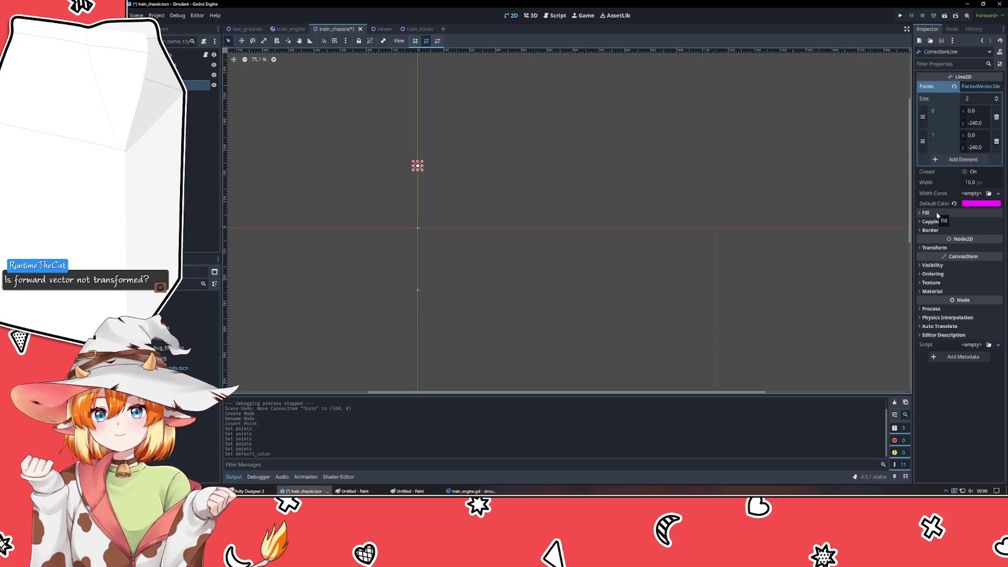
pyautogui.click(471, 491)
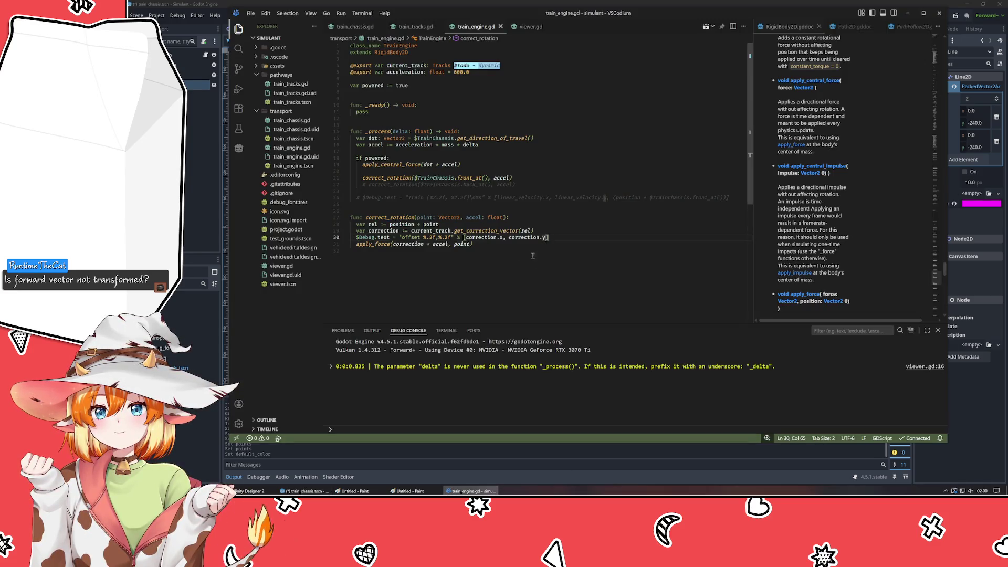
# - Close viewer.gd and return to train_engine.gd after glancing at the other scripts
pyautogui.click(527, 27)
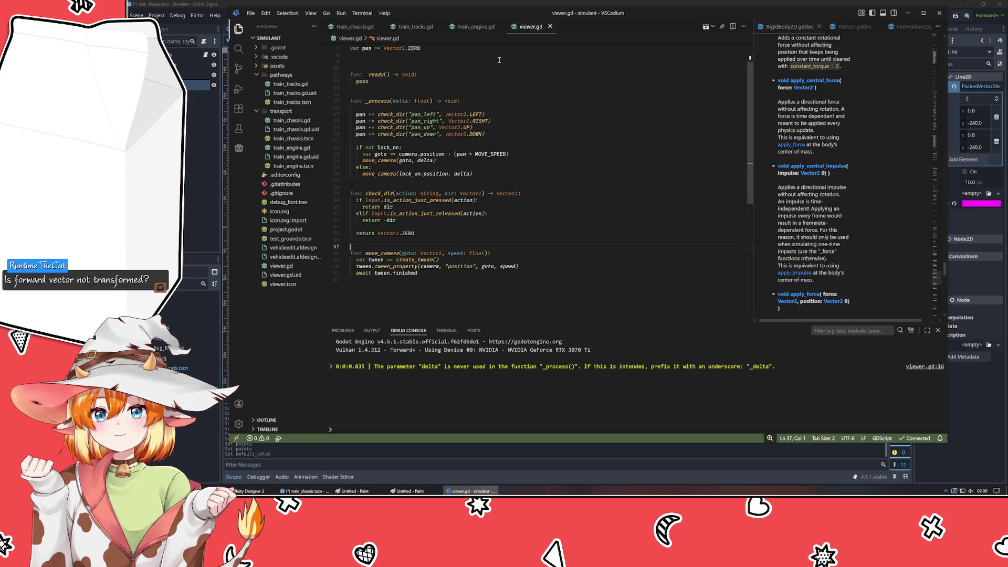
pyautogui.moveTo(527, 29); pyautogui.dragTo(469, 31)
pyautogui.hotkey('ctrl', 'w')
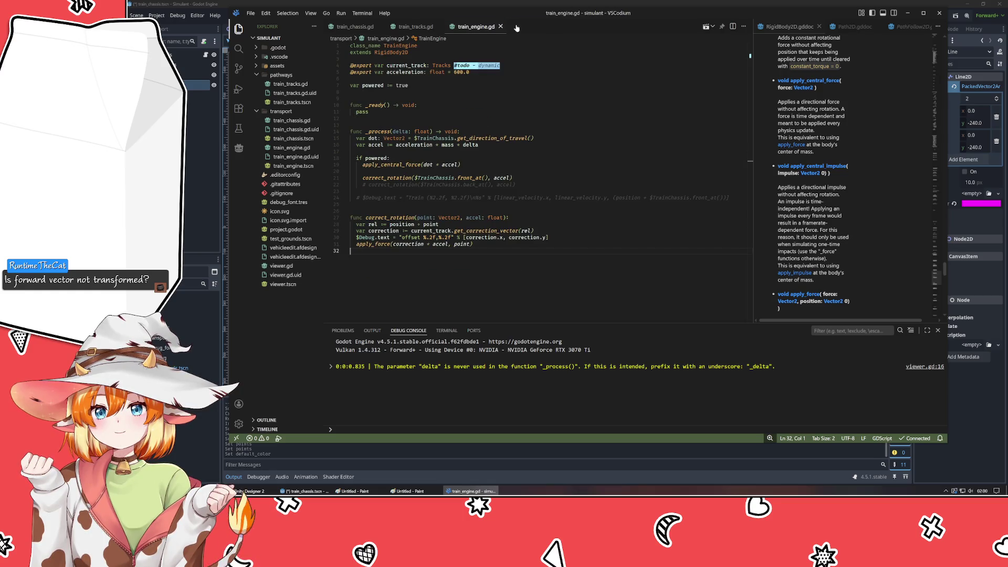
pyautogui.click(354, 26)
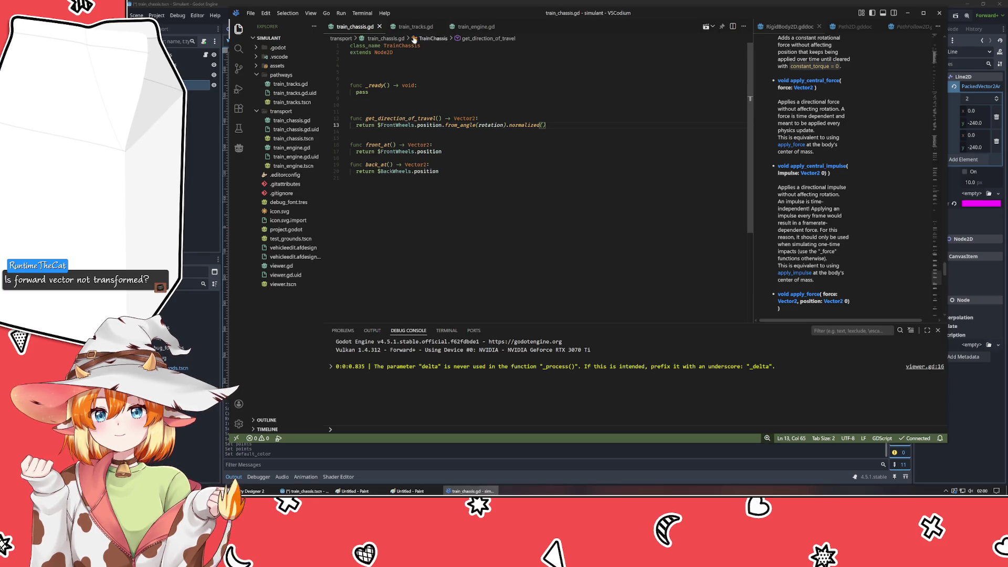
pyautogui.click(434, 31)
pyautogui.click(475, 26)
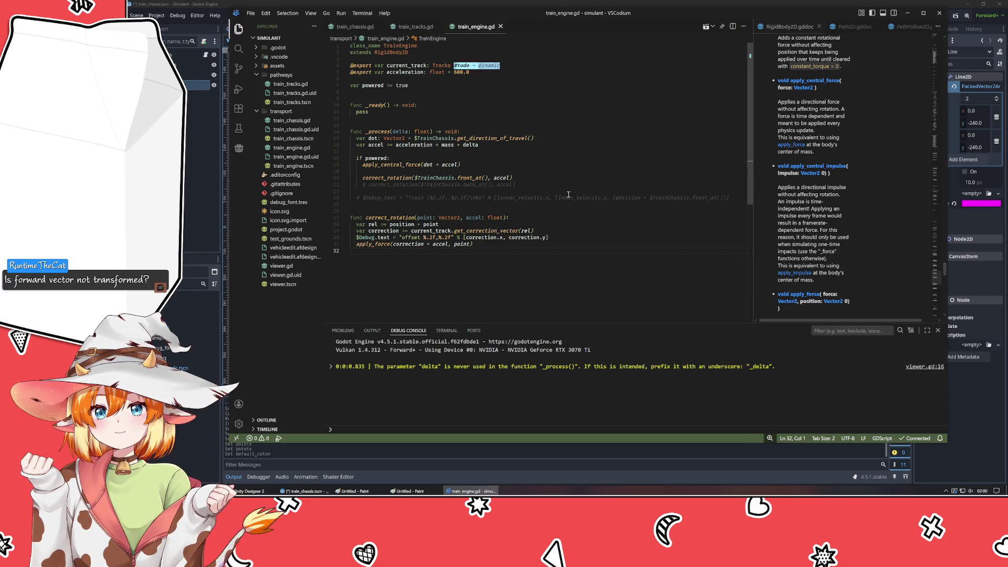
# - Insert a new line after the correction calculation and start a $TrainChassis node path
pyautogui.click(568, 247)
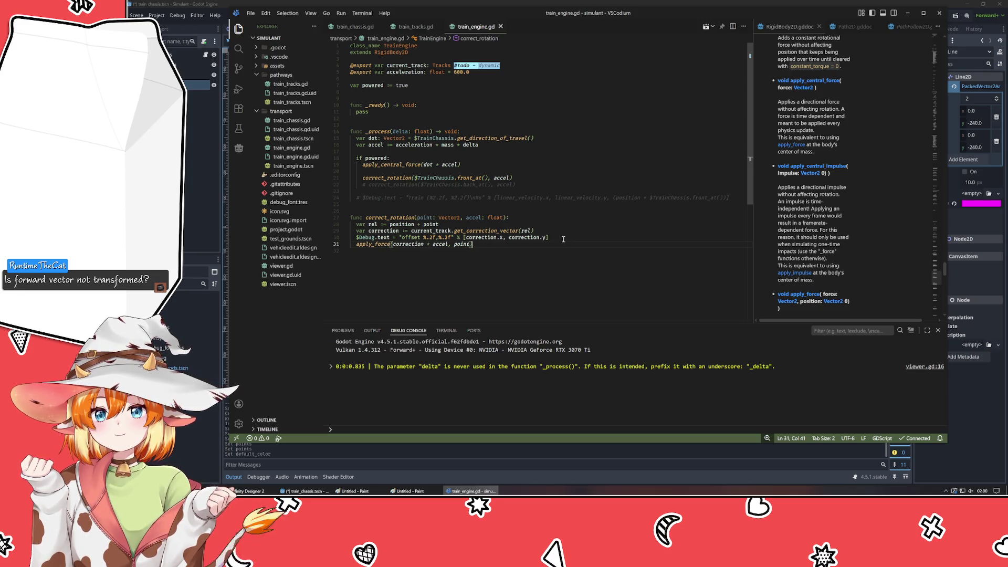
pyautogui.click(562, 232)
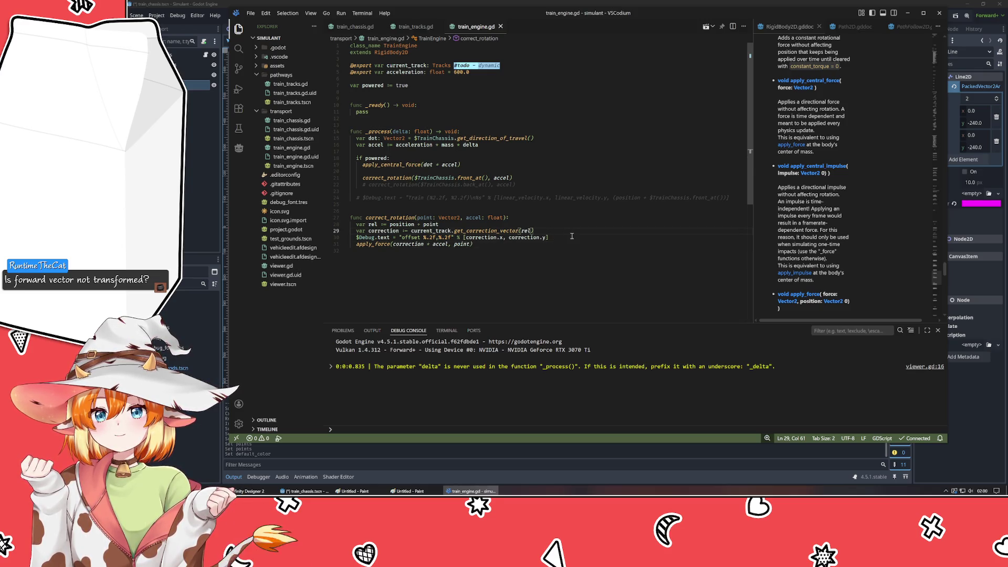
pyautogui.press('Return')
pyautogui.press('Return')
pyautogui.press('Return')
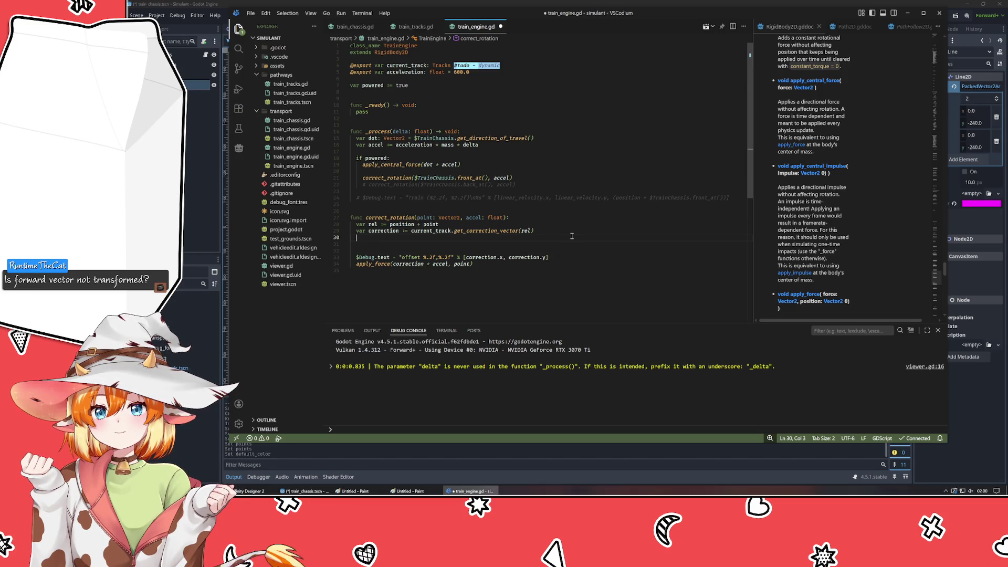
pyautogui.write('$train')
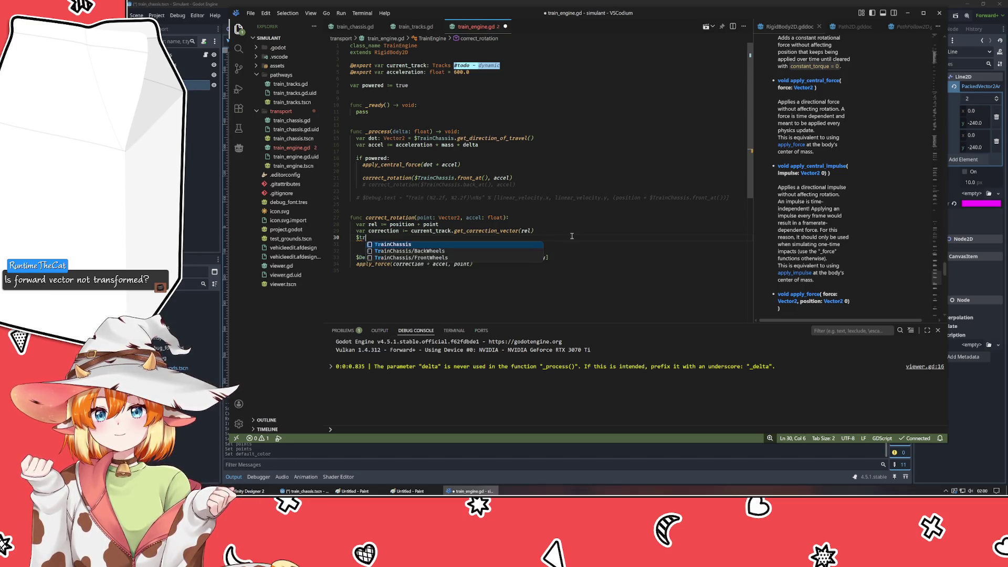
pyautogui.press('Down')
pyautogui.press('Down')
pyautogui.press('Return')
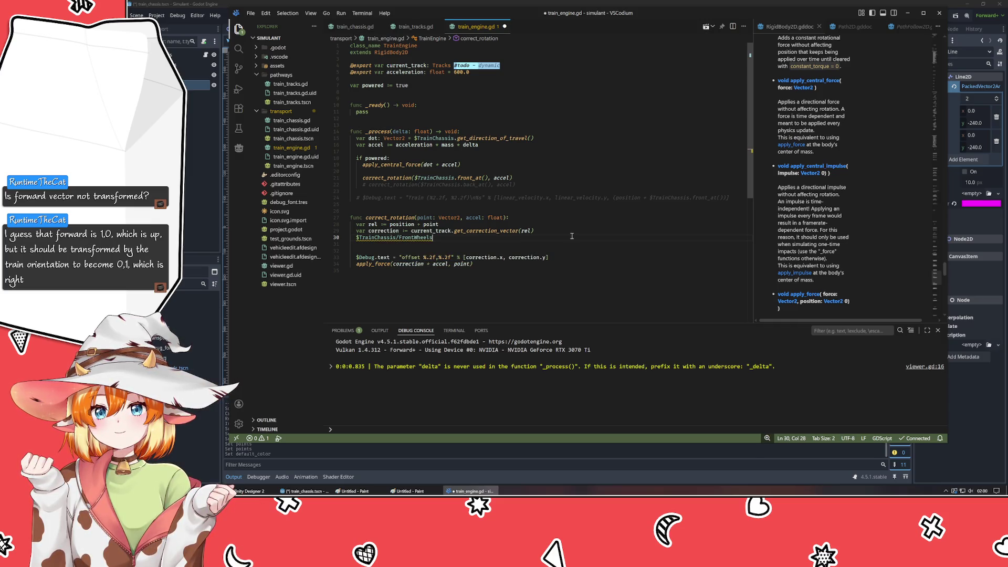
pyautogui.hotkey('ctrl', 'BackSpace')
pyautogui.write('Cor')
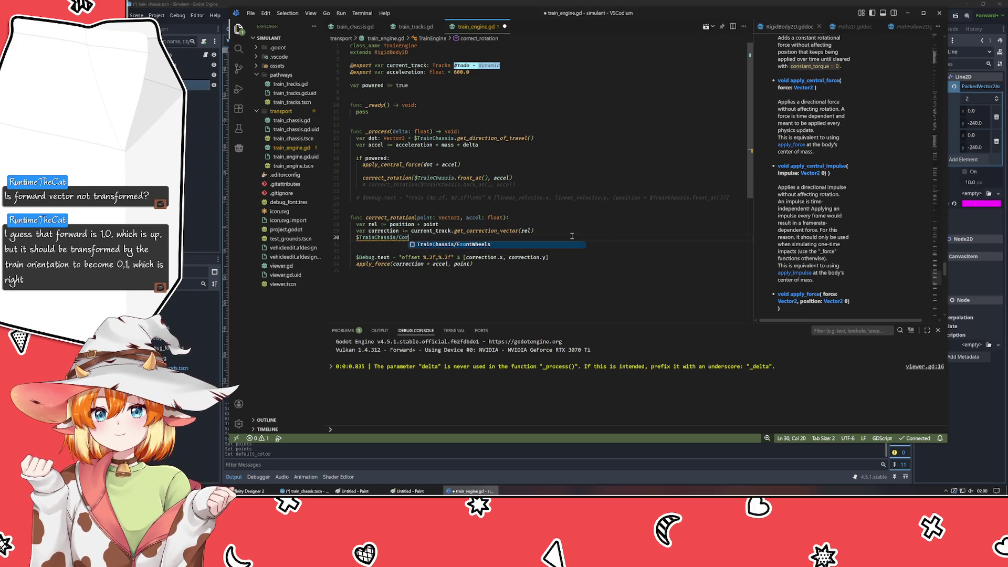
pyautogui.press('Escape')
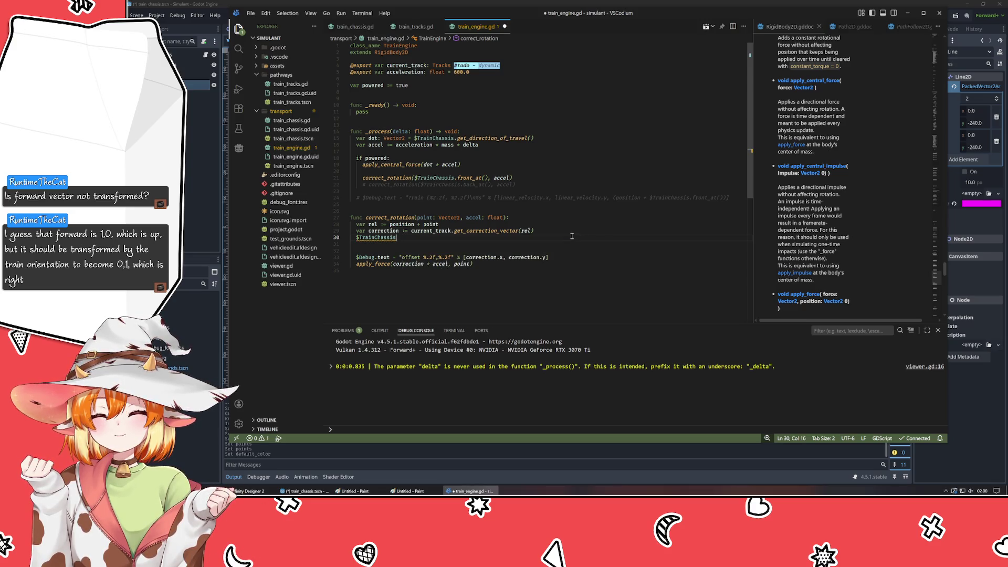
# - Complete the path as $TrainChassis/CorrectionLine, then return to Godot
pyautogui.click(205, 188)
pyautogui.hotkey('alt', 'Tab')
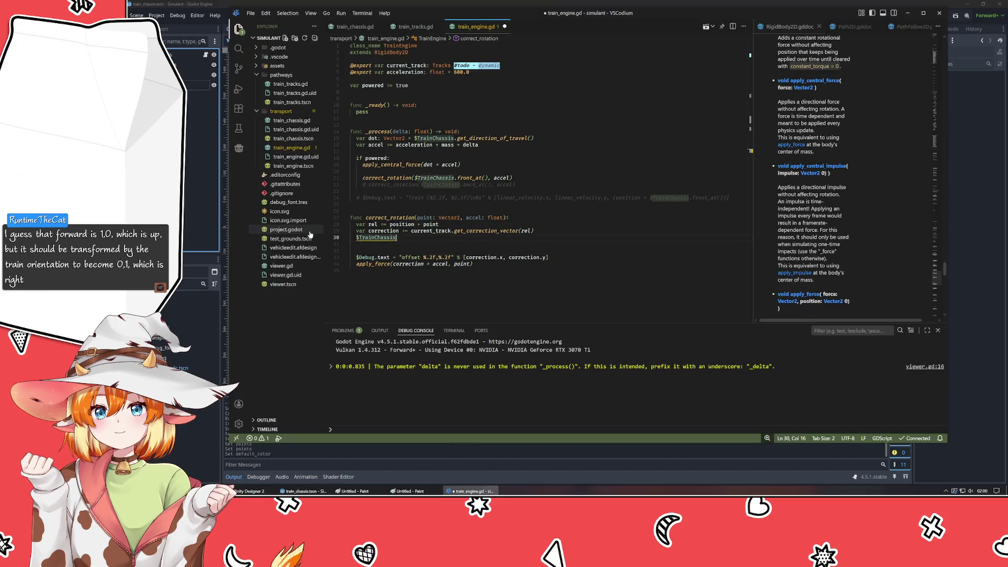
pyautogui.hotkey('ctrl', 'BackSpace')
pyautogui.write('Co')
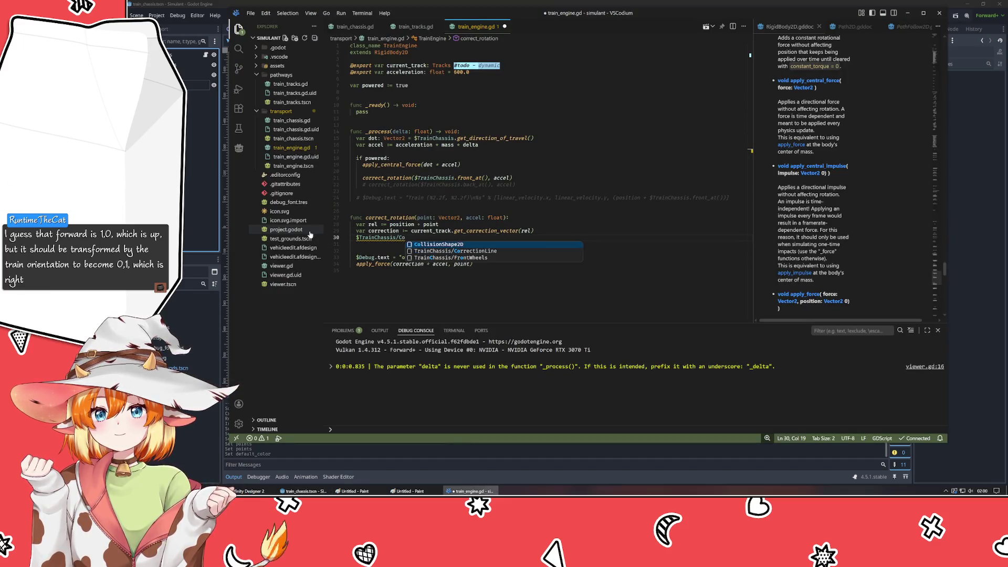
pyautogui.write('r')
pyautogui.press('Return')
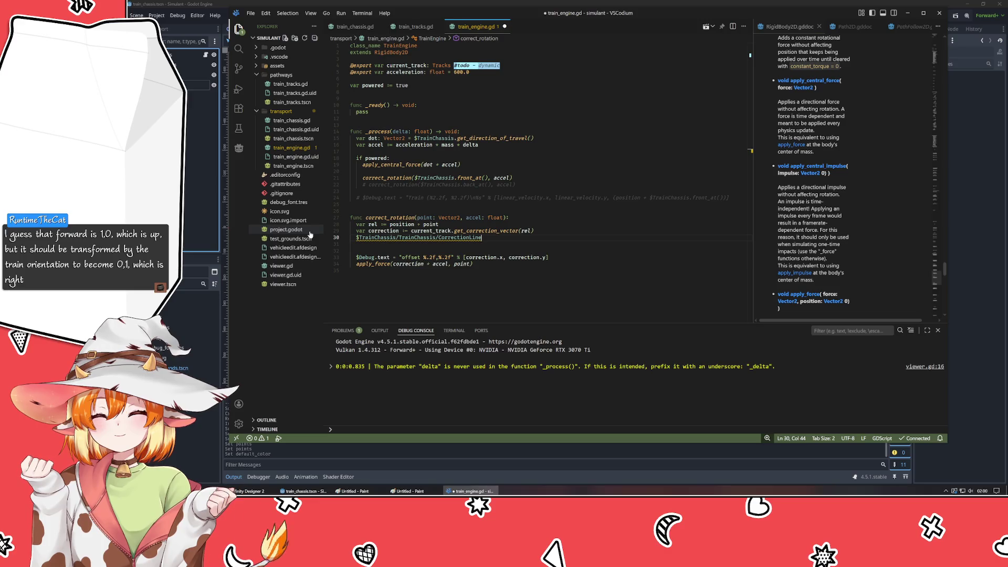
pyautogui.hotkey('ctrl', 'Left')
pyautogui.hotkey('ctrl', 'BackSpace')
pyautogui.hotkey('ctrl', 'BackSpace')
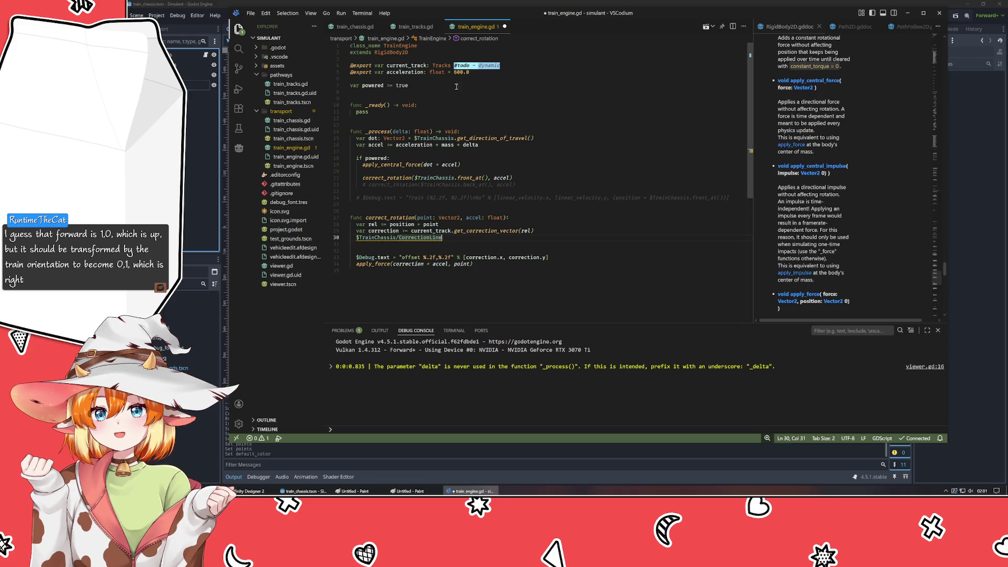
pyautogui.moveTo(368, 145)
pyautogui.mouseDown()
pyautogui.moveTo(420, 167)
pyautogui.moveTo(461, 167)
pyautogui.mouseUp()
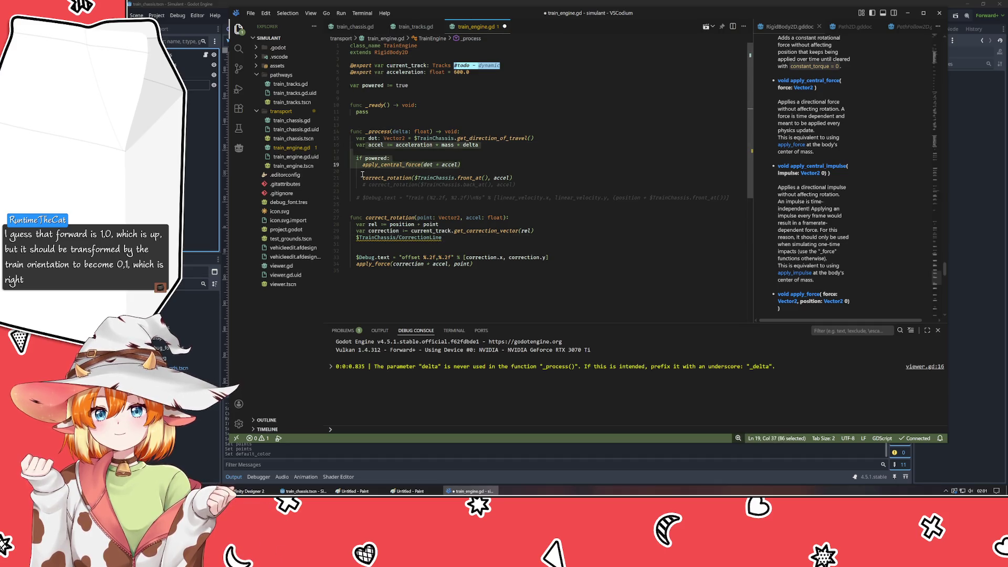
pyautogui.click(191, 208)
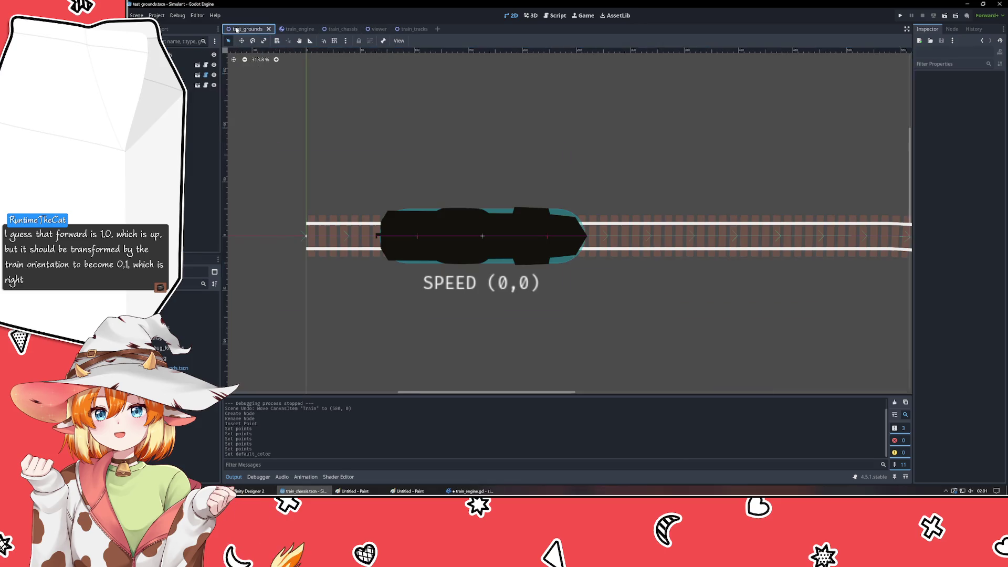
# - Trial-drag the Train in test_grounds, undo both moves, and return to VSCodium
pyautogui.click(245, 29)
pyautogui.click(290, 28)
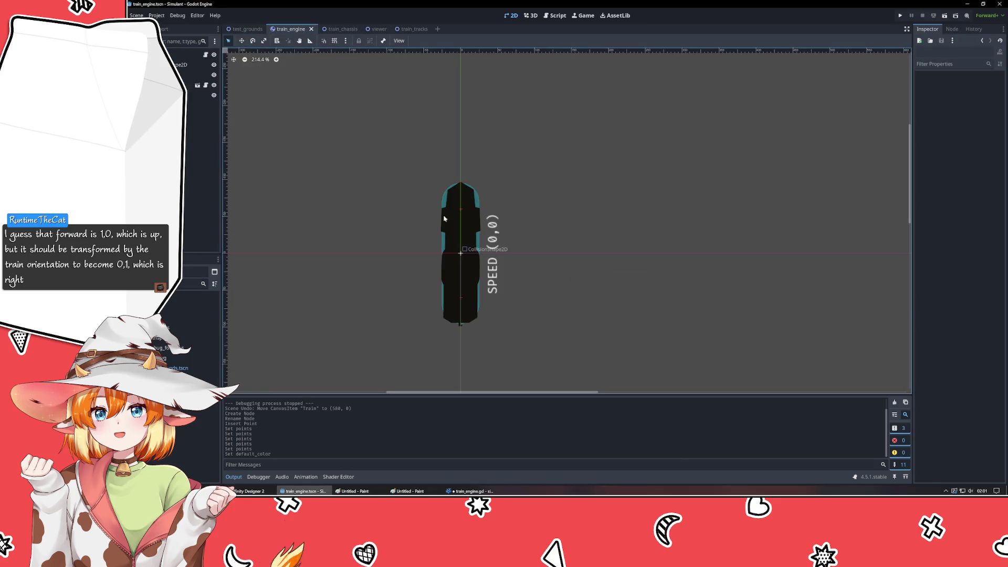
pyautogui.click(245, 29)
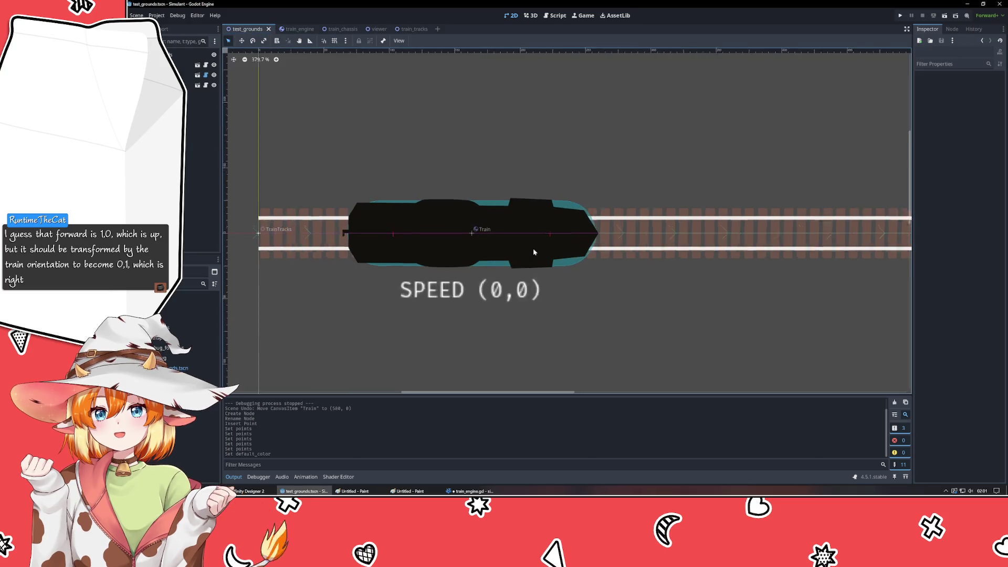
pyautogui.scroll(4, 563, 226)
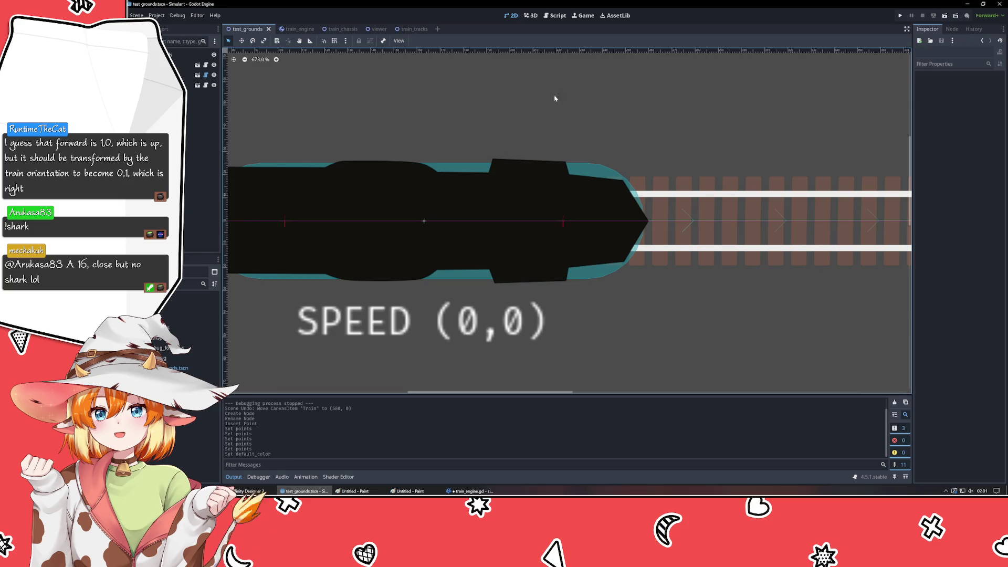
pyautogui.moveTo(515, 189); pyautogui.dragTo(529, 102)
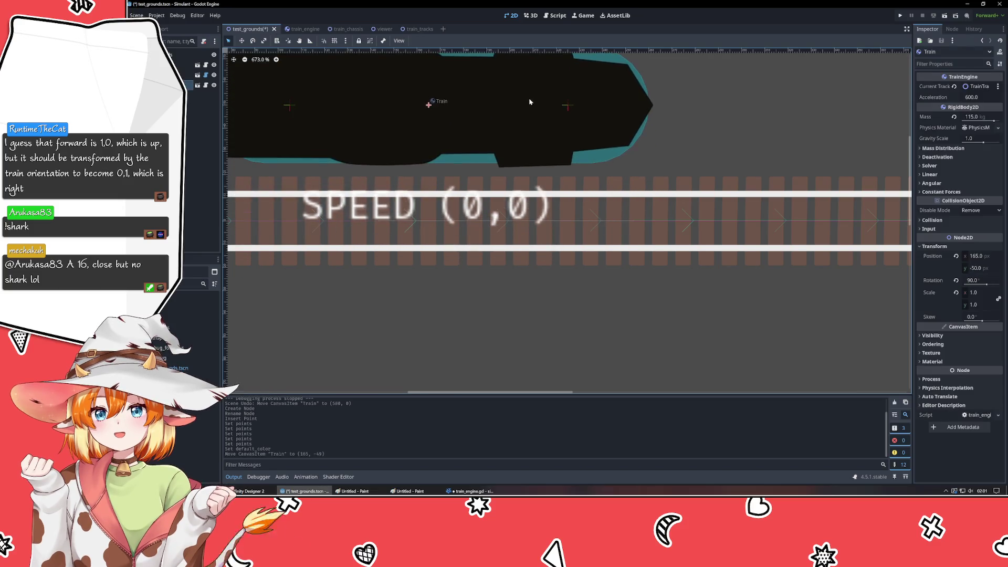
pyautogui.moveTo(443, 113)
pyautogui.mouseDown()
pyautogui.moveTo(455, 17)
pyautogui.moveTo(392, 350)
pyautogui.moveTo(418, 284)
pyautogui.moveTo(412, 259)
pyautogui.moveTo(428, 267)
pyautogui.moveTo(408, 266)
pyautogui.mouseUp()
pyautogui.hotkey('ctrl', 'z')
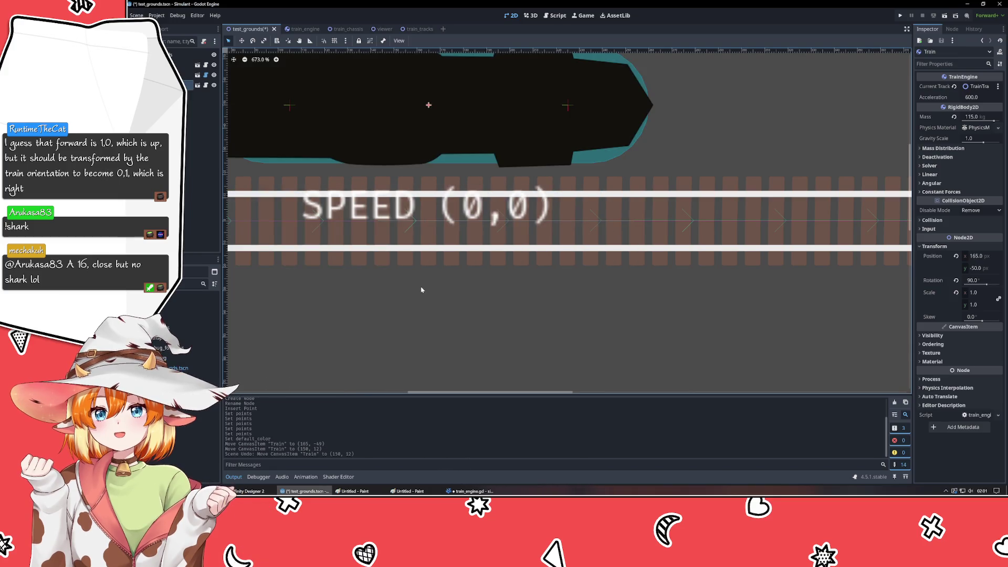
pyautogui.hotkey('ctrl', 'z')
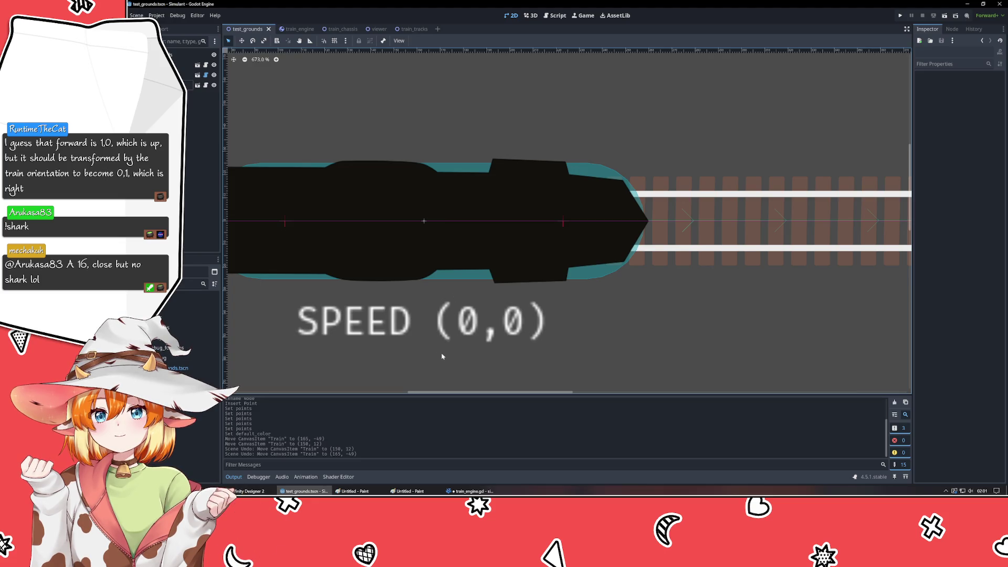
pyautogui.hotkey('alt', 'Tab')
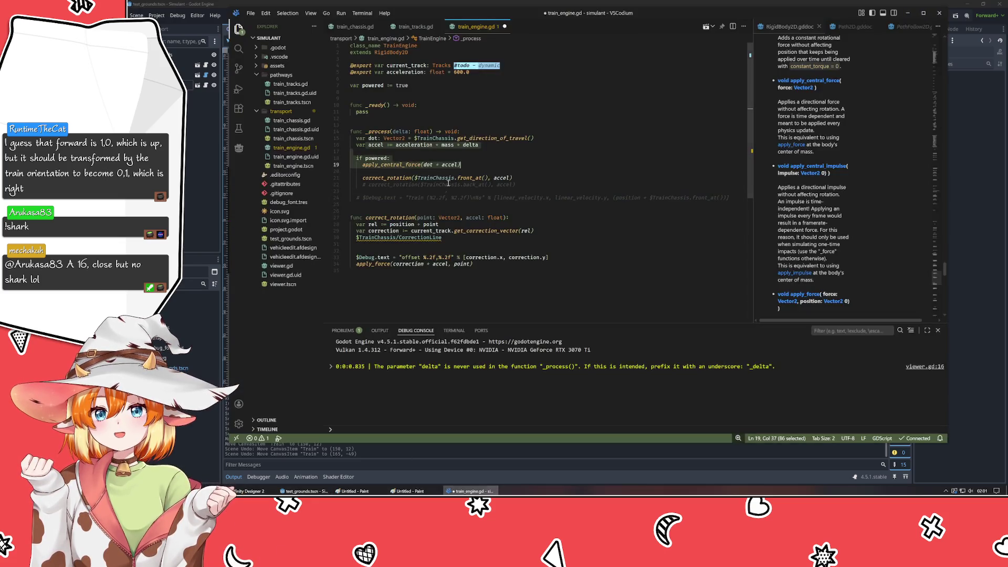
# - Comment out the CorrectionLine line and the front-wheel correct_rotation call, then save train_engine.gd
pyautogui.click(400, 237)
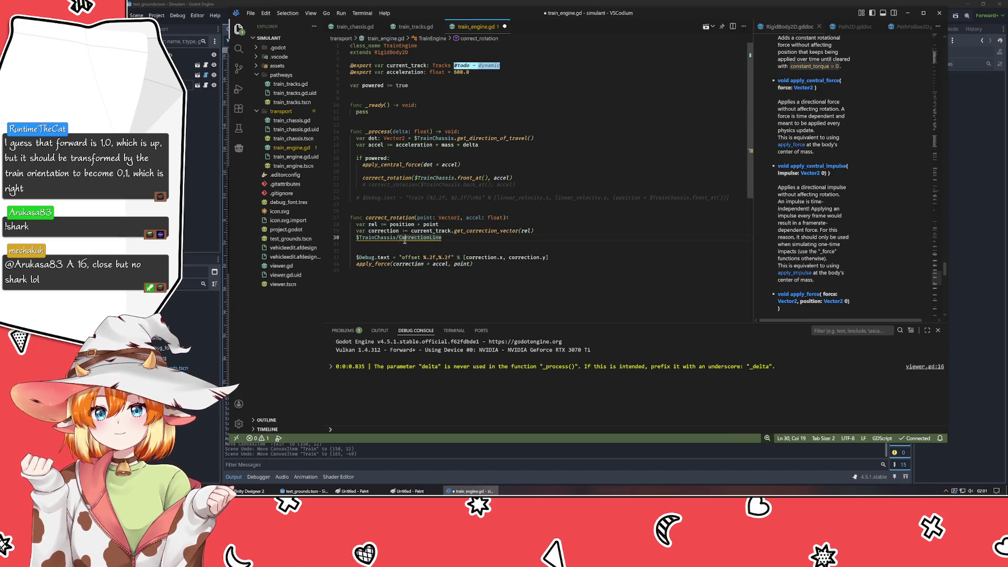
pyautogui.hotkey('ctrl', '/')
pyautogui.click(403, 177)
pyautogui.hotkey('ctrl', '/')
pyautogui.hotkey('ctrl', 's')
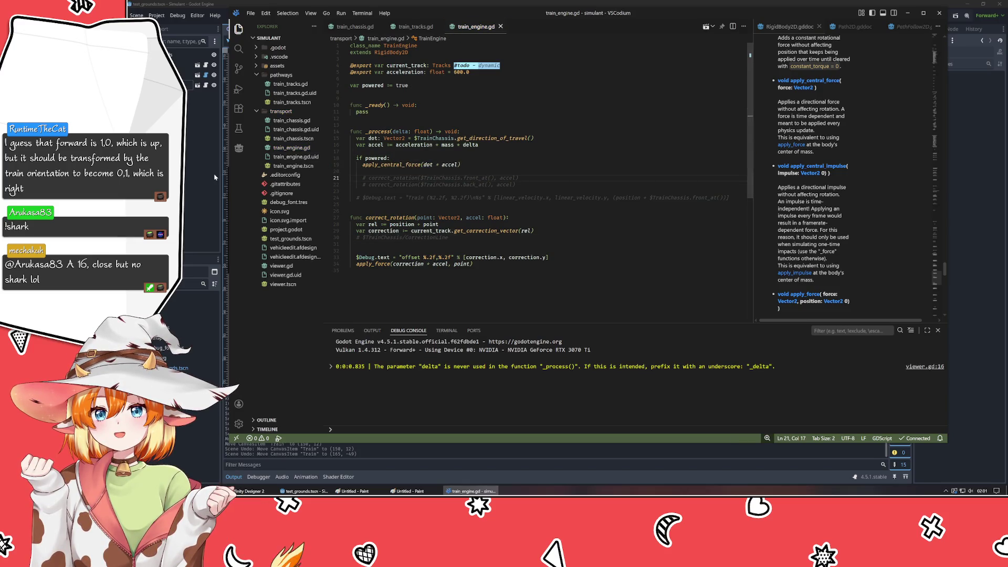
# - Test-run the train in Godot and close the game window
pyautogui.click(214, 177)
pyautogui.press('F5')
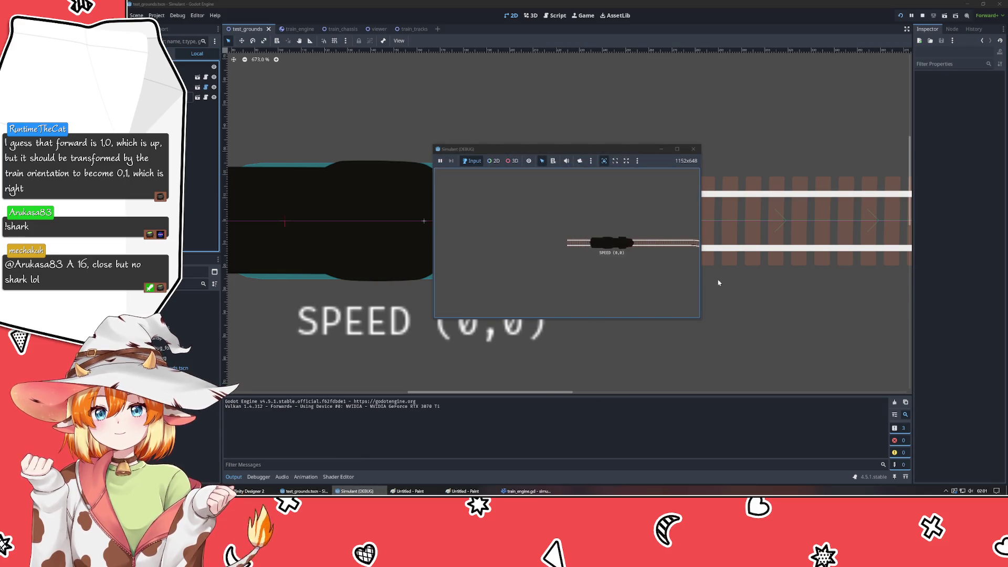
pyautogui.click(693, 149)
# - Restore the front-wheel correct_rotation call and re-enable the $TrainChassis/CorrectionLine line
pyautogui.click(471, 491)
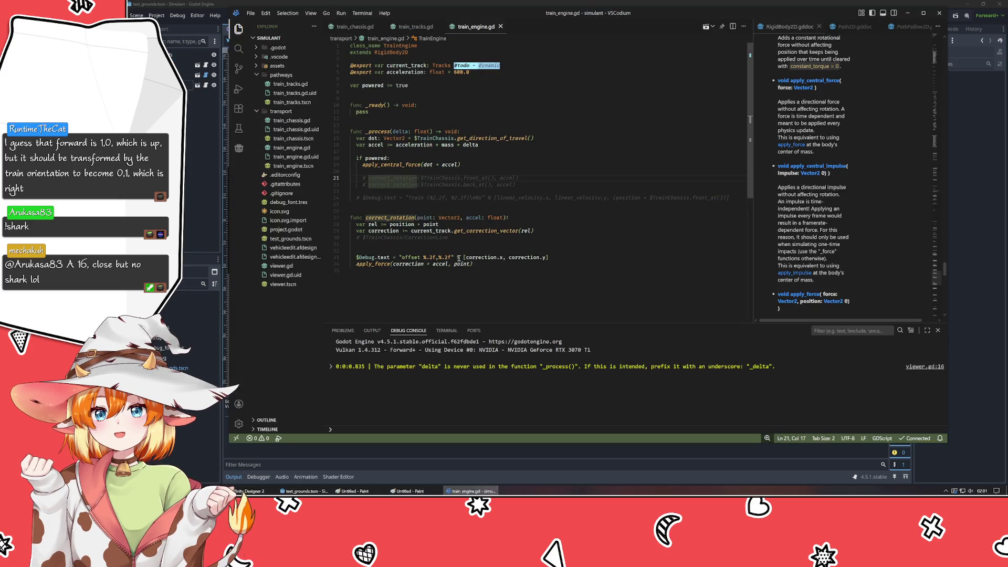
pyautogui.hotkey('ctrl', '/')
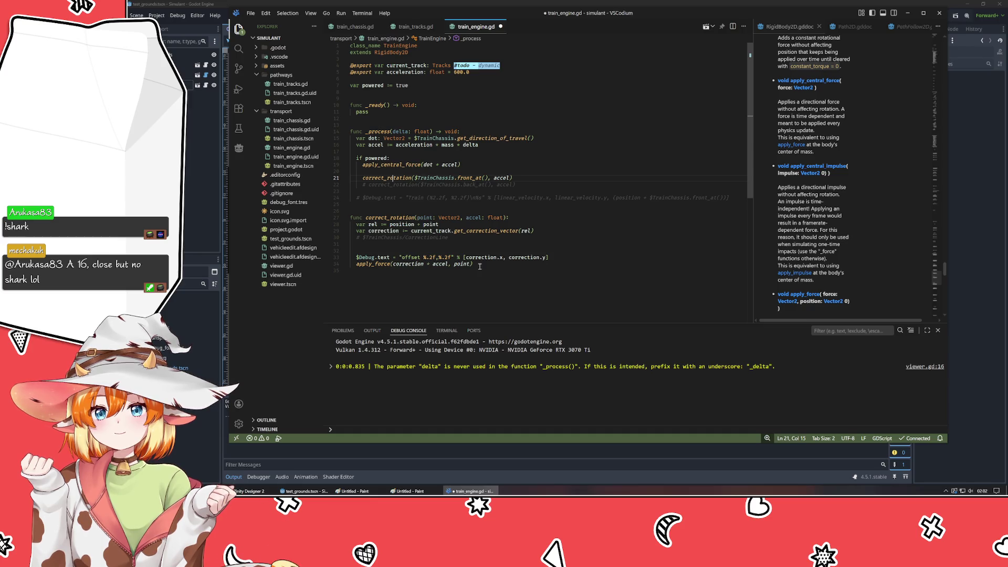
pyautogui.click(466, 159)
pyautogui.moveTo(364, 179); pyautogui.dragTo(512, 179)
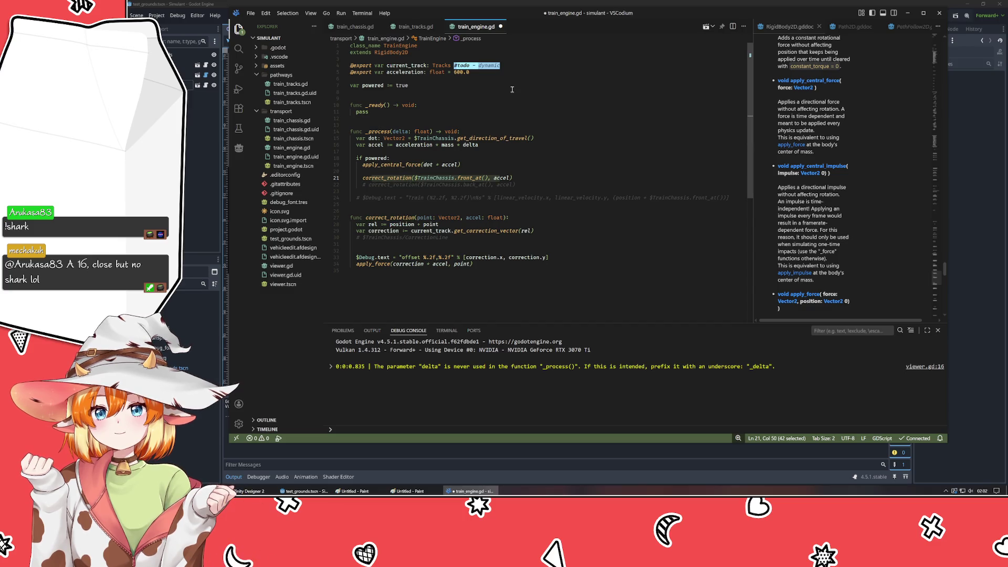
pyautogui.click(510, 186)
pyautogui.click(504, 241)
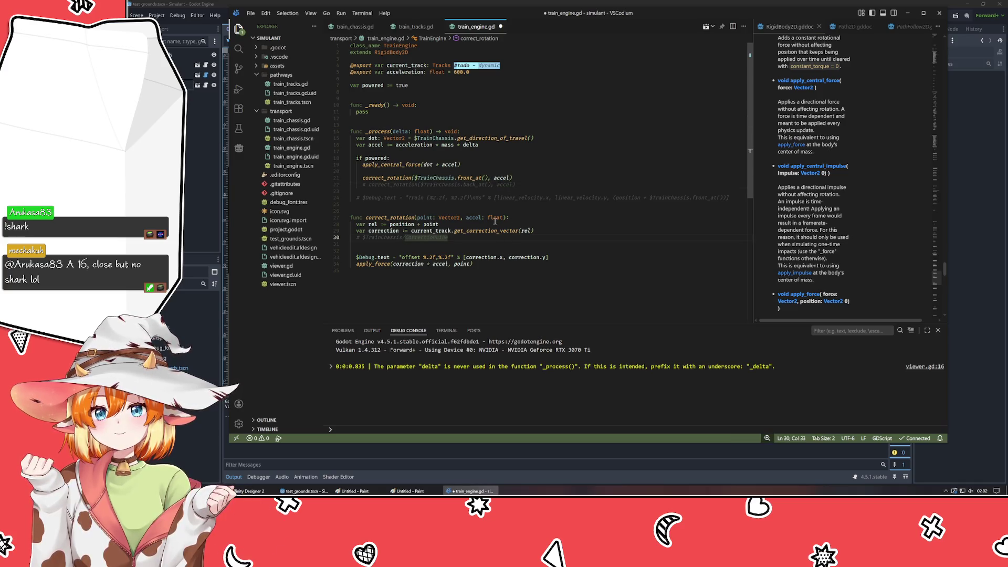
pyautogui.hotkey('ctrl', '/')
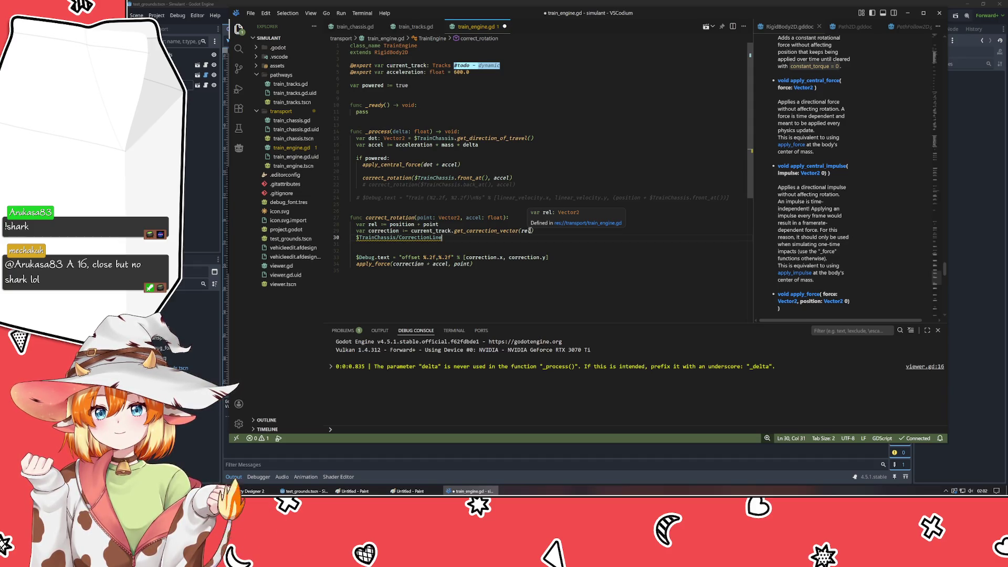
pyautogui.click(423, 263)
# - Comment out apply_force, make CorrectionLine call set_point_position(1, correction), then view train_tracks.gd
pyautogui.hotkey('ctrl', '/')
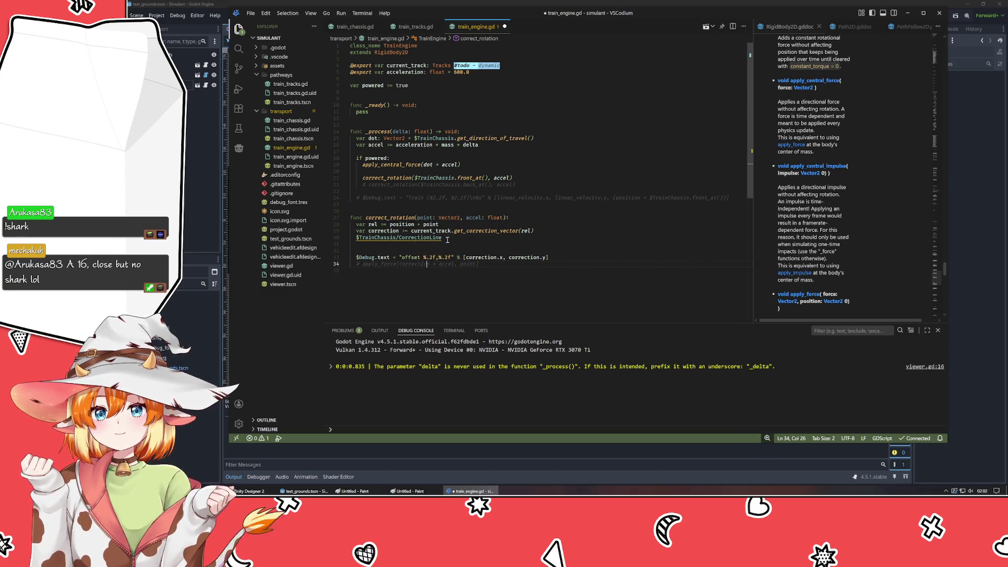
pyautogui.click(456, 239)
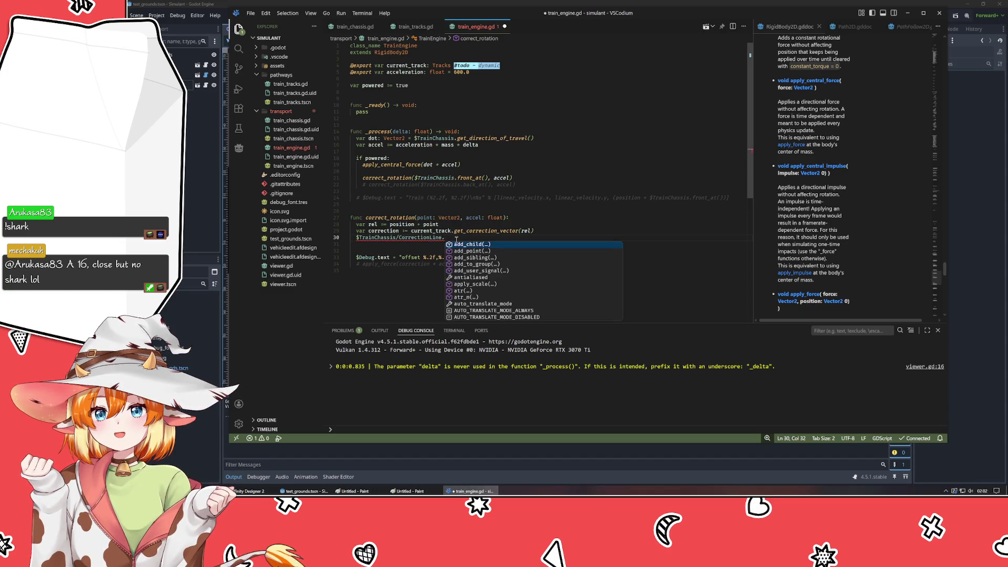
pyautogui.write('set')
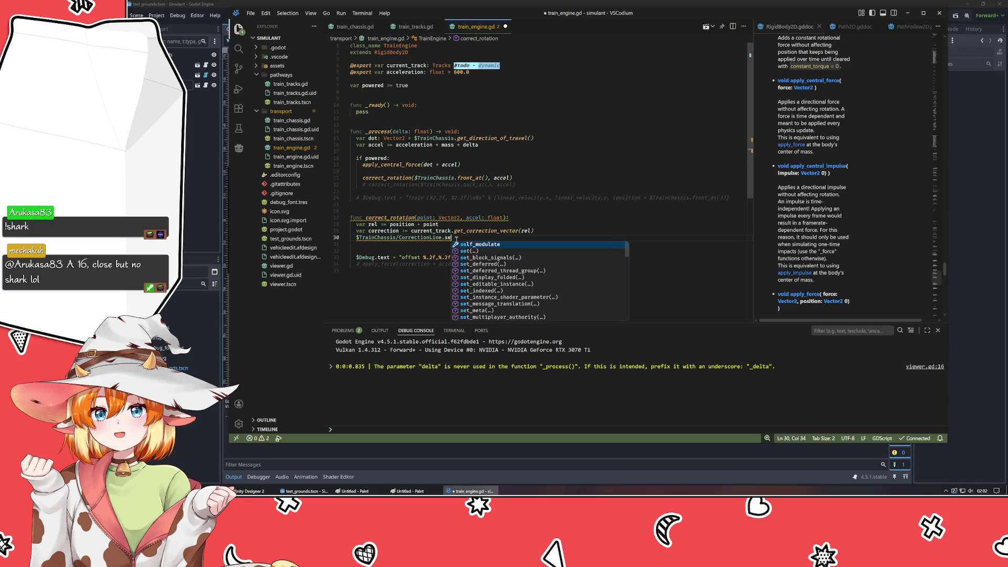
pyautogui.write('_point')
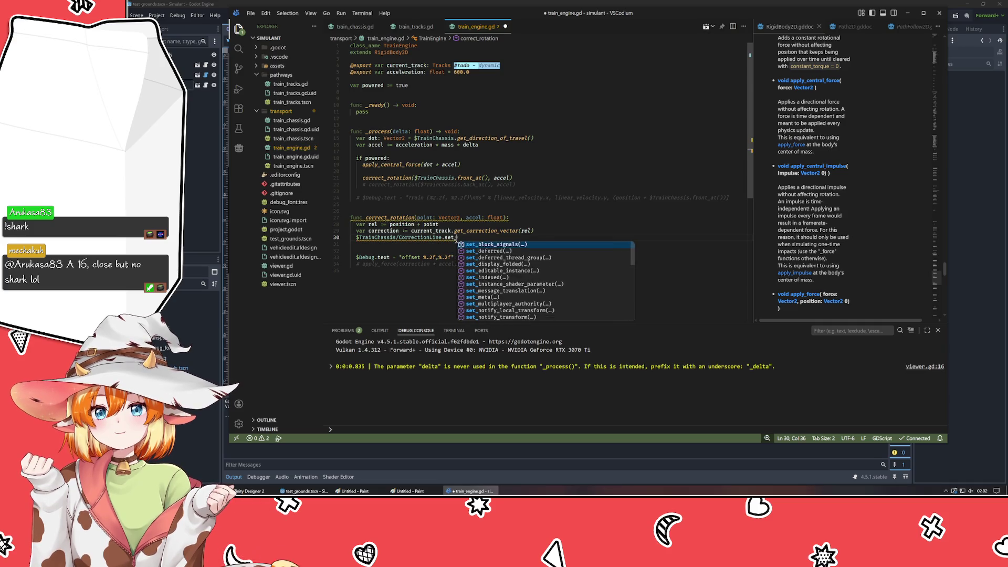
pyautogui.press('Return')
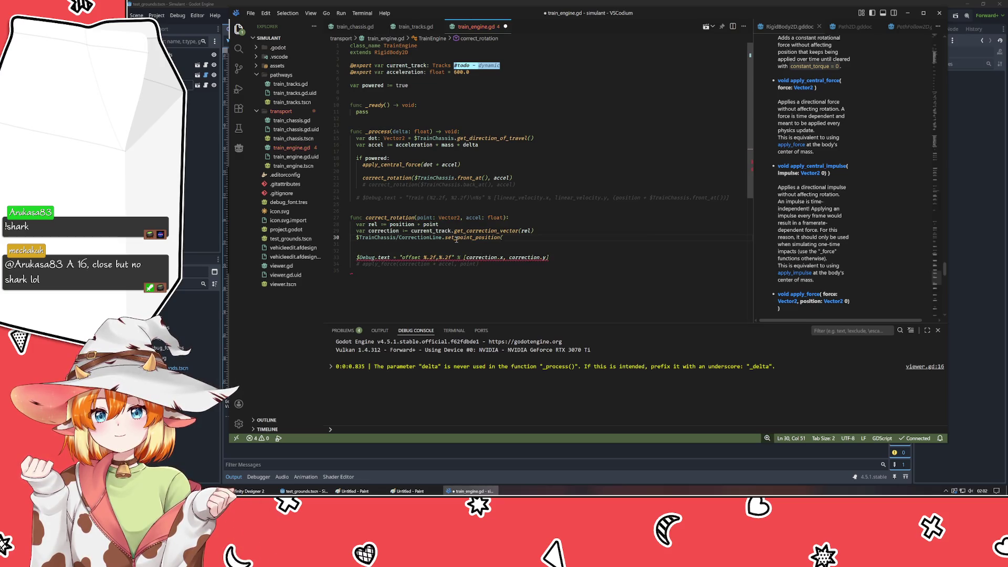
pyautogui.write(')')
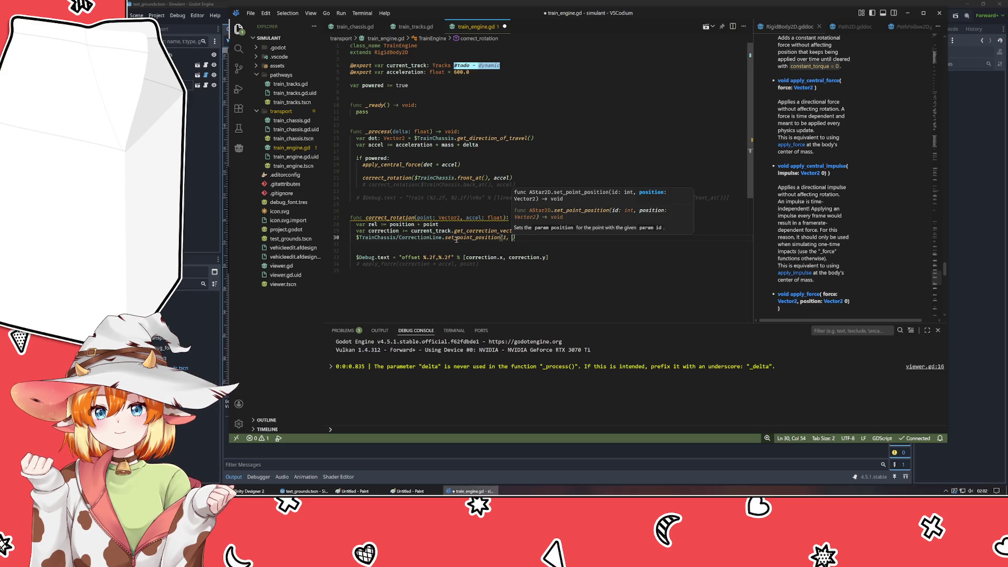
pyautogui.press('Escape')
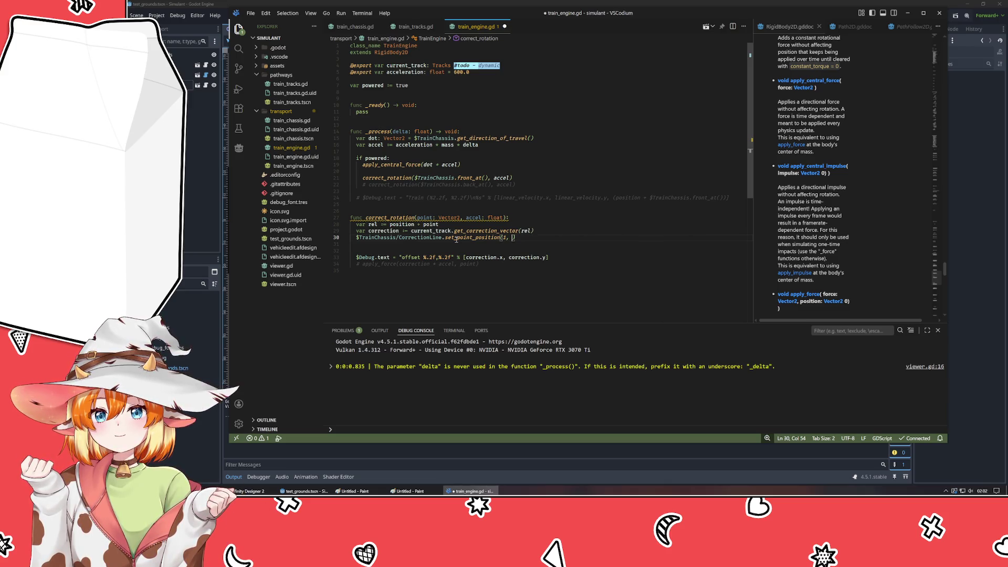
pyautogui.write('correctio')
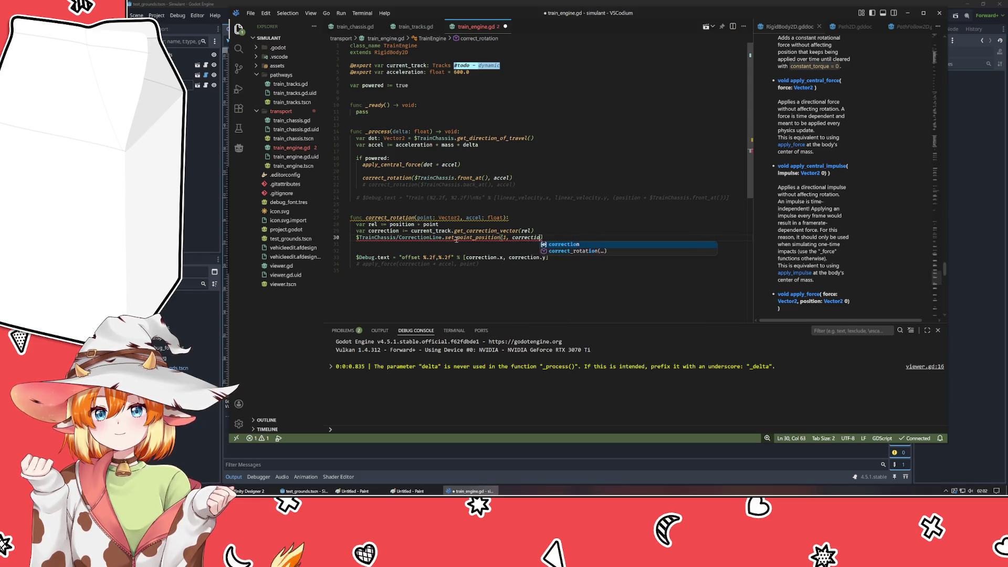
pyautogui.press('Return')
pyautogui.click(468, 231)
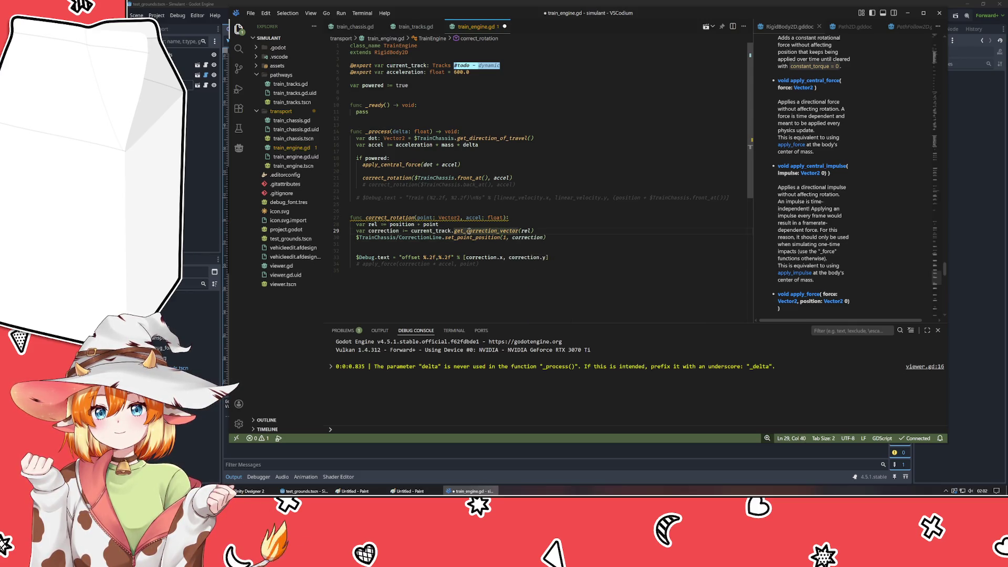
pyautogui.click(415, 26)
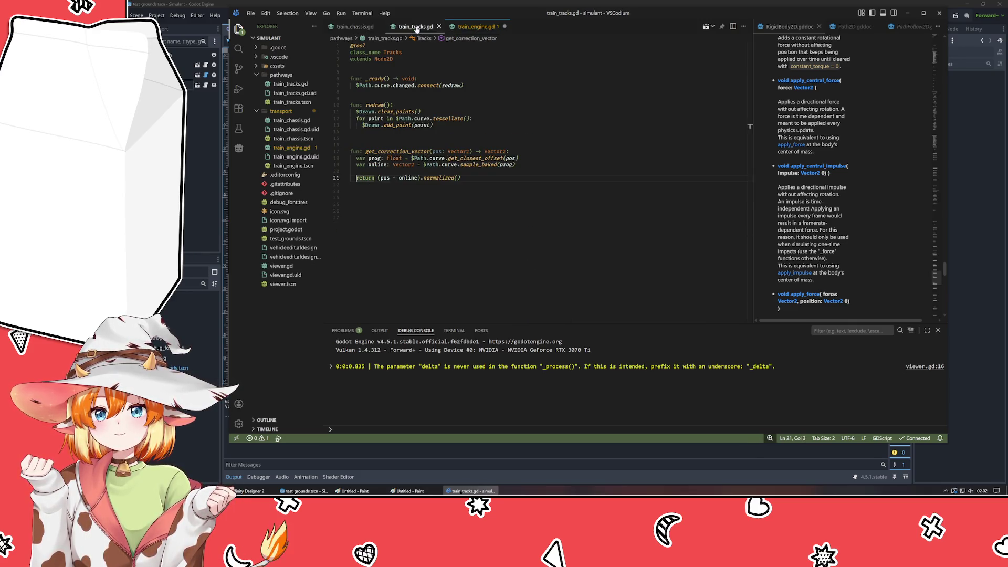
# - Remove .normalized() and its parentheses so get_correction_vector returns pos - online, and save
pyautogui.click(421, 178)
pyautogui.hotkey('shift', 'End')
pyautogui.press('BackSpace')
pyautogui.hotkey('ctrl', 'Left')
pyautogui.hotkey('ctrl', 'Left')
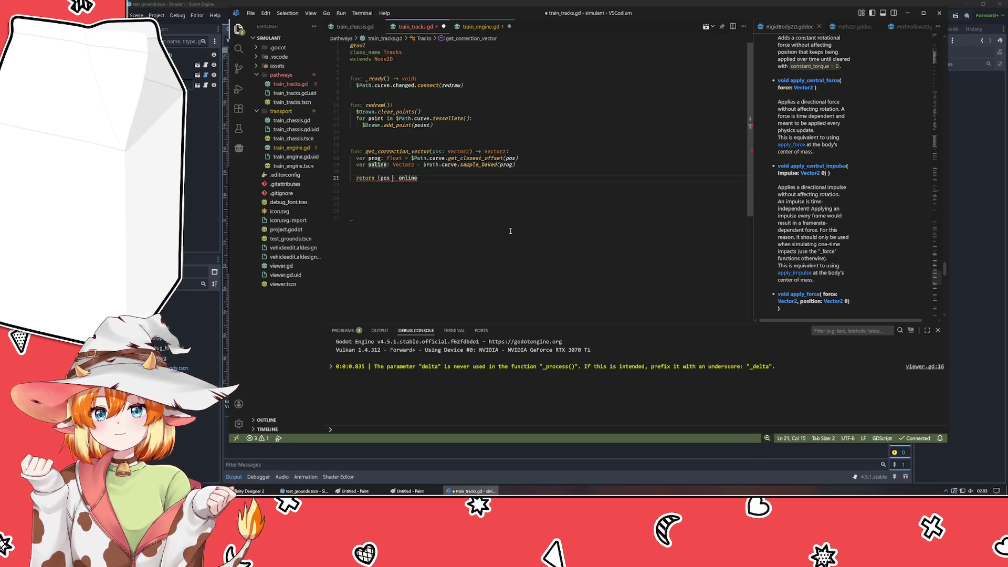
pyautogui.press('BackSpace')
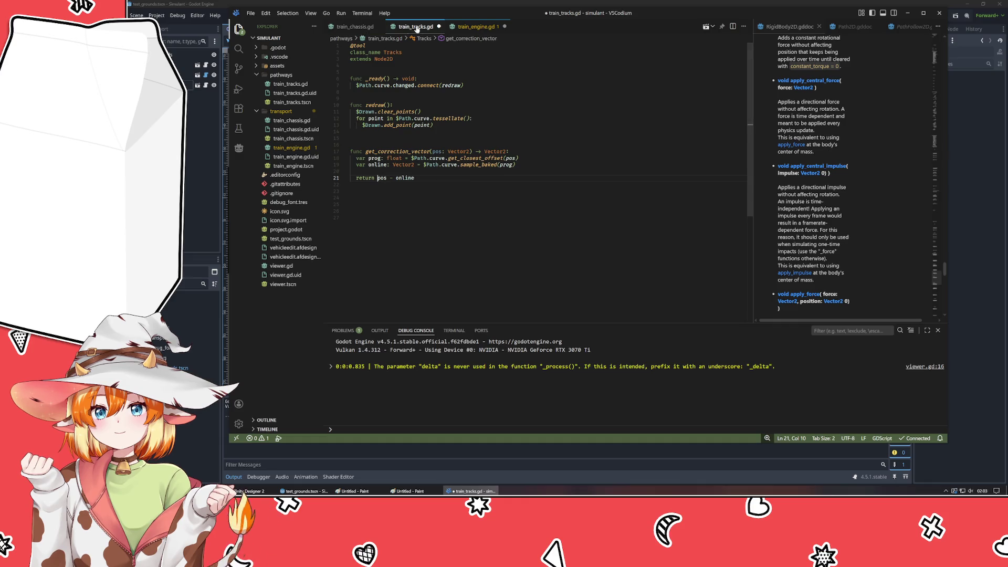
pyautogui.click(475, 26)
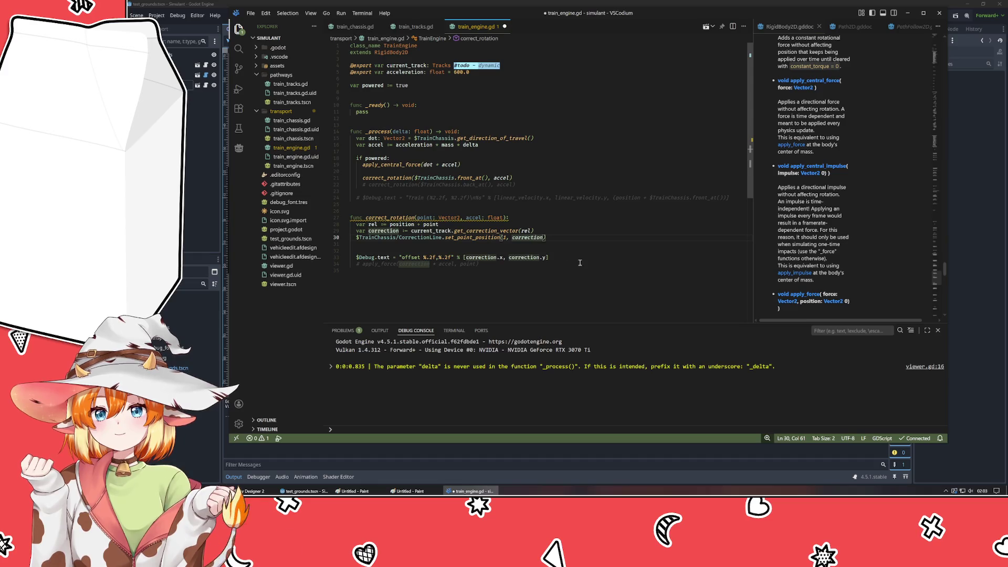
pyautogui.hotkey('ctrl', 's')
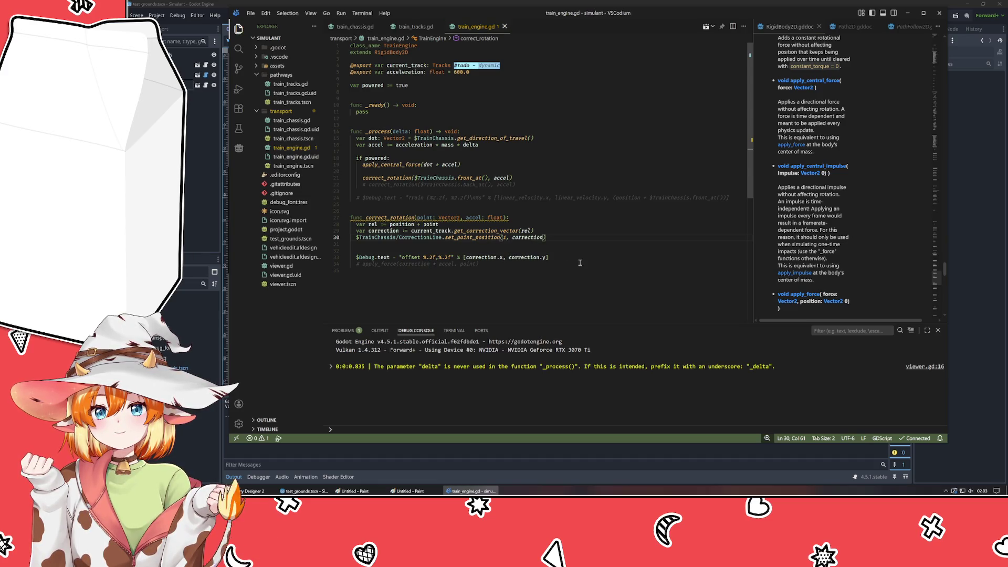
# - Test-run the game, drag the train along the track, then close it
pyautogui.click(187, 200)
pyautogui.press('F5')
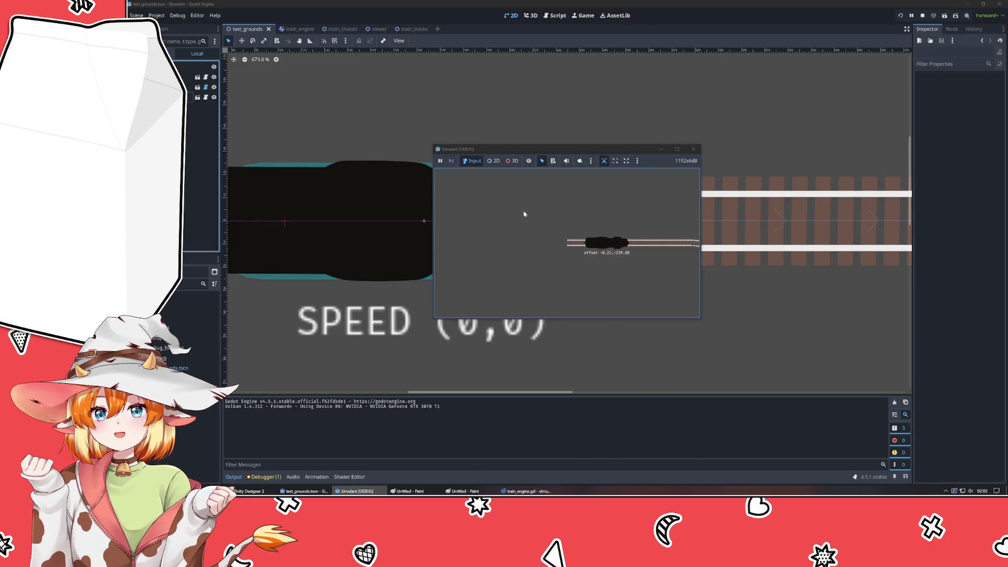
pyautogui.moveTo(632, 253)
pyautogui.mouseDown()
pyautogui.moveTo(641, 246)
pyautogui.moveTo(523, 251)
pyautogui.moveTo(615, 262)
pyautogui.moveTo(549, 260)
pyautogui.moveTo(560, 254)
pyautogui.moveTo(573, 272)
pyautogui.moveTo(601, 262)
pyautogui.moveTo(603, 279)
pyautogui.moveTo(592, 228)
pyautogui.moveTo(623, 218)
pyautogui.mouseUp()
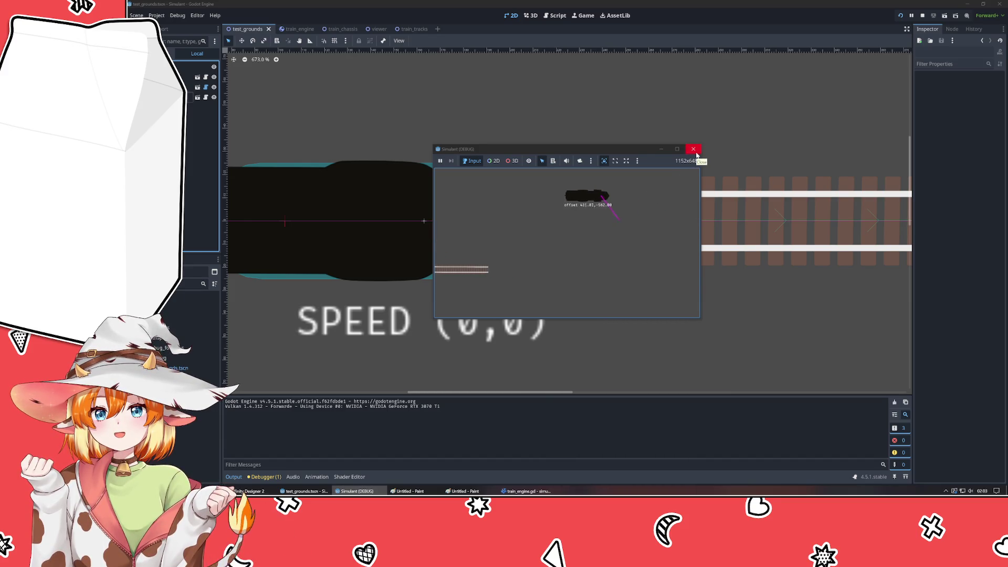
pyautogui.click(694, 150)
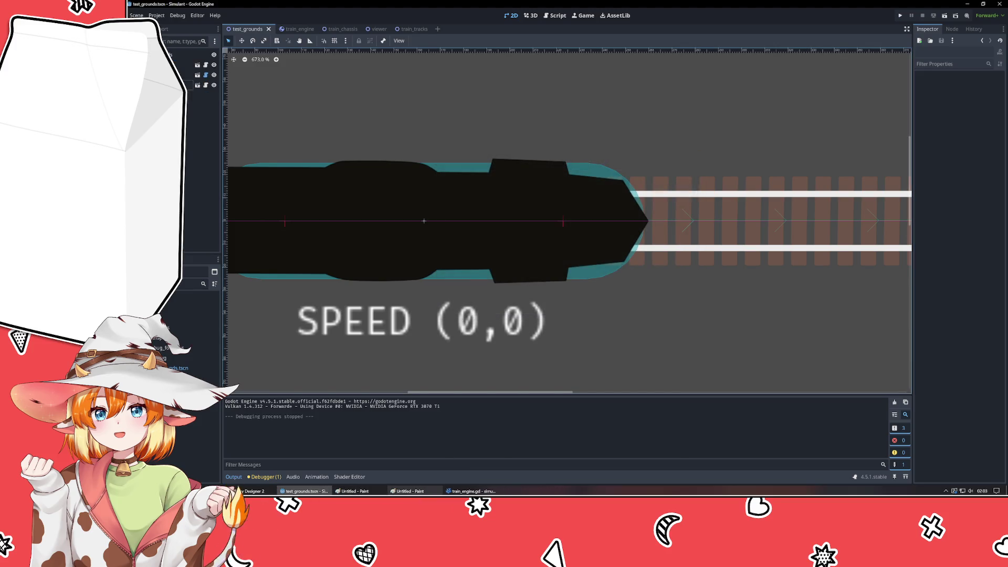
pyautogui.hotkey('alt', 'Tab')
pyautogui.click(415, 26)
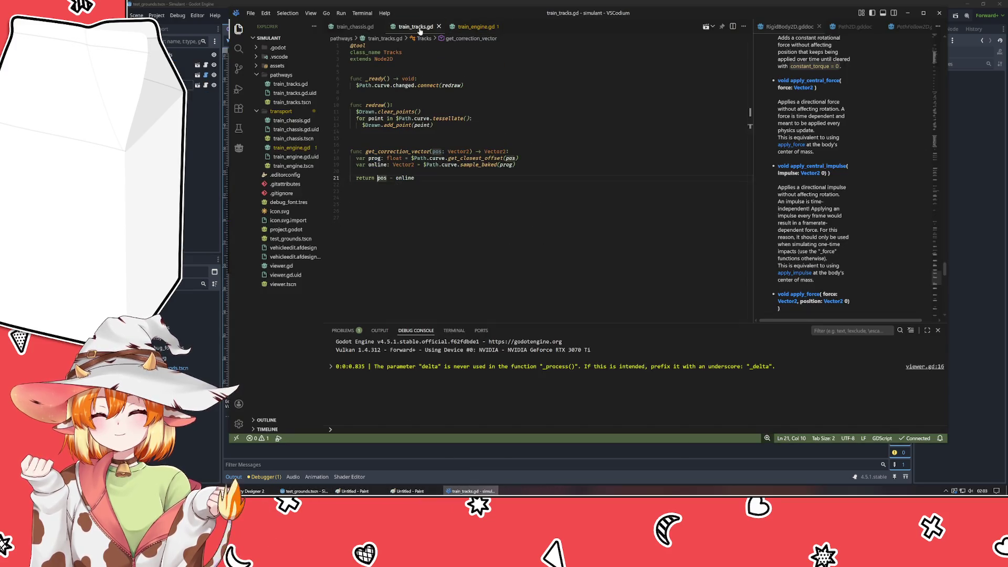
pyautogui.write('(')
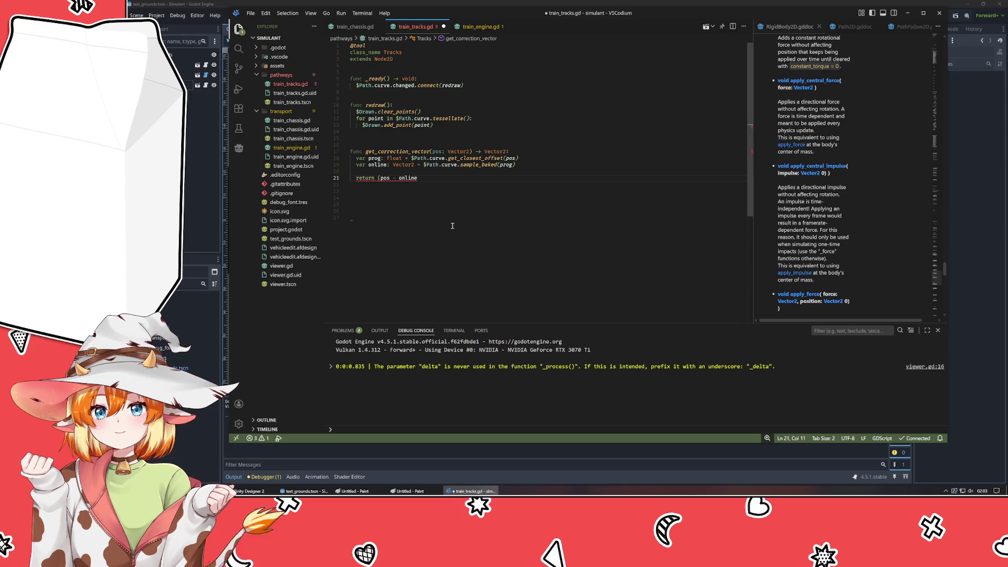
pyautogui.press('Delete')
pyautogui.press('Delete')
pyautogui.press('Delete')
pyautogui.press('Delete')
pyautogui.press('End')
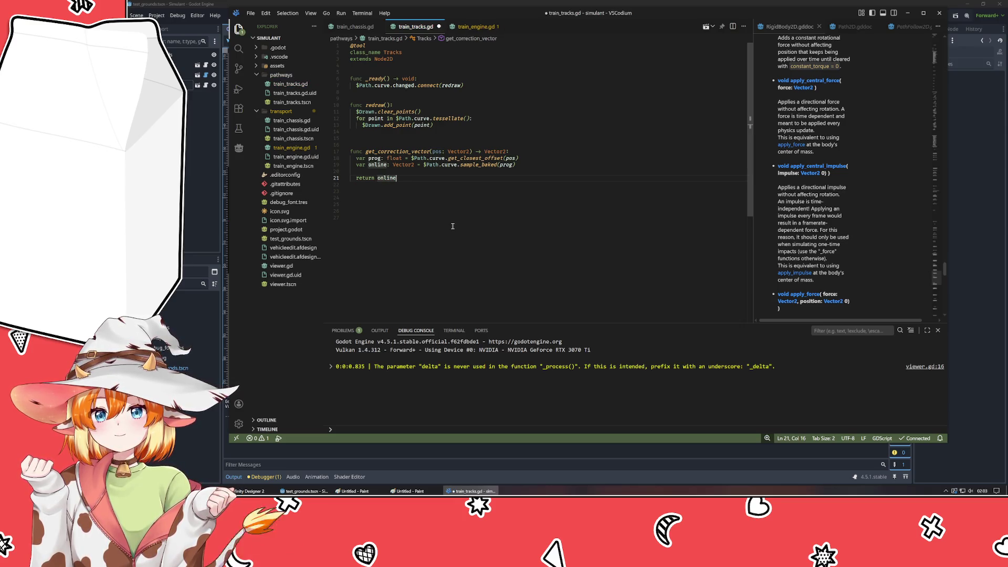
pyautogui.write('pos')
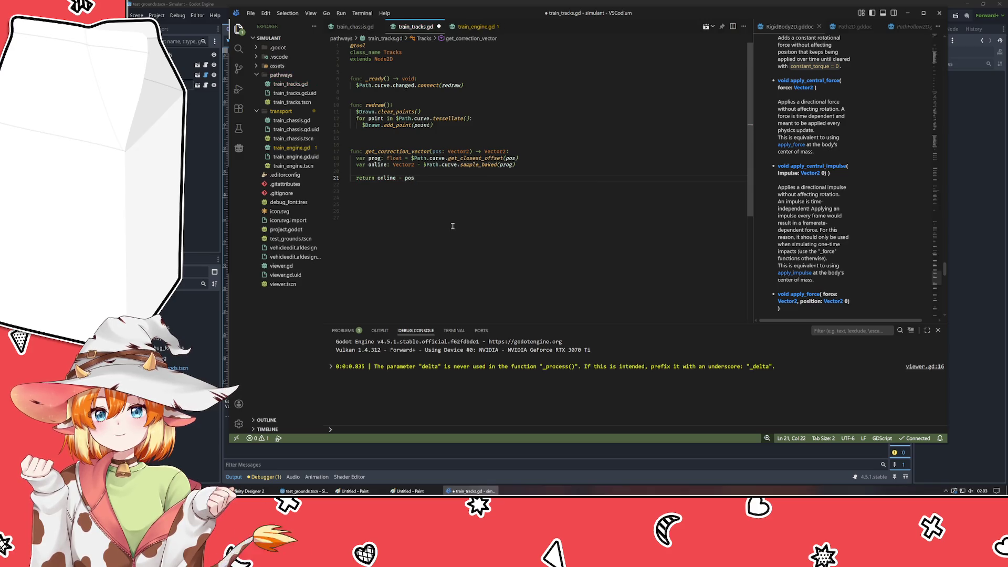
pyautogui.hotkey('alt', 'Tab')
pyautogui.press('F5')
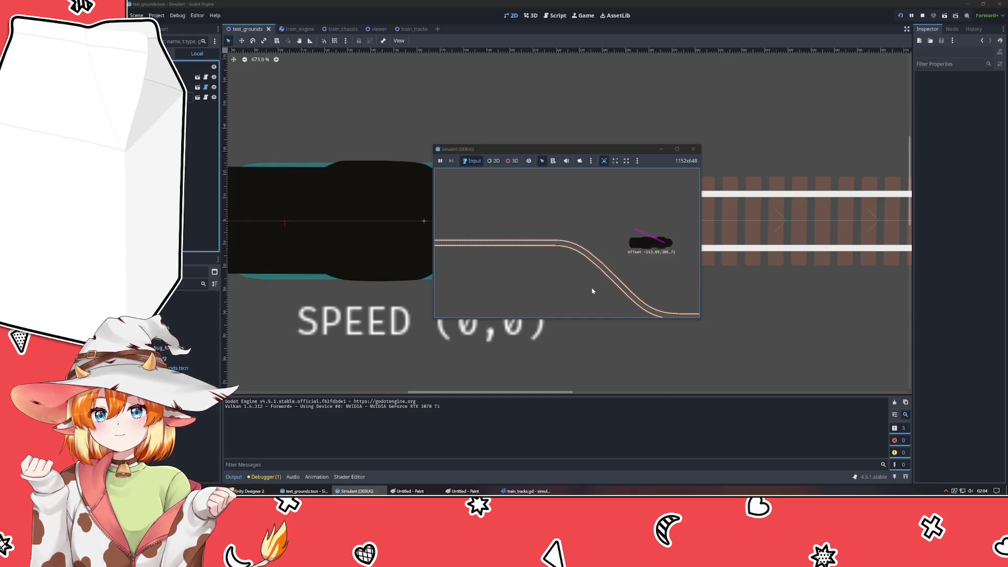
pyautogui.click(693, 149)
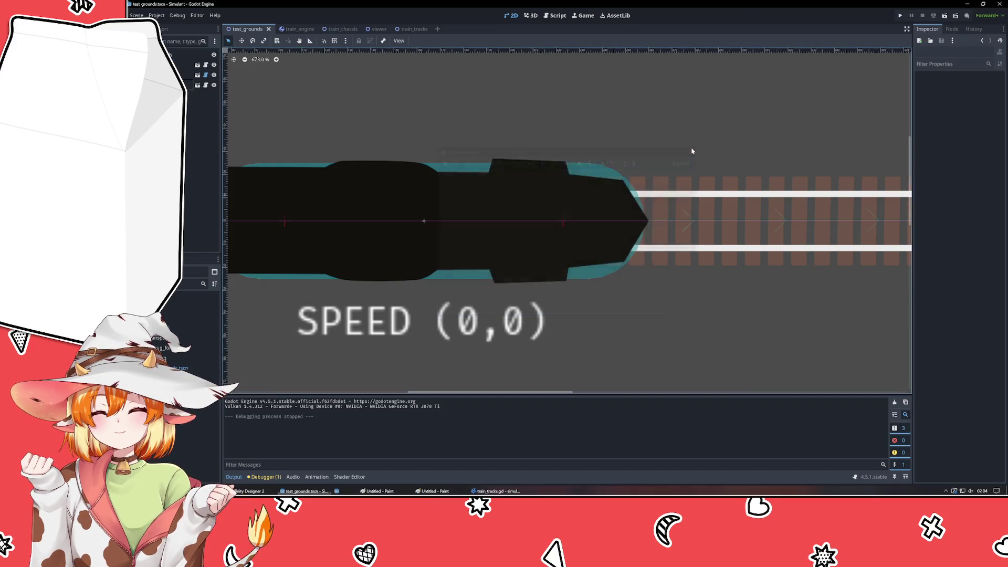
pyautogui.press('BackSpace')
pyautogui.press('BackSpace')
pyautogui.press('BackSpace')
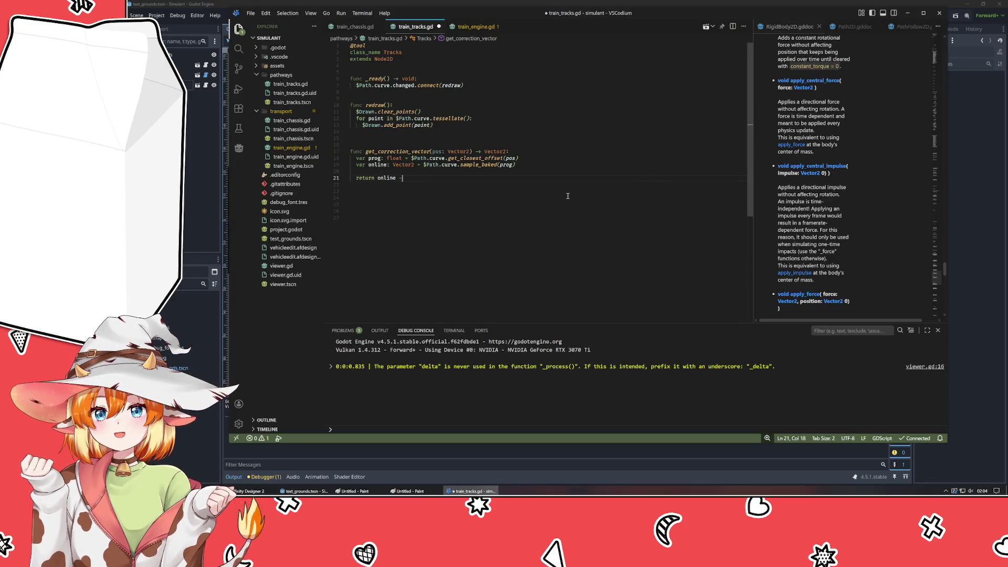
pyautogui.hotkey('ctrl', 's')
pyautogui.press('F5')
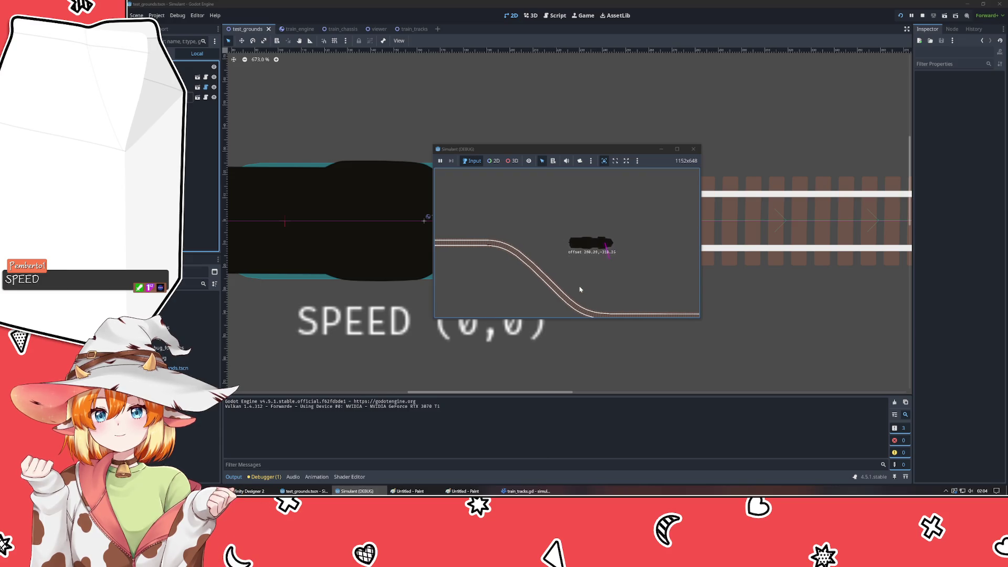
pyautogui.click(691, 150)
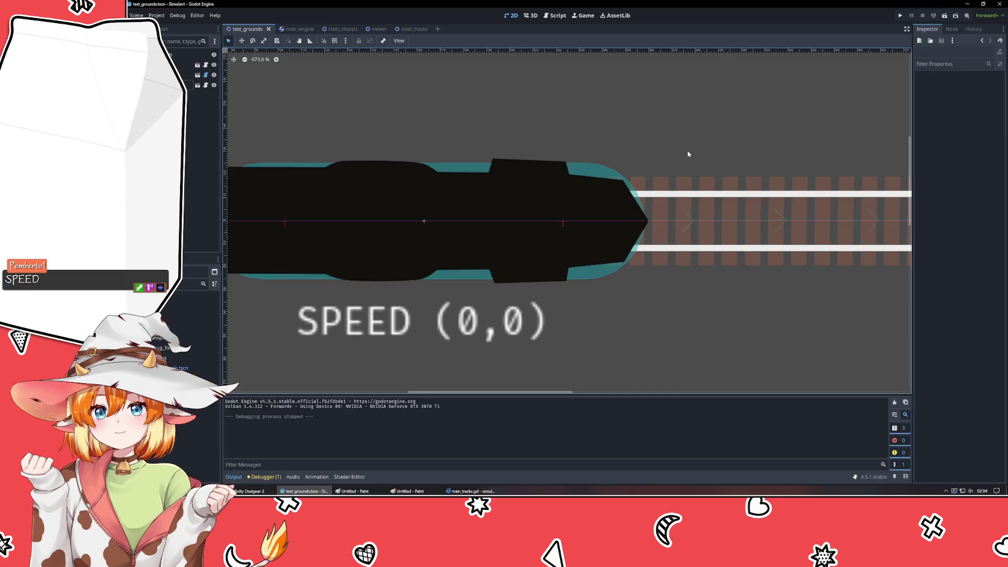
pyautogui.click(471, 491)
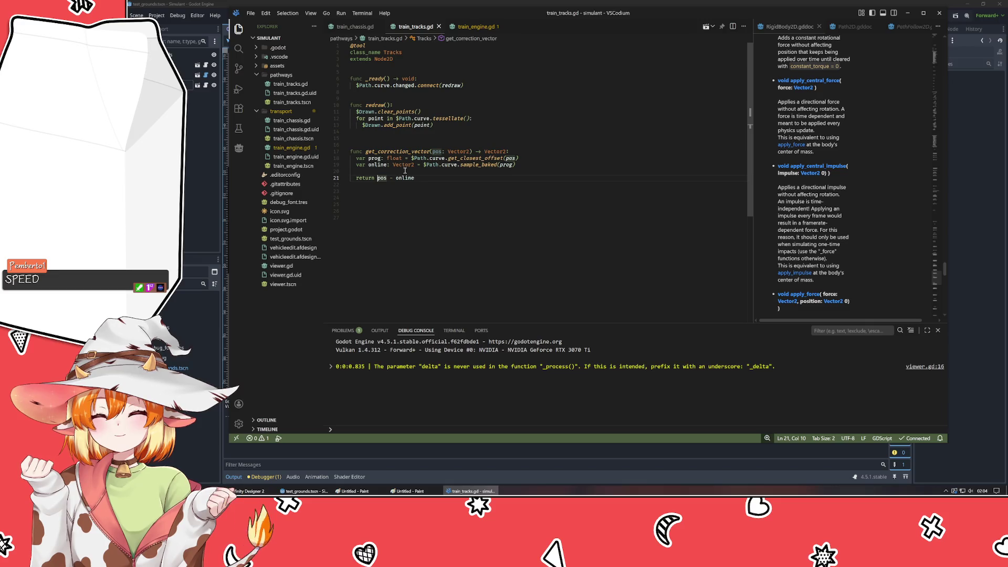
# - Make get_correction_vector return just online and test-run the game in Godot
pyautogui.hotkey('ctrl', 'Delete')
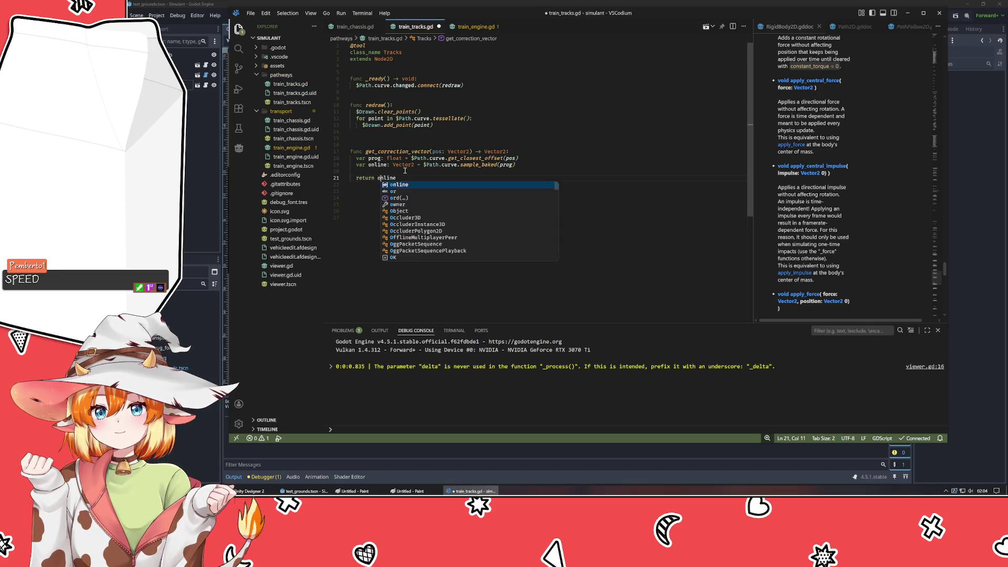
pyautogui.click(183, 202)
pyautogui.press('F5')
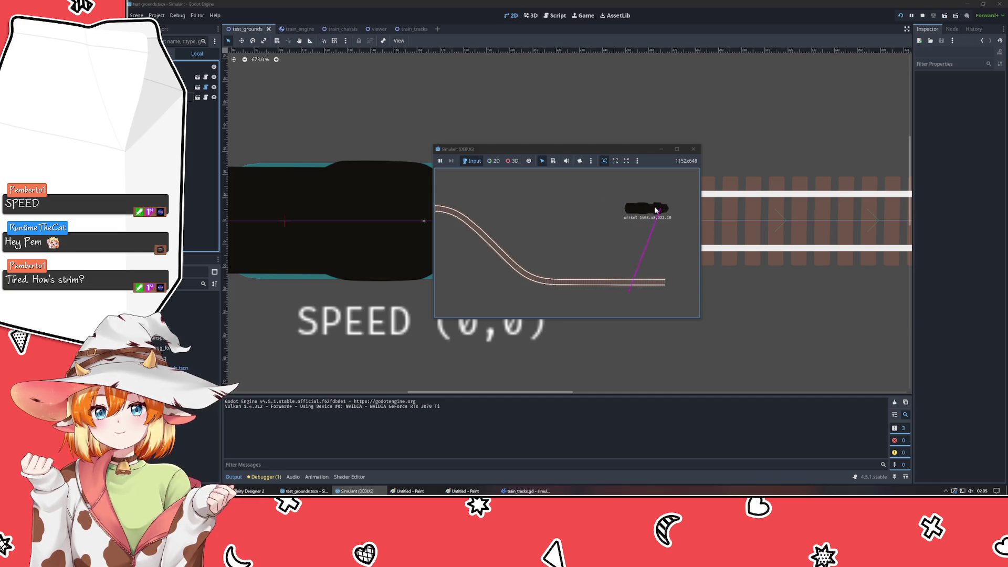
pyautogui.click(694, 153)
pyautogui.click(694, 152)
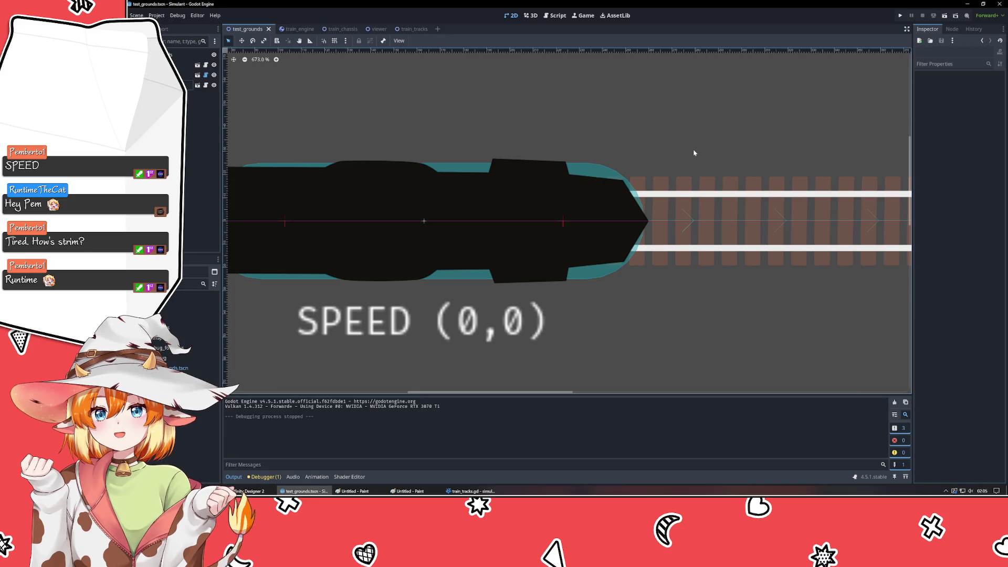
# - Read the sample_baked docs in get_correction_vector, then bring up train_chassis.gd
pyautogui.click(471, 491)
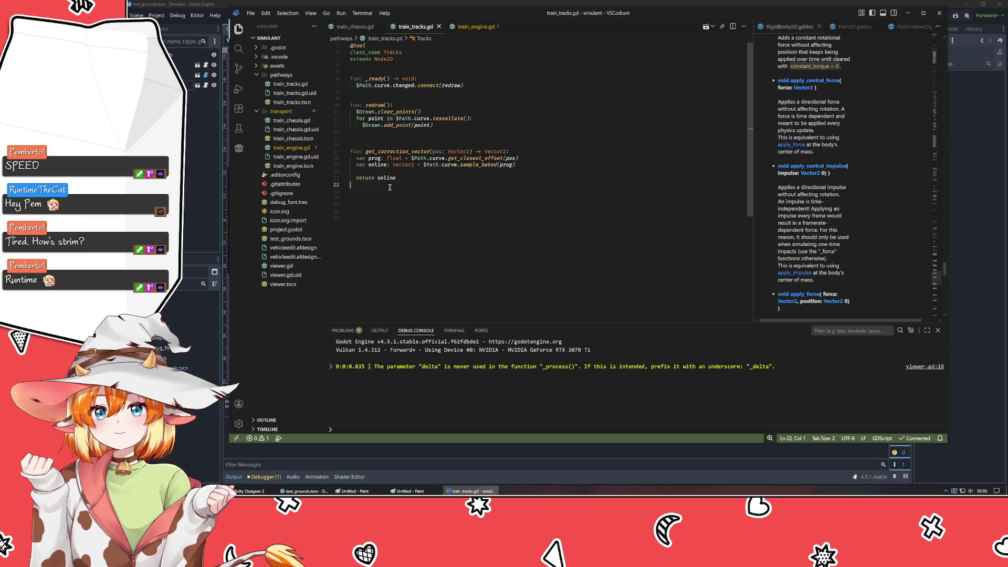
pyautogui.moveTo(465, 164)
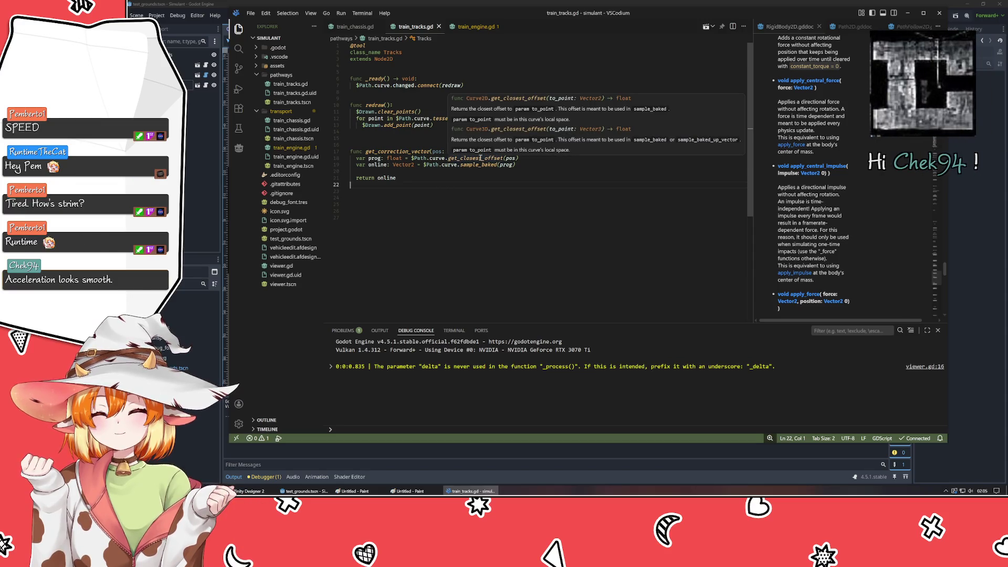
pyautogui.click(466, 180)
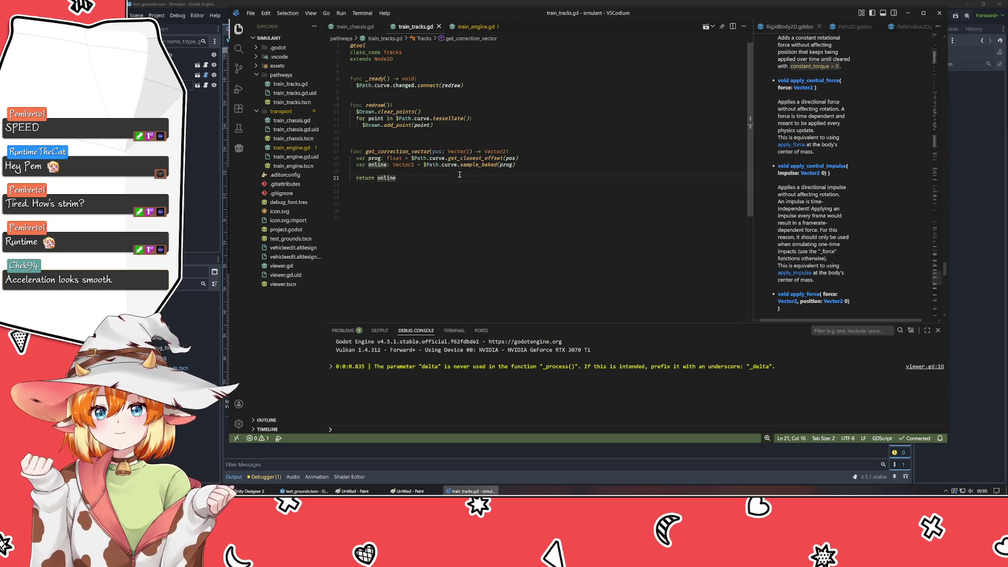
pyautogui.click(459, 173)
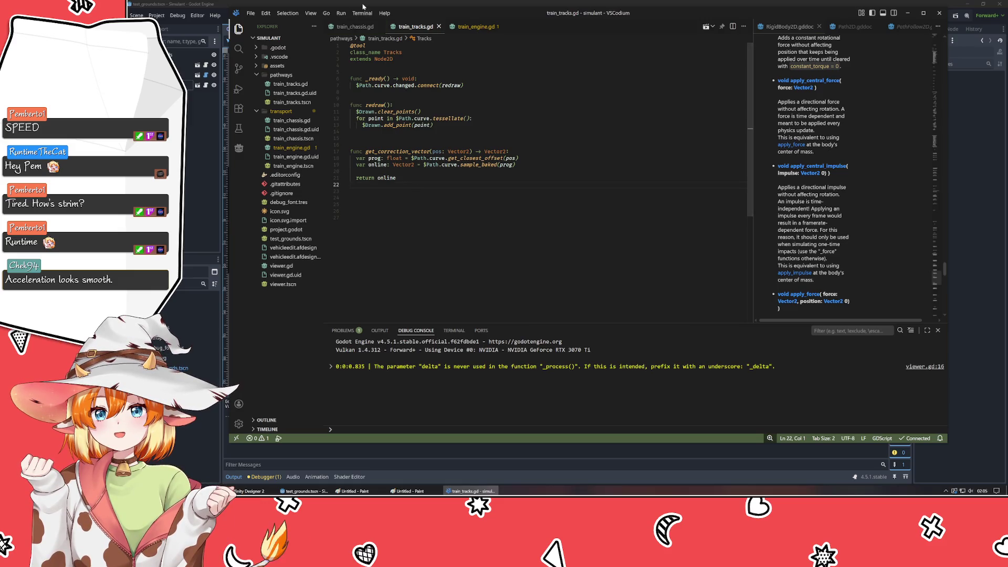
pyautogui.click(351, 26)
pyautogui.click(457, 197)
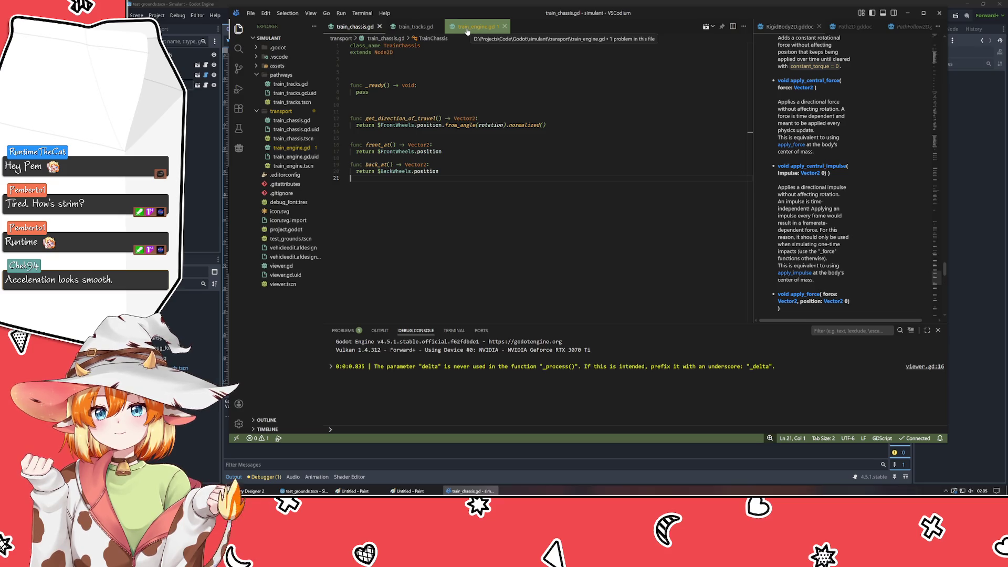
# - Switch to train_engine.gd, run a quick F5 test in Godot, close it and return
pyautogui.click(467, 27)
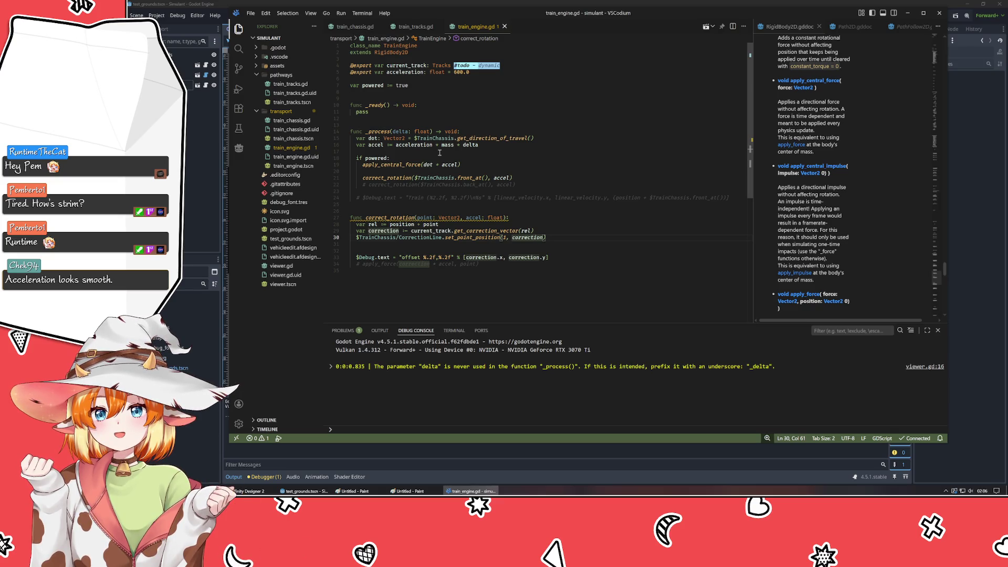
pyautogui.click(209, 162)
pyautogui.press('F5')
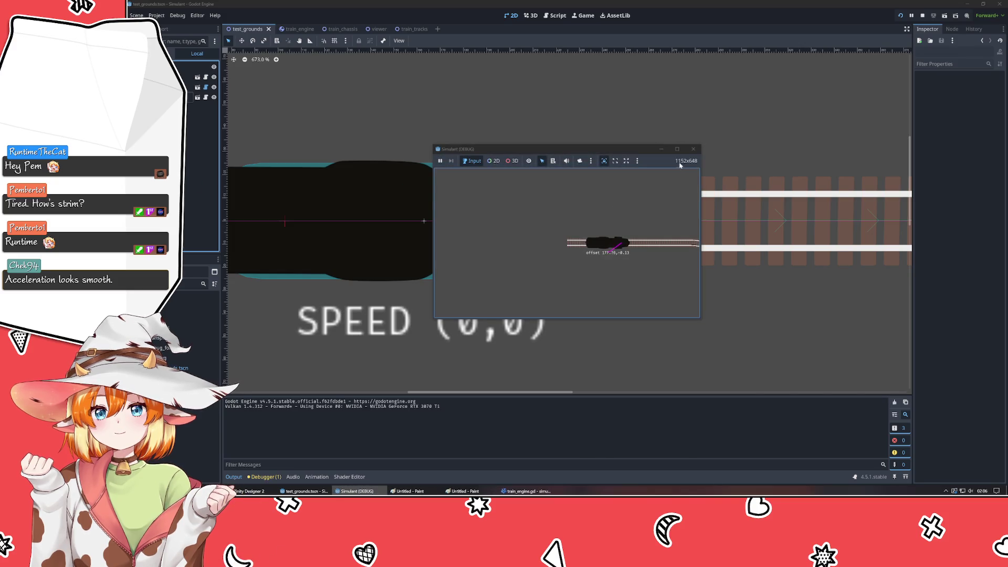
pyautogui.click(693, 148)
pyautogui.click(471, 491)
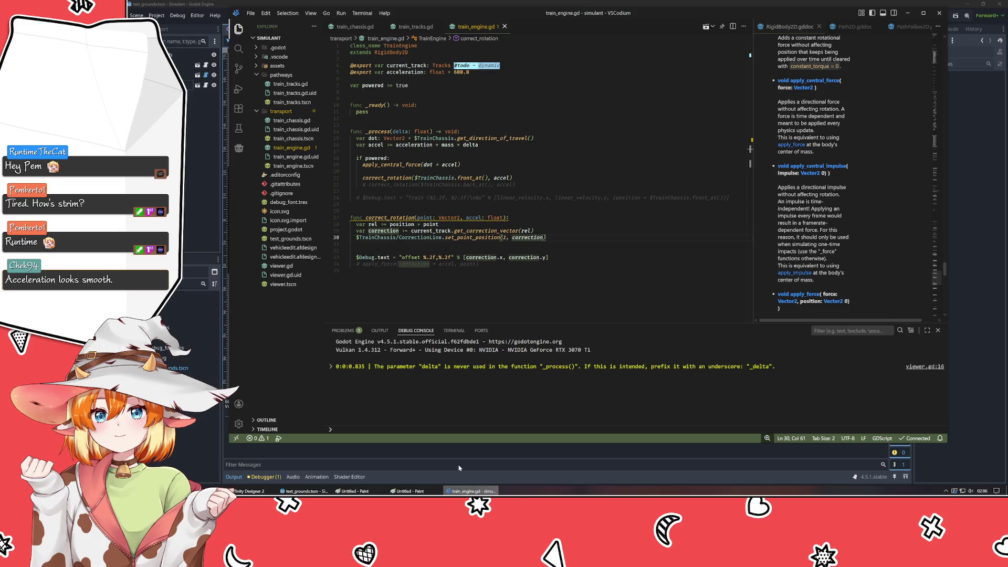
# - Subtract position.x and position.y from the offset debug text and save
pyautogui.click(406, 298)
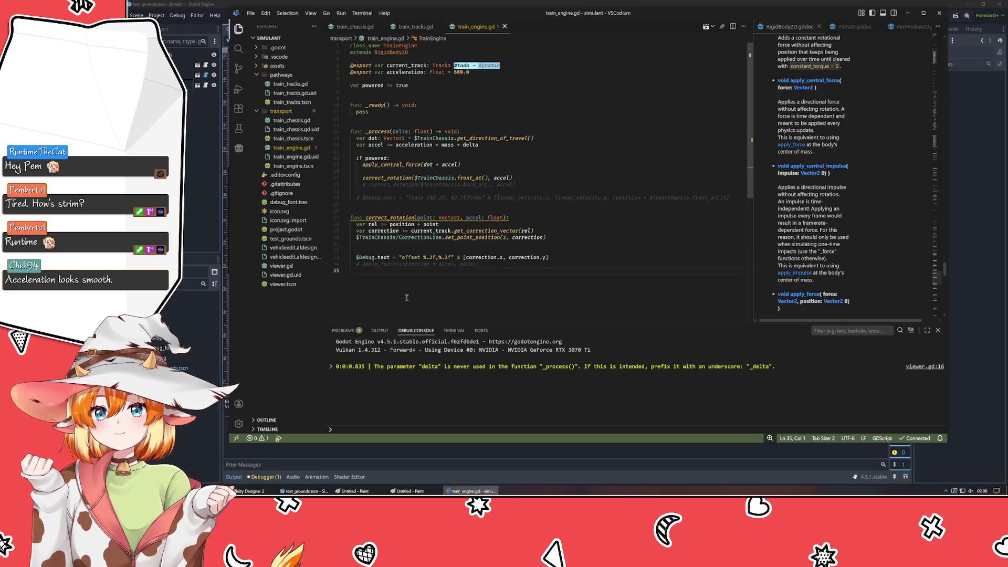
pyautogui.click(503, 257)
pyautogui.write('- po')
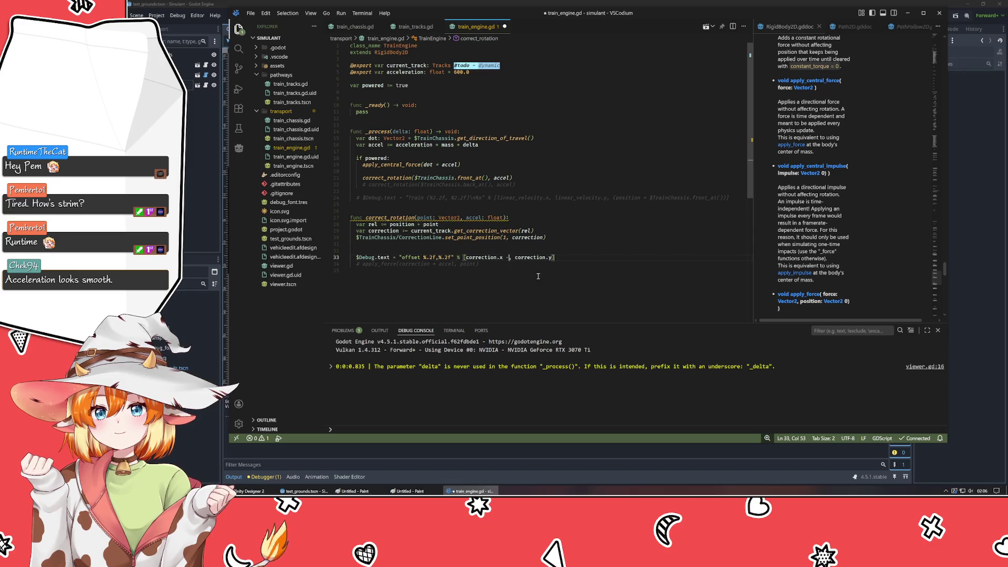
pyautogui.write('sition')
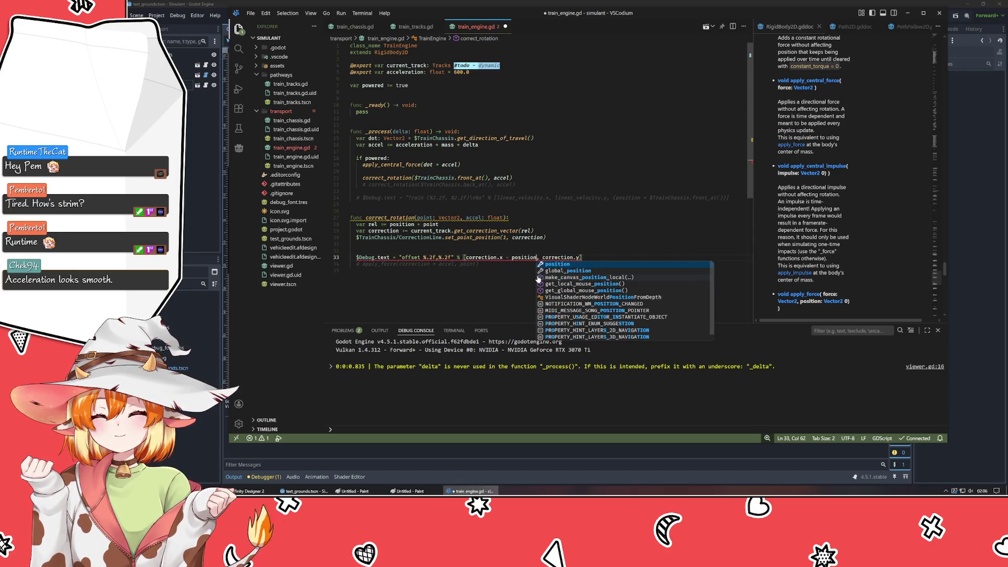
pyautogui.write('.x')
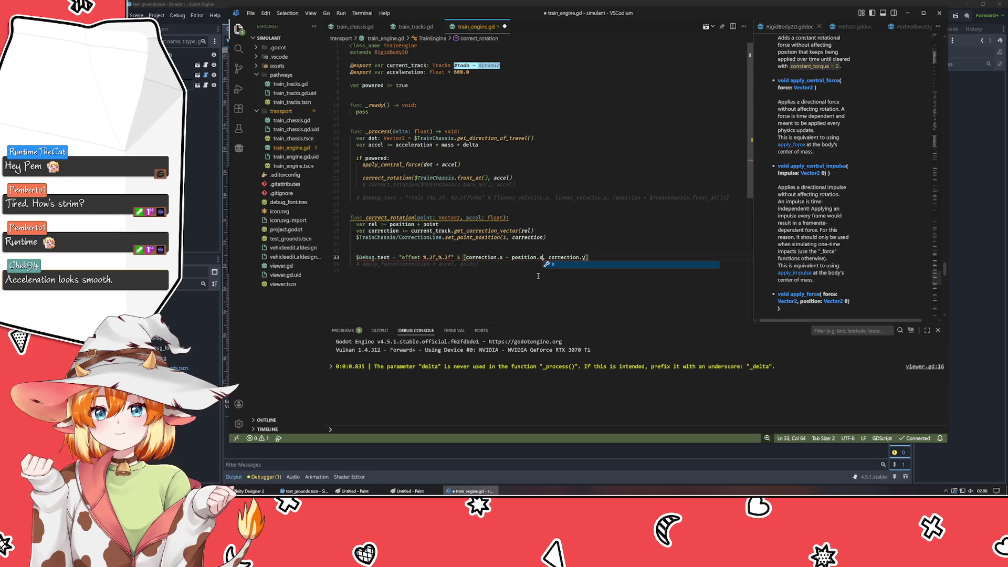
pyautogui.hotkey('ctrl', 'Right')
pyautogui.hotkey('ctrl', 'Right')
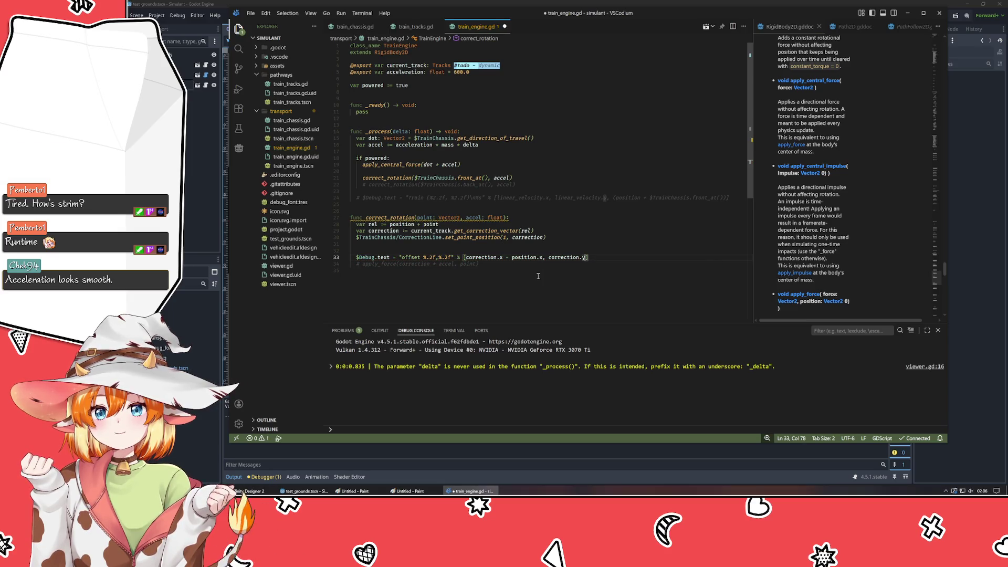
pyautogui.write('- positon.y')
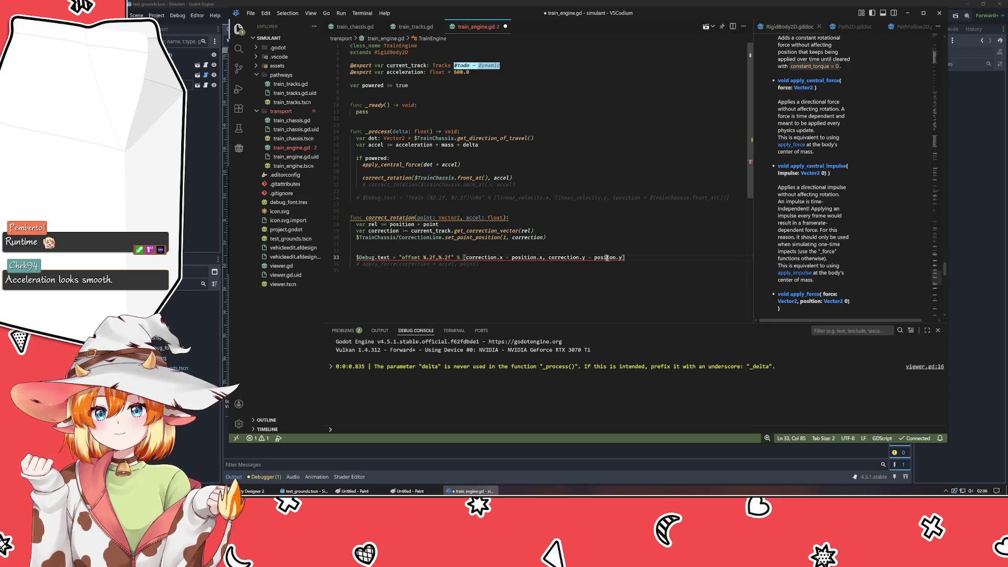
pyautogui.write('i')
pyautogui.hotkey('ctrl', 's')
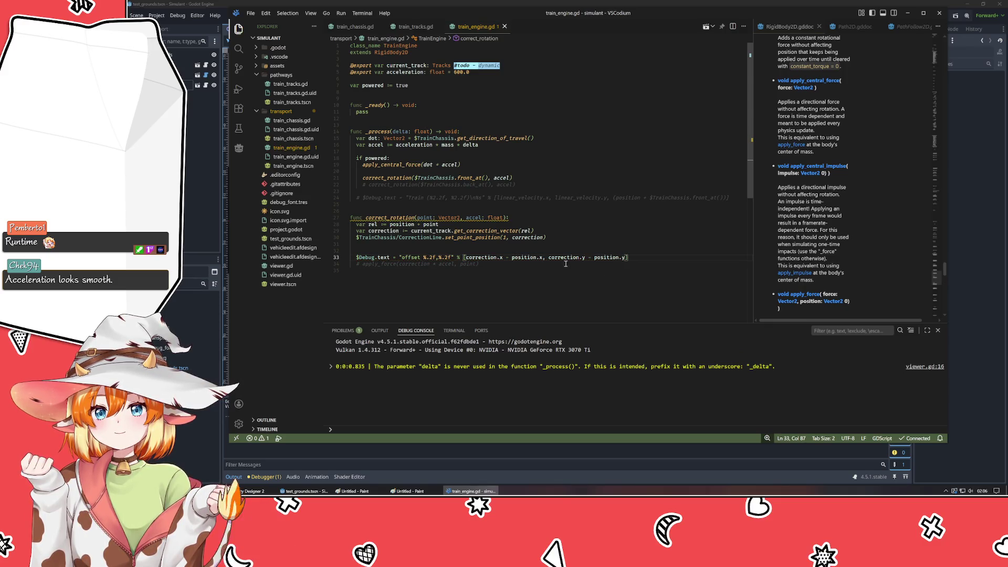
# - Set CorrectionLine's point 1 to correction - position, fix the typo, save and run
pyautogui.click(544, 244)
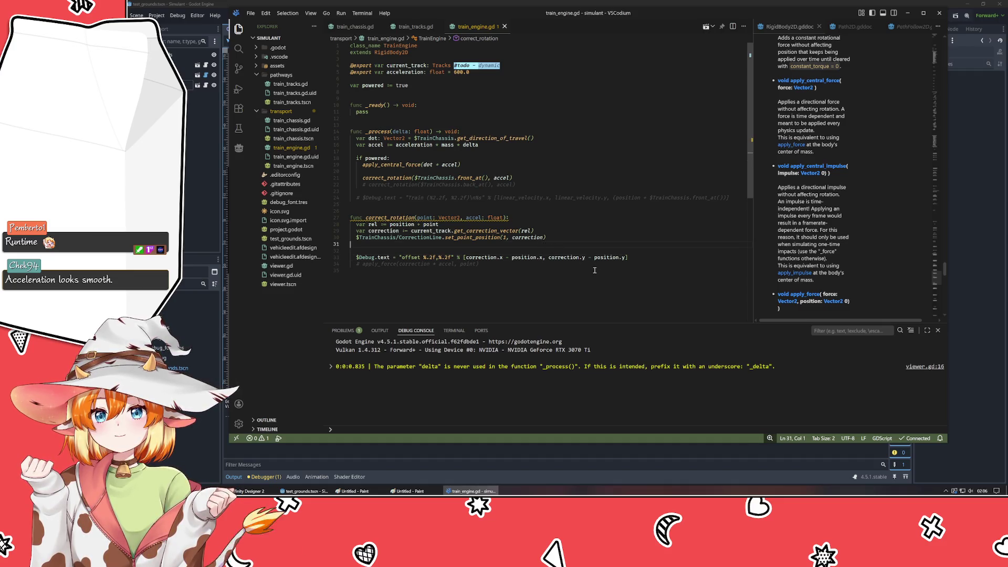
pyautogui.press('Up')
pyautogui.press('End')
pyautogui.press('Left')
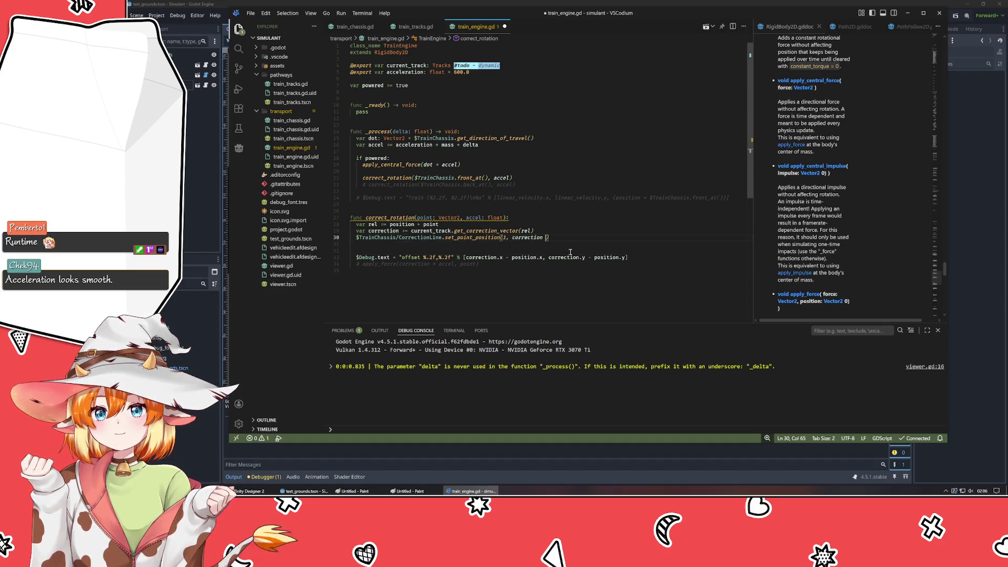
pyautogui.write('- positon')
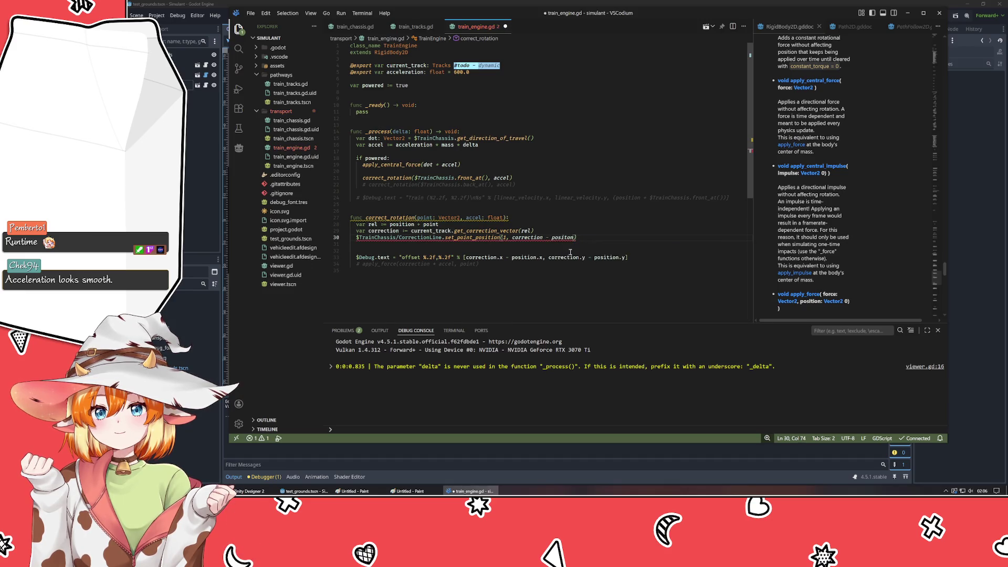
pyautogui.press('Left')
pyautogui.press('Left')
pyautogui.write('i')
pyautogui.hotkey('ctrl', 's')
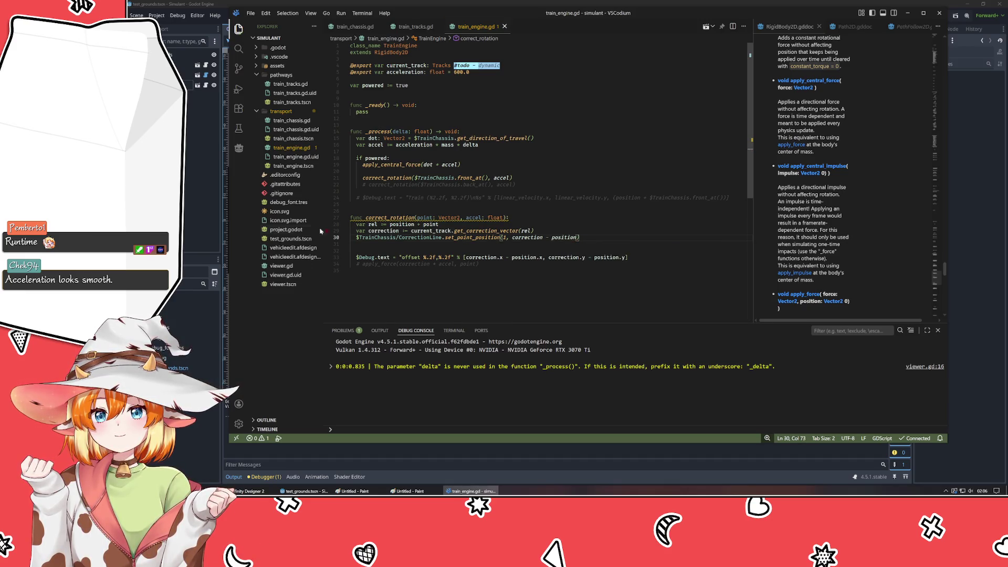
pyautogui.press('F5')
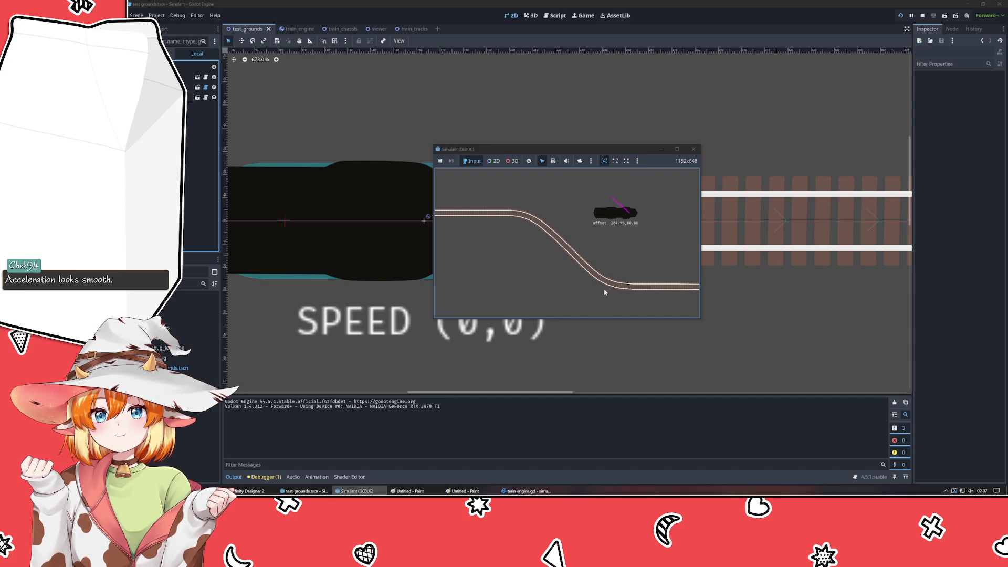
# - Close the Simulant (DEBUG) window after checking the magenta line and offset text
pyautogui.click(692, 150)
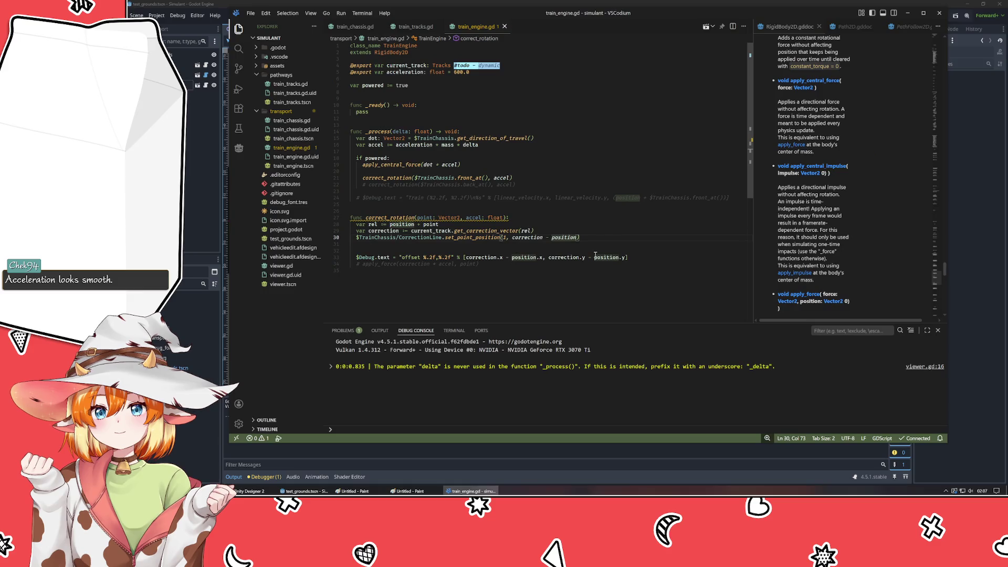
# - Check the position documentation, then launch another F5 test run in Godot
pyautogui.moveTo(595, 255)
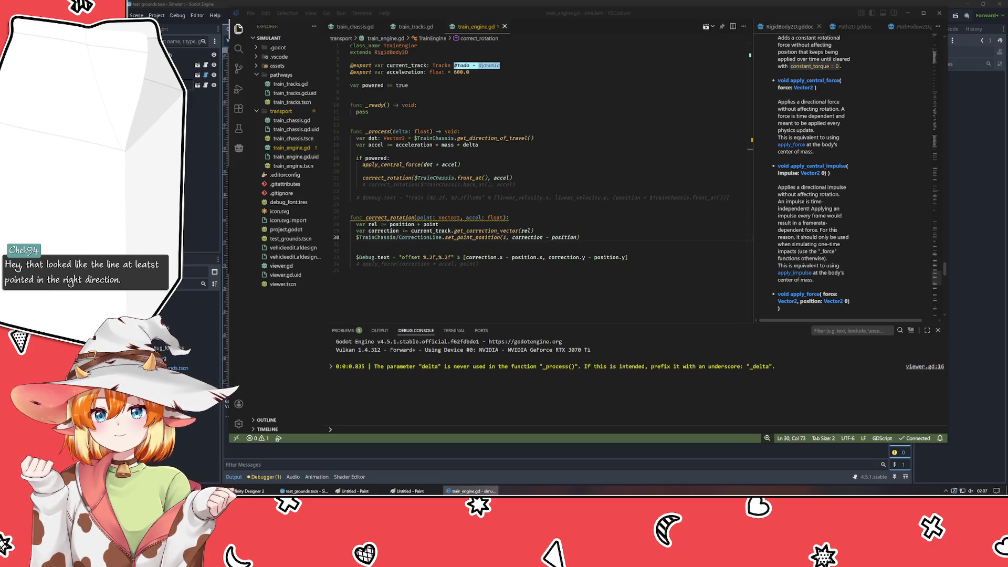
pyautogui.click(546, 293)
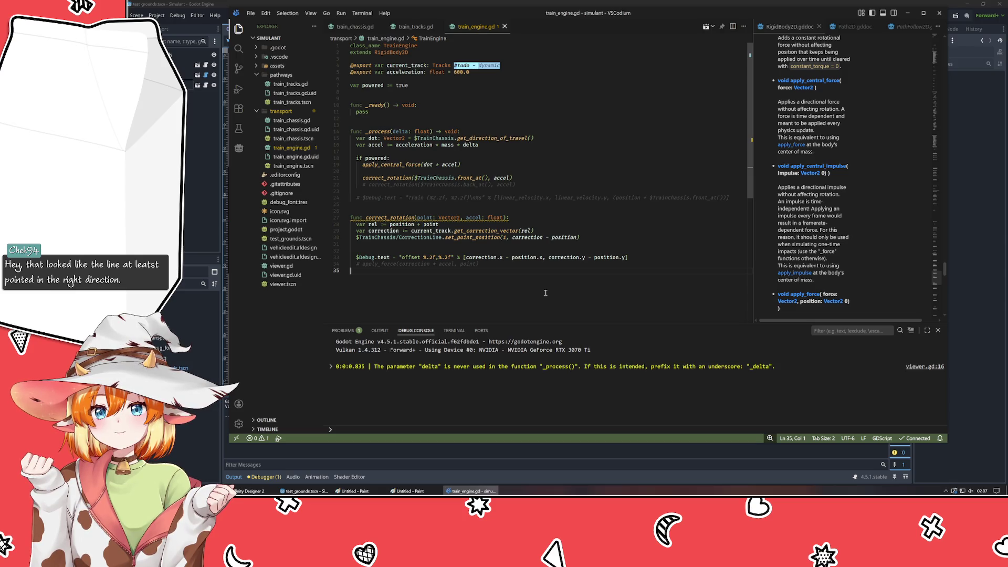
pyautogui.click(223, 271)
pyautogui.press('F5')
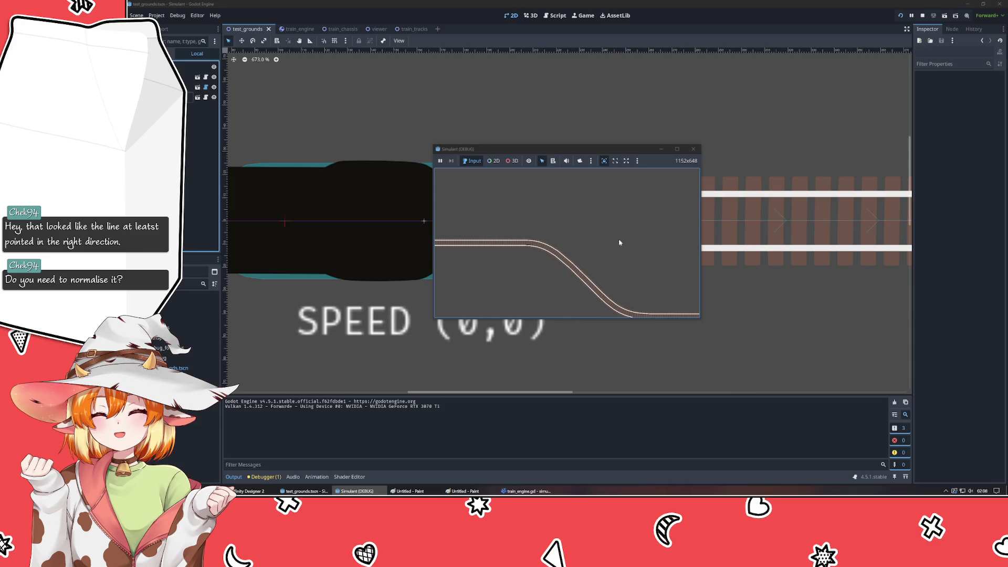
# - Relaunch the game to watch the track, then close it and return to train_engine.gd
pyautogui.click(693, 148)
pyautogui.press('F5')
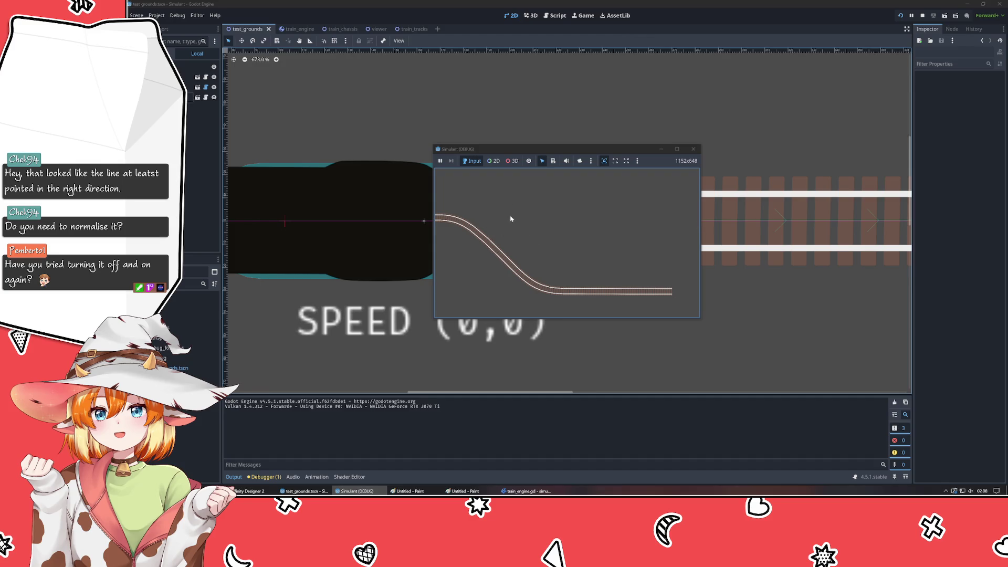
pyautogui.click(695, 152)
pyautogui.click(472, 491)
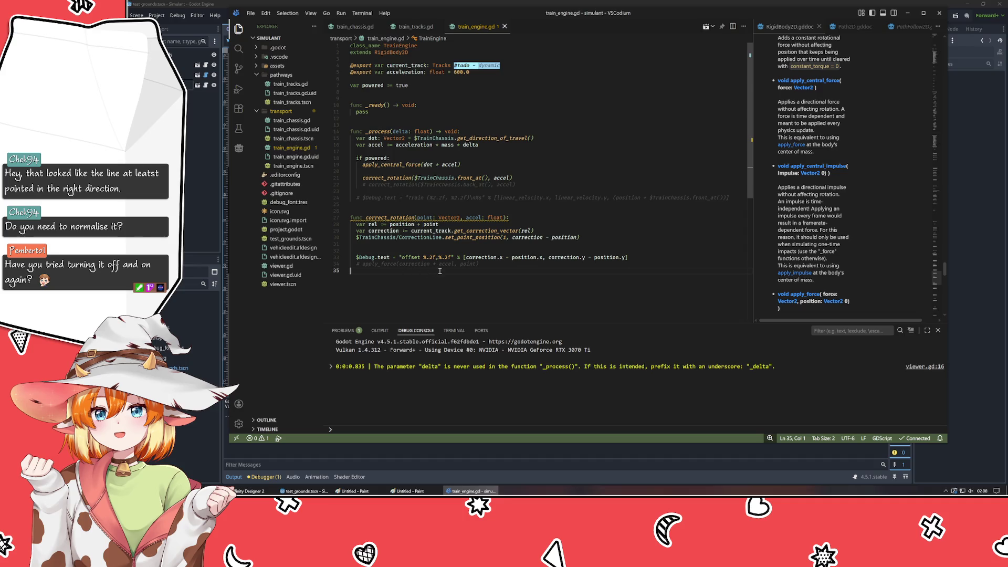
# - Inspect how get_correction_vector computes prog and online via get_closest_offset and sample_baked
pyautogui.click(408, 25)
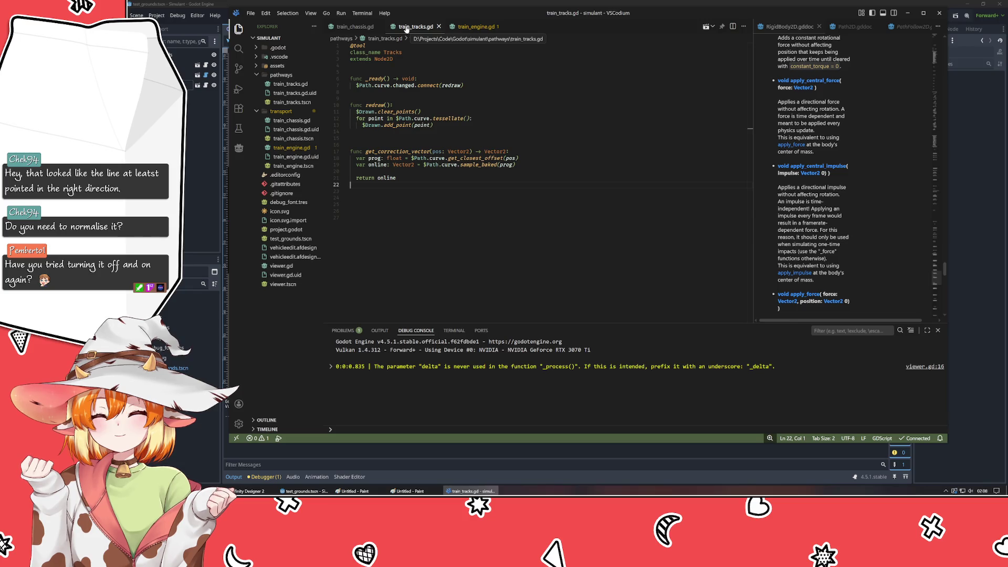
pyautogui.click(478, 27)
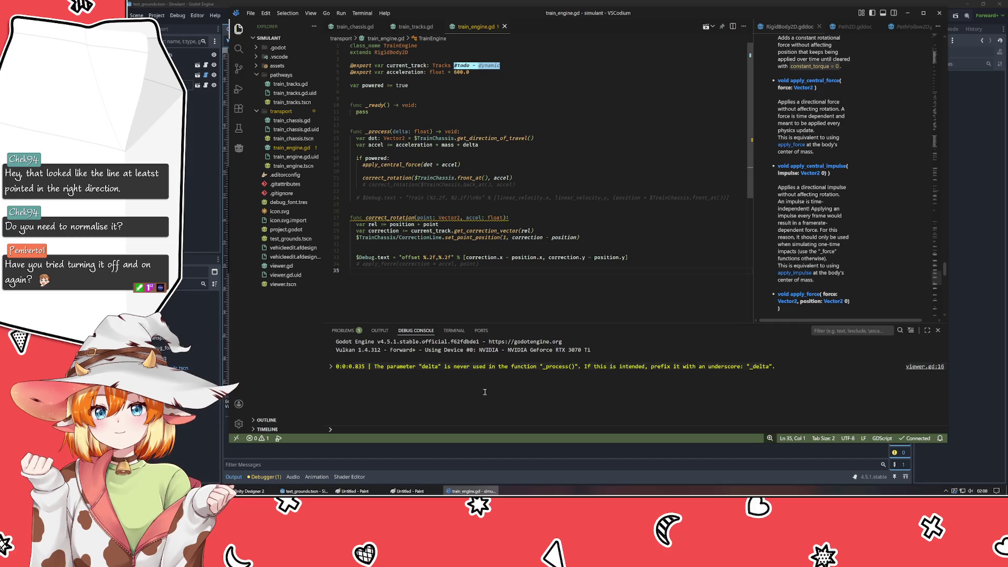
pyautogui.click(400, 28)
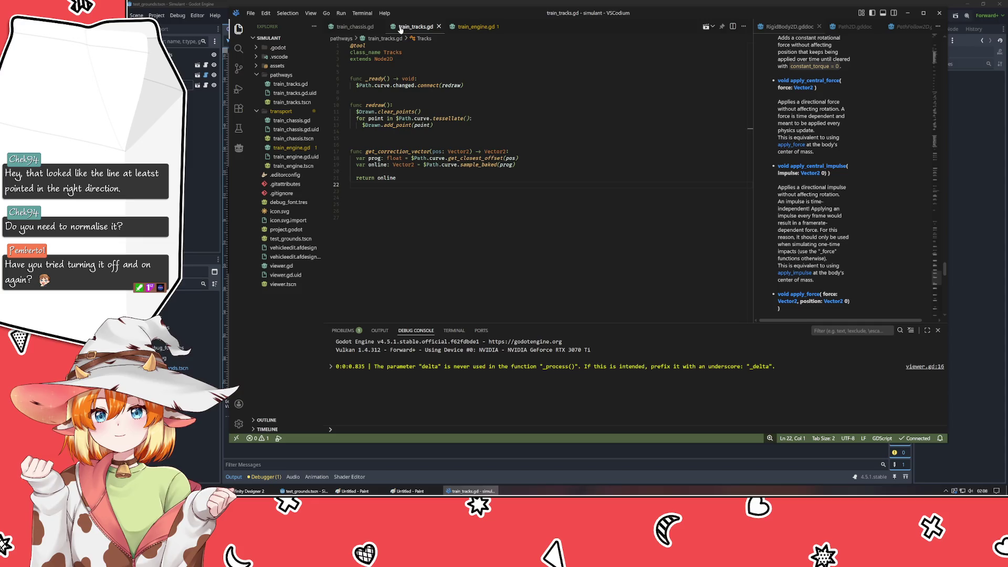
pyautogui.moveTo(483, 166); pyautogui.dragTo(351, 158)
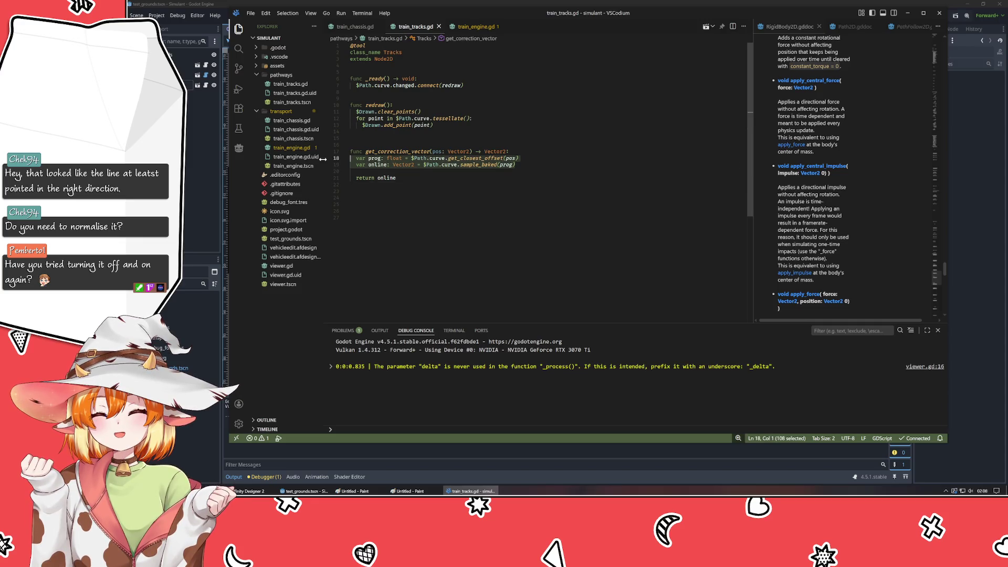
pyautogui.click(455, 169)
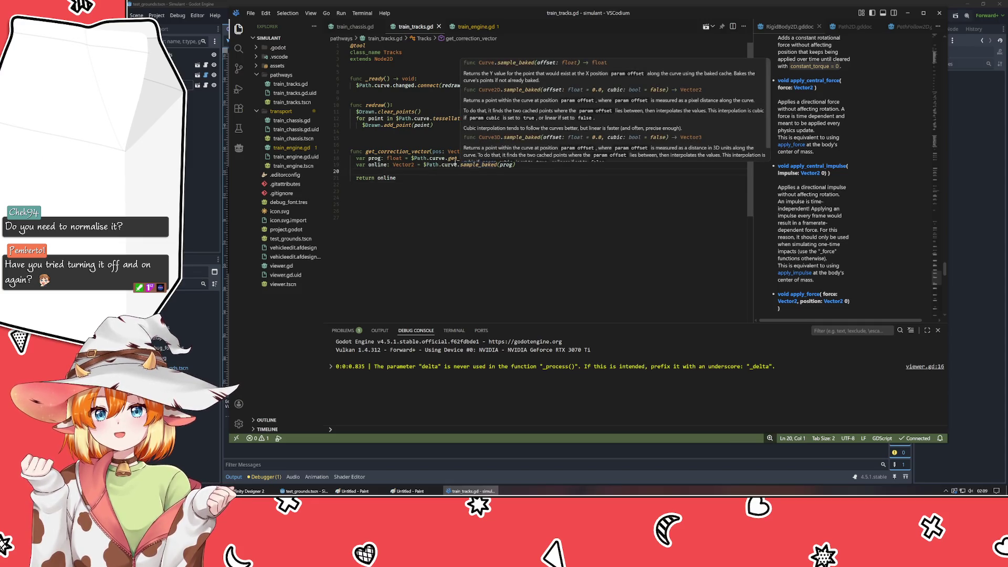
pyautogui.click(465, 159)
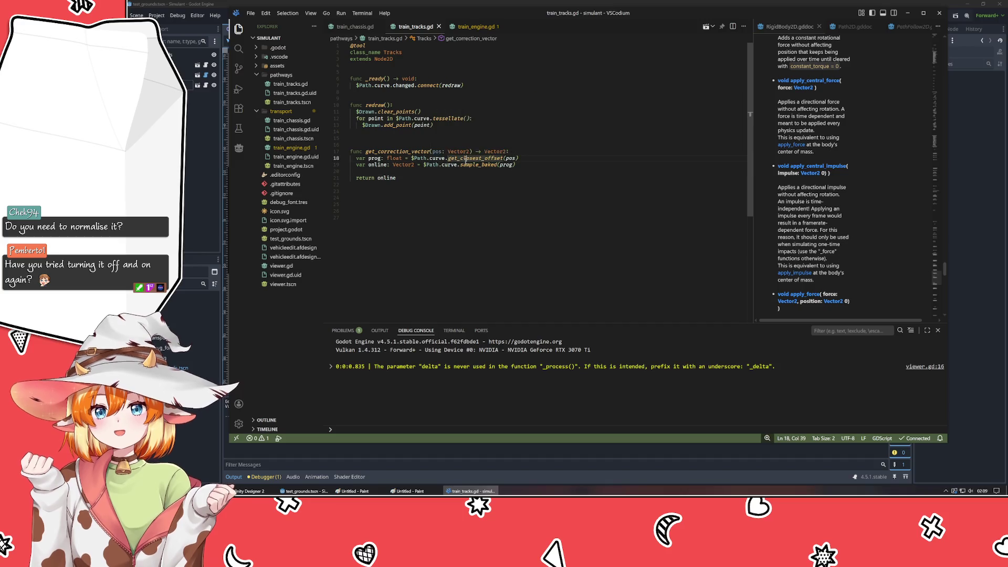
pyautogui.click(368, 165)
pyautogui.click(472, 165)
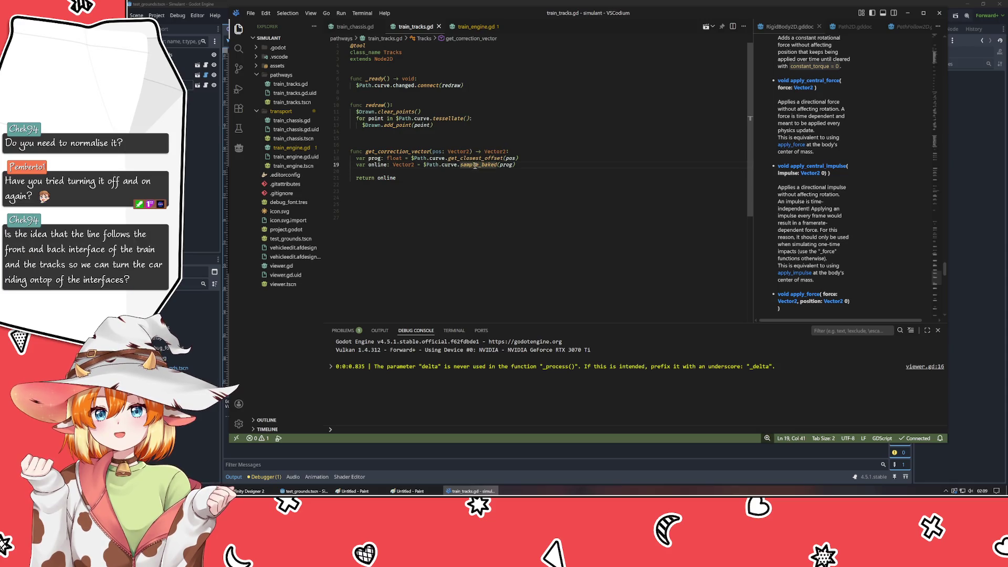
pyautogui.moveTo(475, 165)
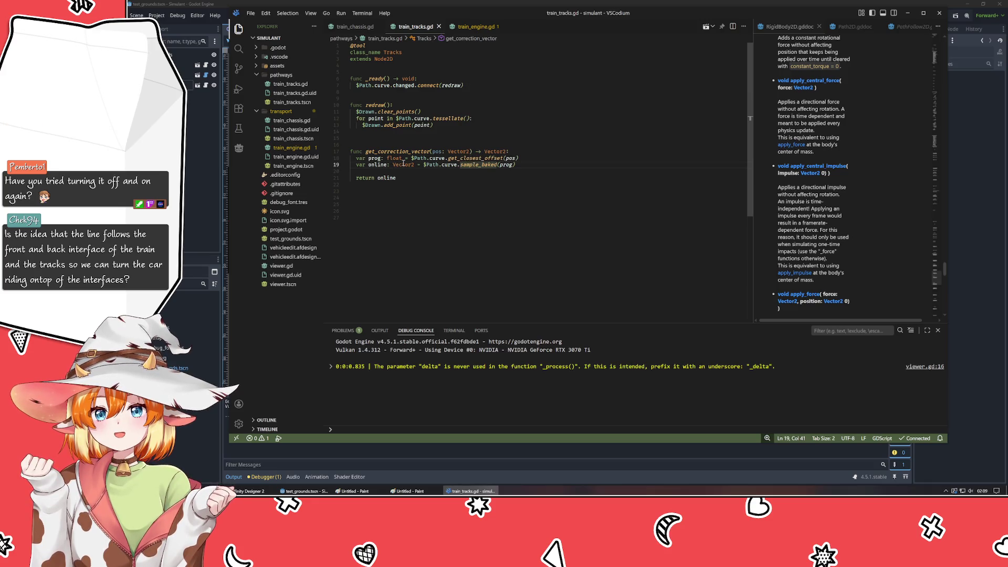
pyautogui.click(387, 179)
pyautogui.click(510, 158)
# - In train_engine.gd, remove the '- position' subtraction from CorrectionLine's set_point_position call
pyautogui.click(459, 29)
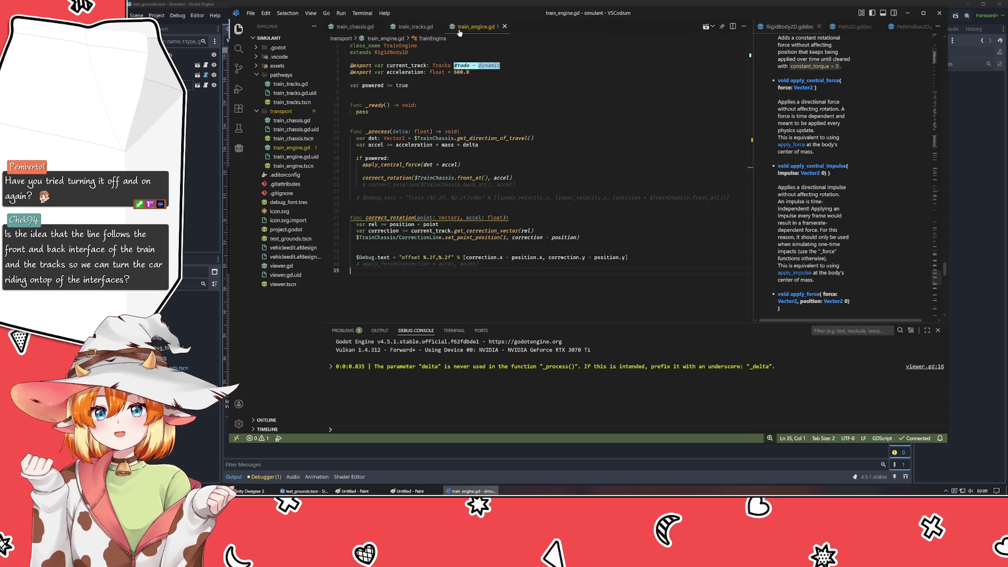
pyautogui.scroll(-4, 465, 160)
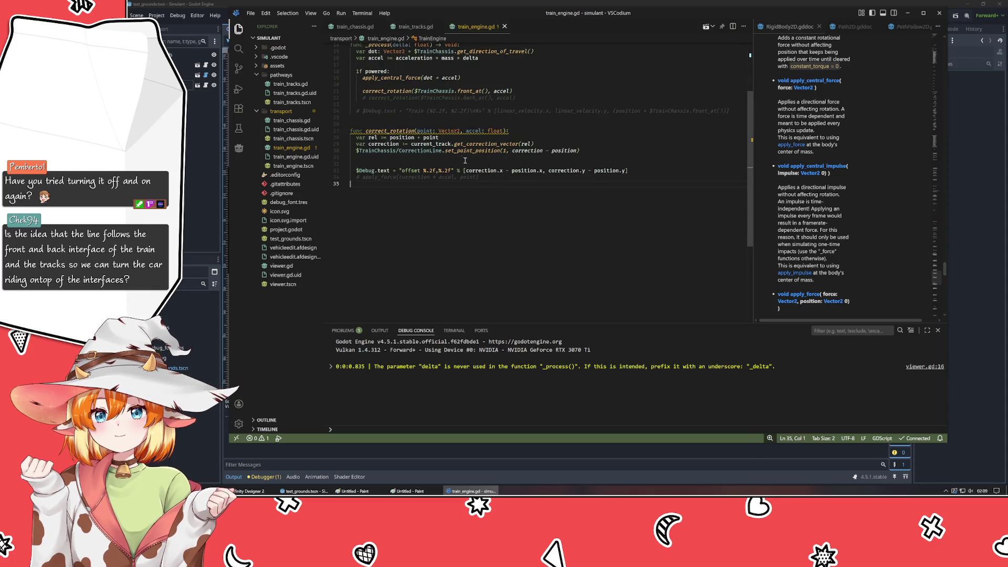
pyautogui.doubleClick(402, 138)
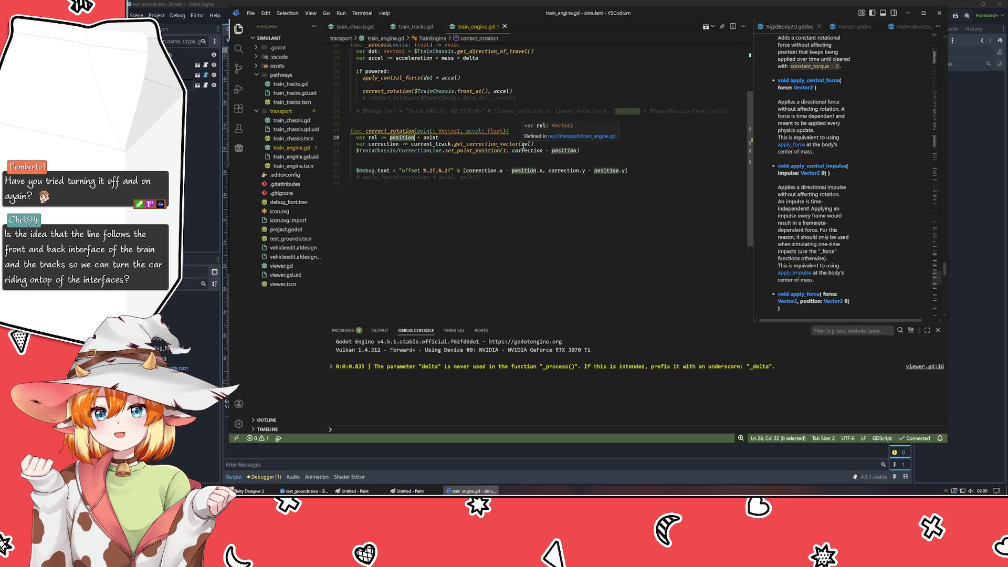
pyautogui.click(523, 143)
pyautogui.doubleClick(560, 151)
pyautogui.press('BackSpace')
pyautogui.press('BackSpace')
pyautogui.press('BackSpace')
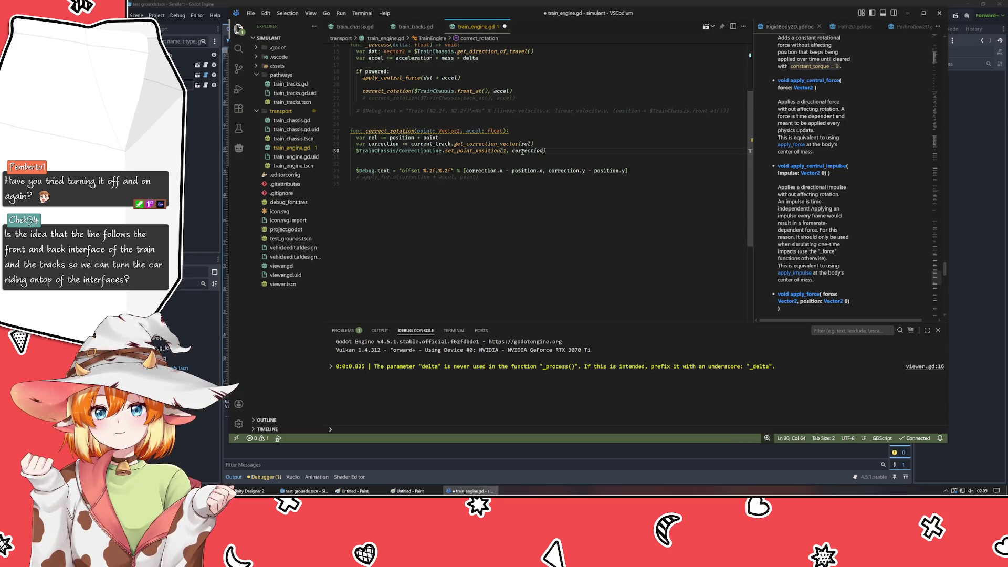
# - Drop the position subtraction from the offset debug text's x and y format arguments
pyautogui.click(624, 174)
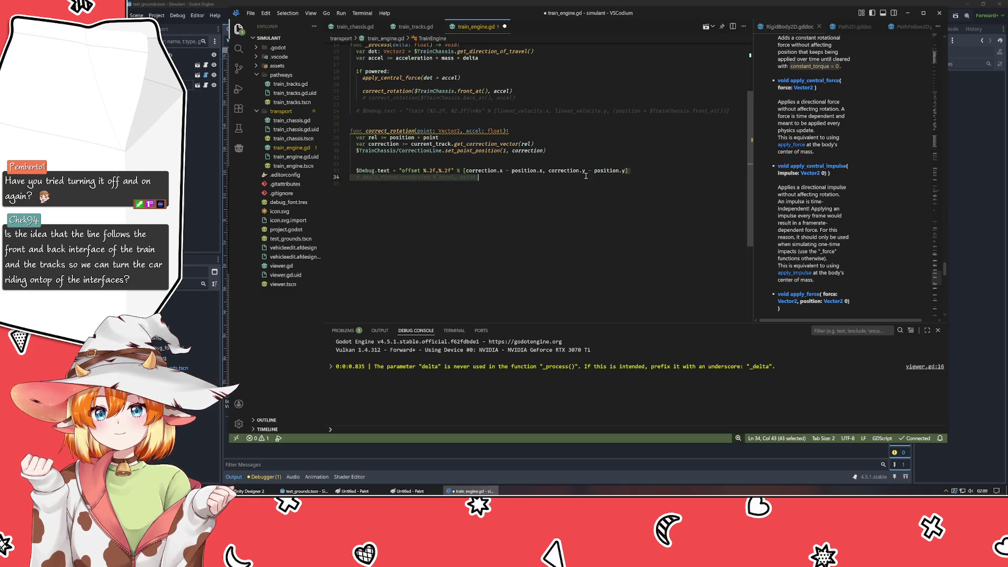
pyautogui.moveTo(624, 174); pyautogui.dragTo(581, 173)
pyautogui.write('y')
pyautogui.click(540, 174)
pyautogui.press('BackSpace')
pyautogui.press('BackSpace')
pyautogui.press('BackSpace')
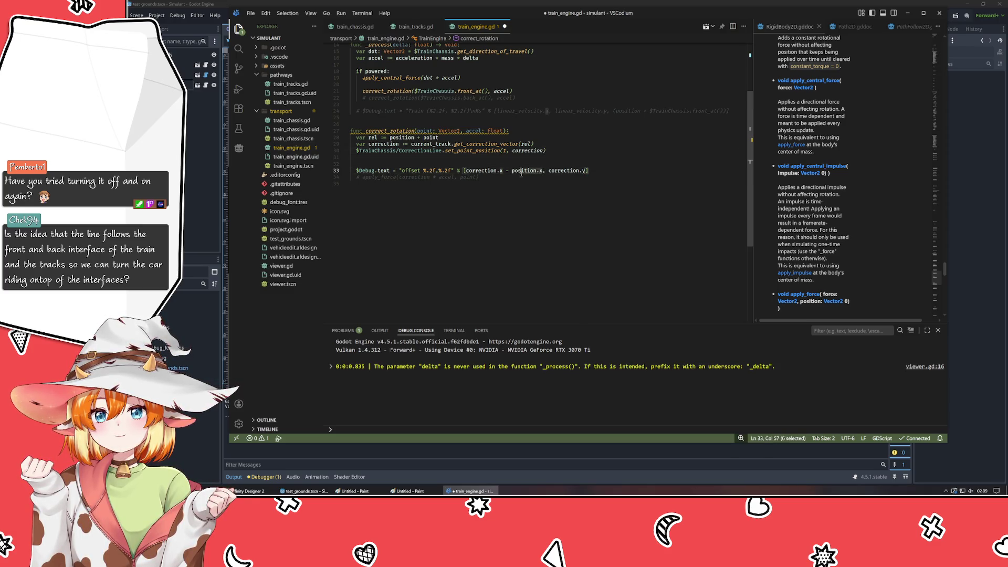
pyautogui.press('Delete')
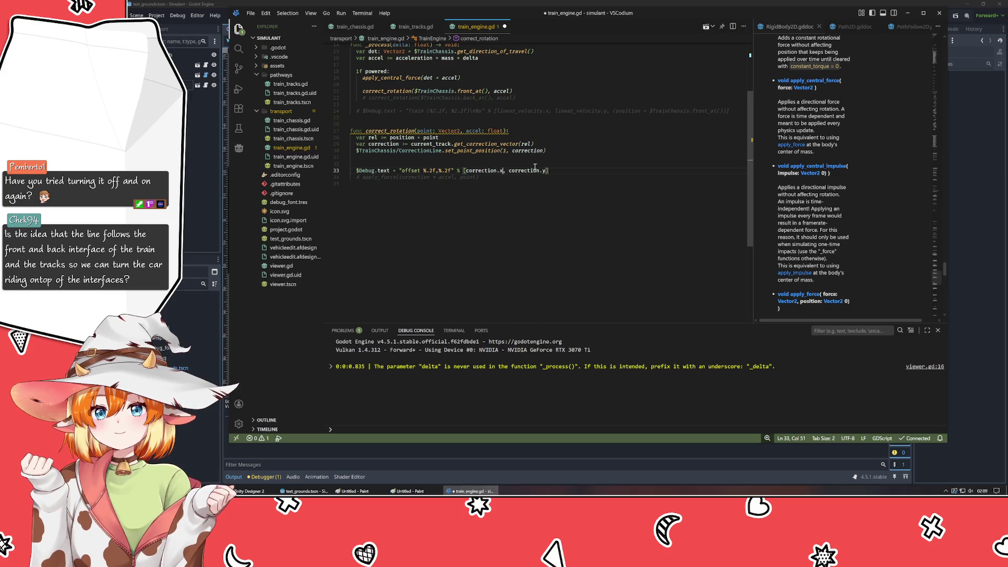
pyautogui.click(544, 158)
pyautogui.scroll(5, 543, 159)
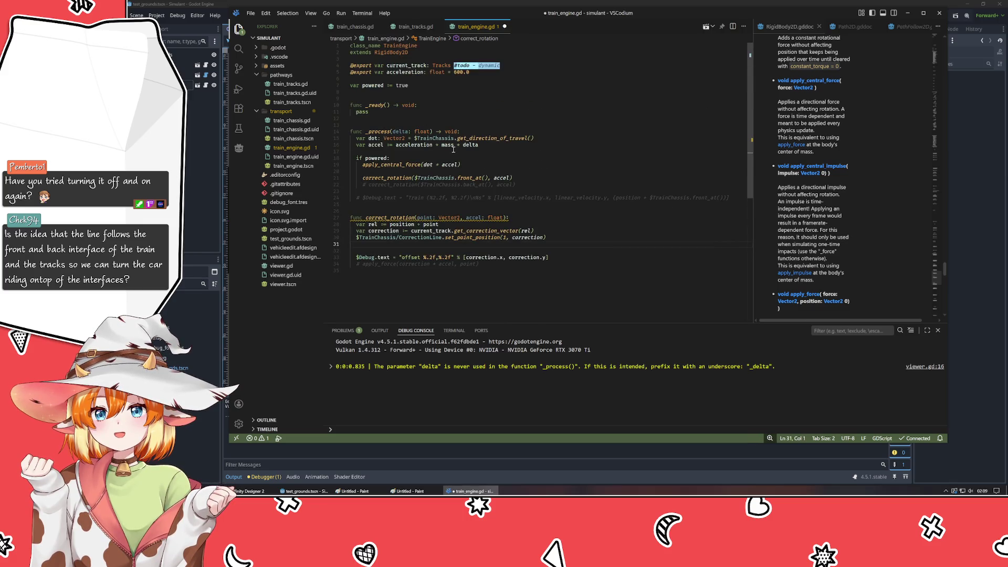
pyautogui.click(542, 233)
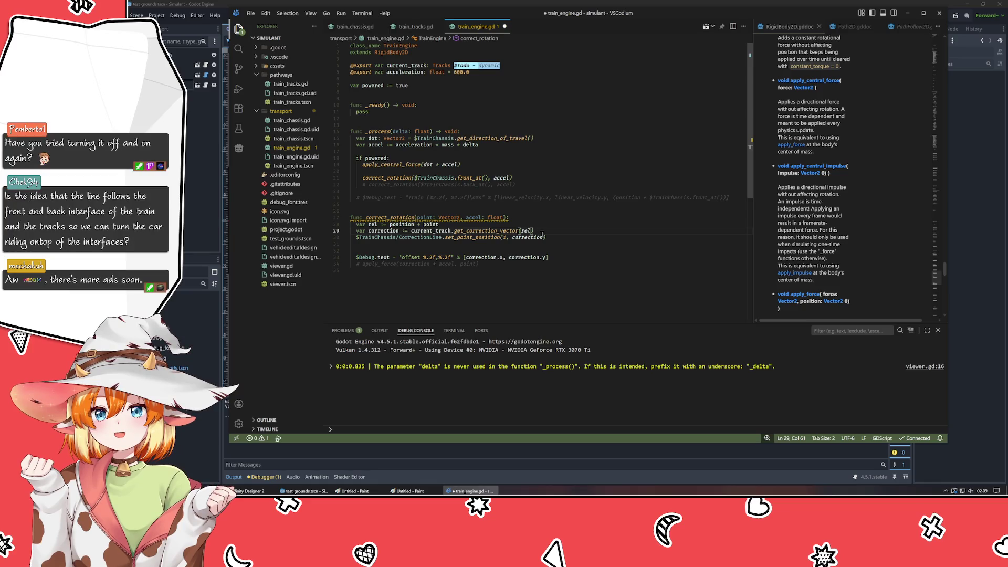
pyautogui.click(546, 238)
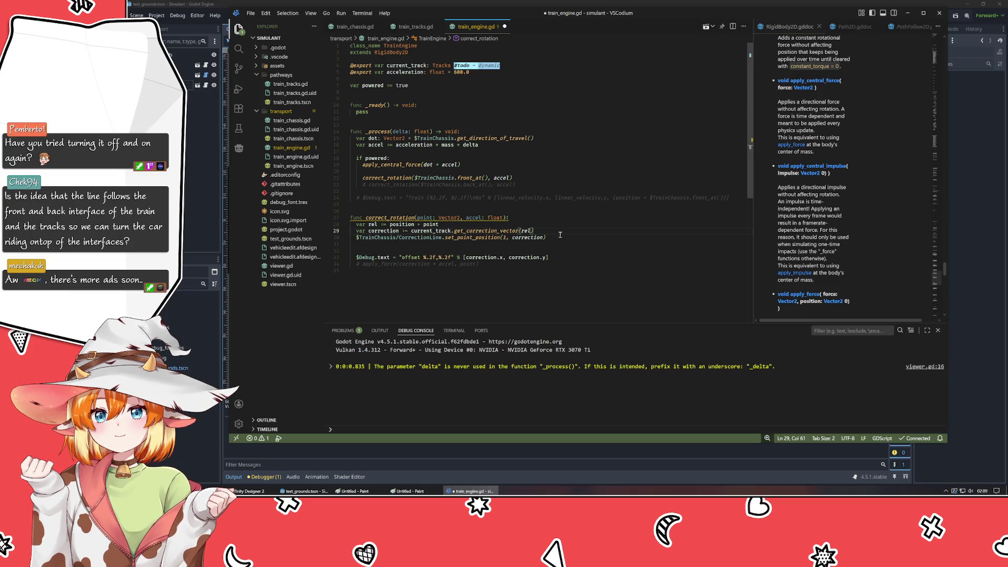
# - In Godot, open the train_engine scene and undo an accidental engine sprite shift
pyautogui.click(379, 3)
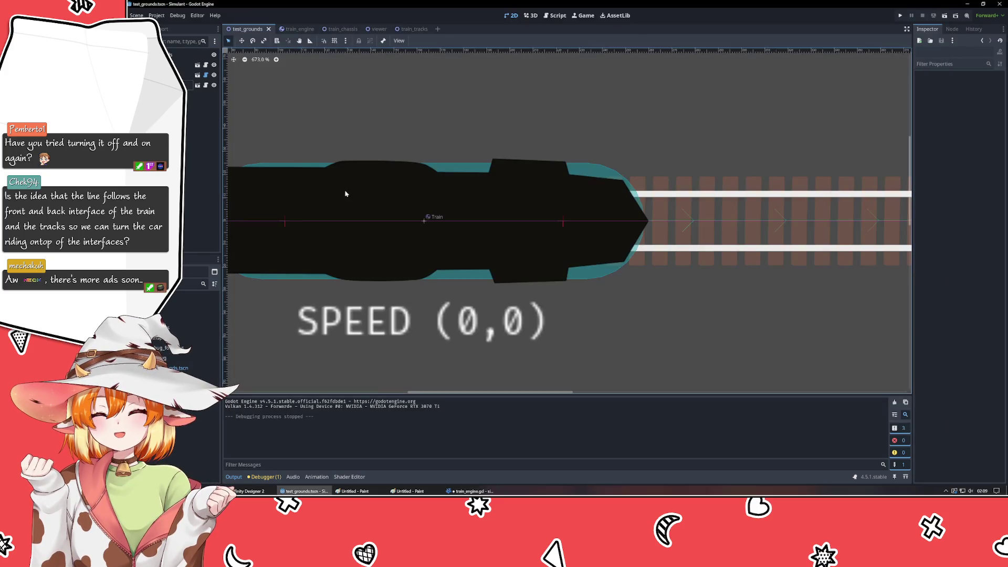
pyautogui.click(299, 29)
pyautogui.moveTo(499, 202); pyautogui.dragTo(541, 204)
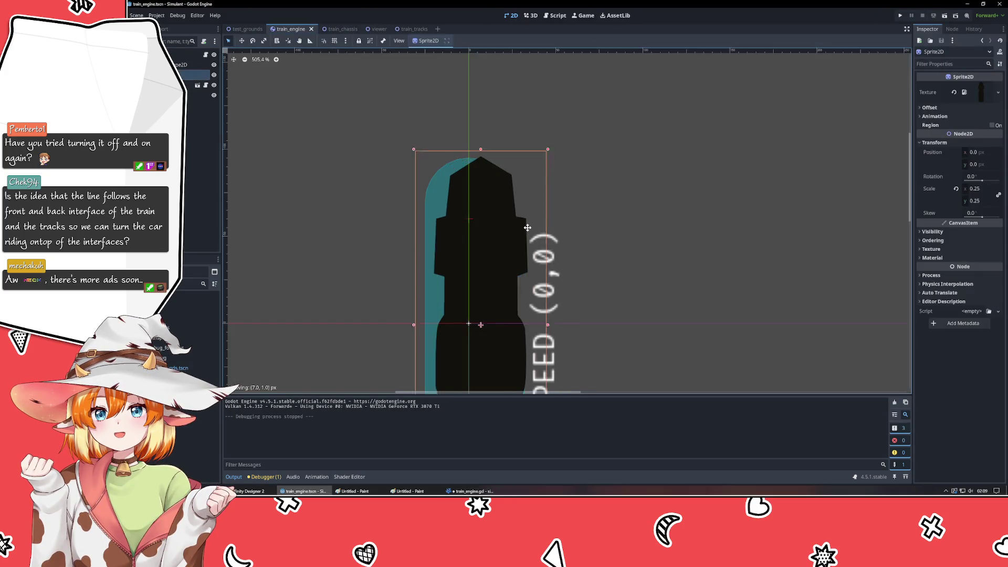
pyautogui.hotkey('ctrl', 'z')
# - Move the Train in test_grounds along the straight track to the curve and reparent it
pyautogui.click(247, 28)
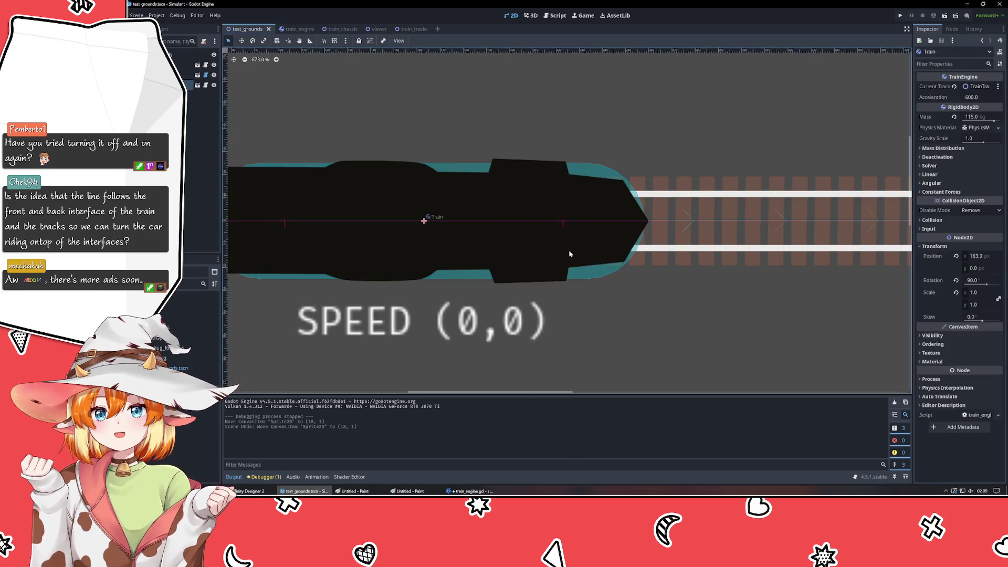
pyautogui.moveTo(510, 272); pyautogui.dragTo(572, 272)
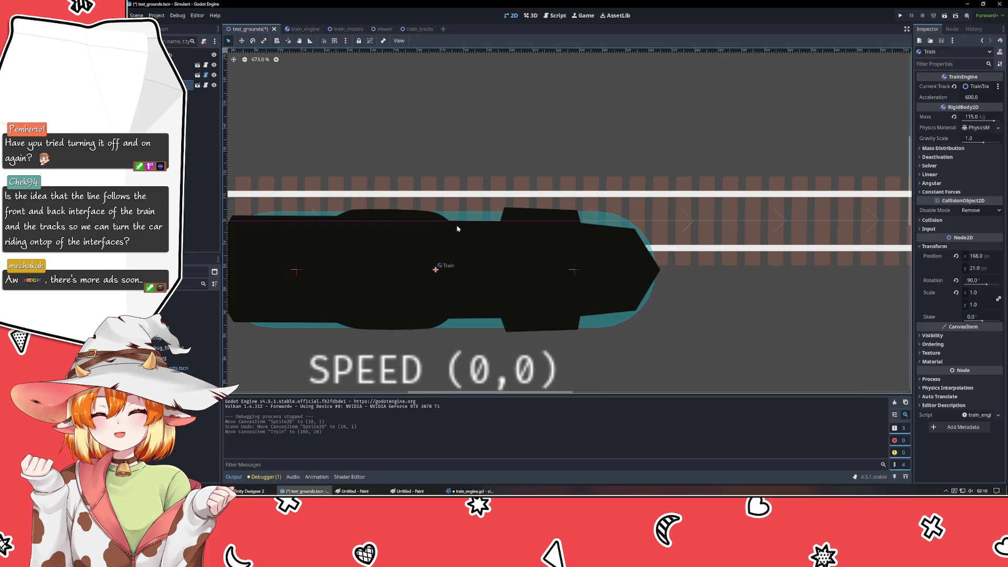
pyautogui.hscroll(5, 813, 225)
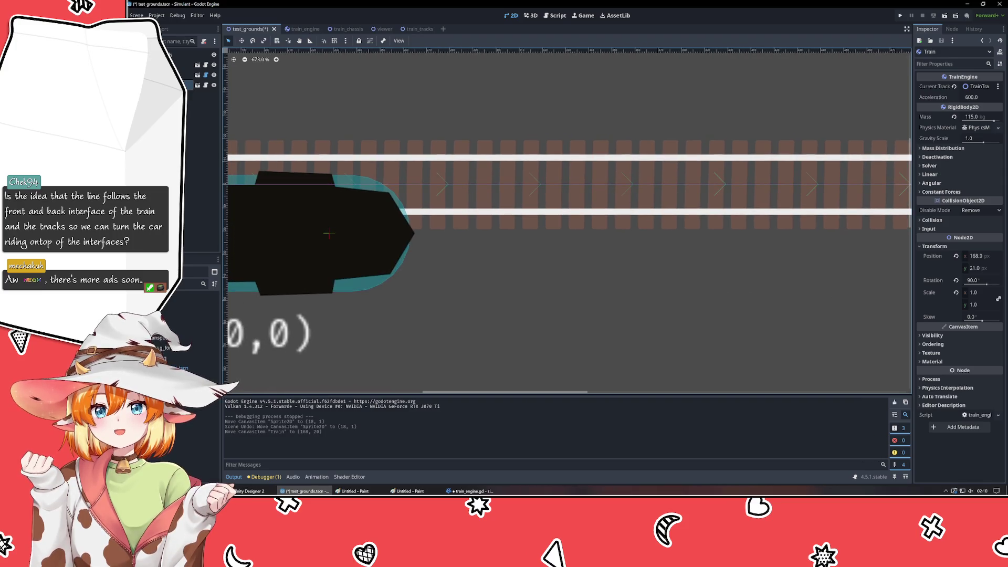
pyautogui.moveTo(340, 268); pyautogui.dragTo(815, 259)
pyautogui.hscroll(9, 373, 314)
pyautogui.moveTo(373, 314)
pyautogui.mouseDown()
pyautogui.moveTo(791, 240)
pyautogui.moveTo(578, 224)
pyautogui.moveTo(605, 241)
pyautogui.moveTo(669, 224)
pyautogui.mouseUp()
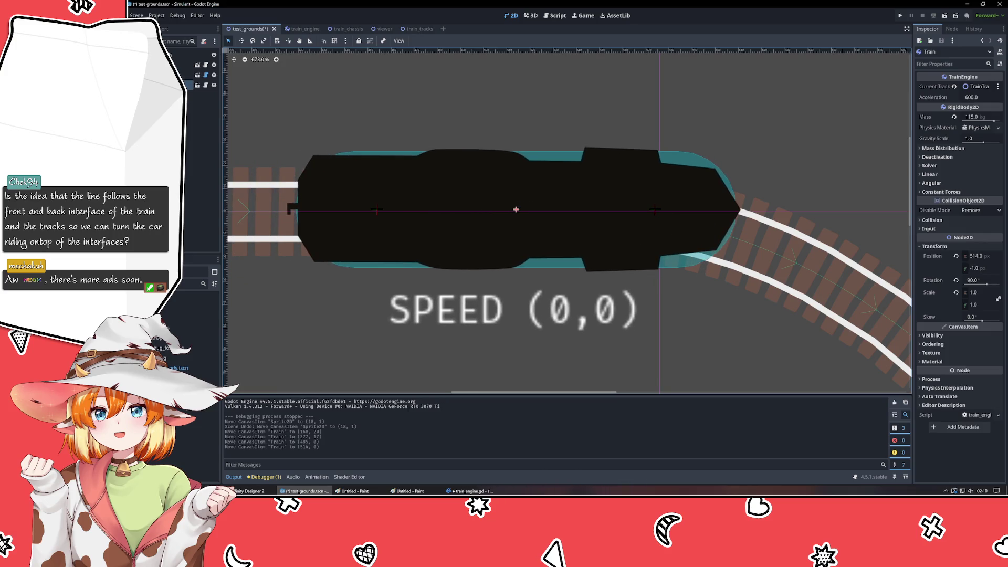
pyautogui.moveTo(186, 85); pyautogui.dragTo(187, 67)
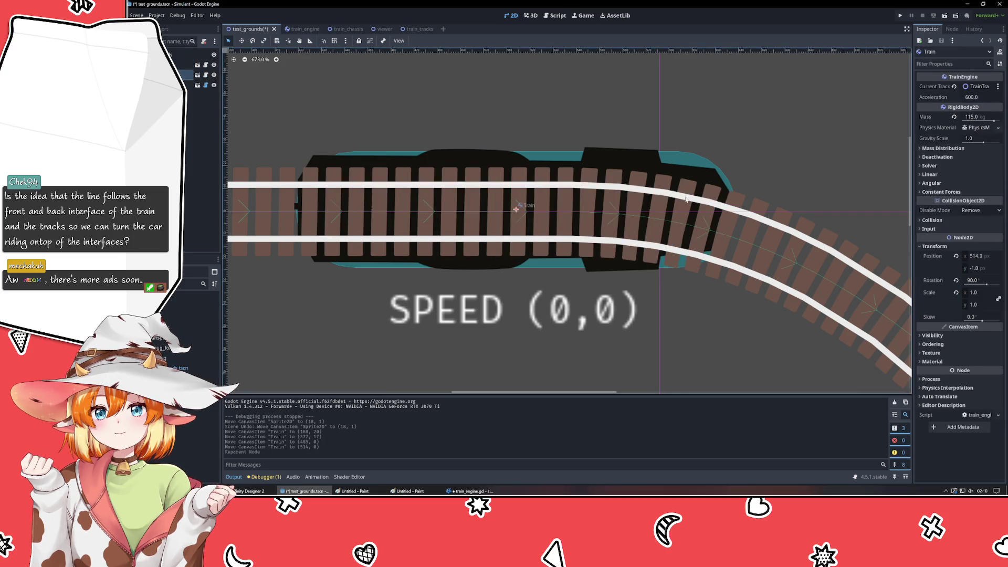
pyautogui.moveTo(680, 172)
pyautogui.mouseDown()
pyautogui.moveTo(703, 183)
pyautogui.moveTo(695, 181)
pyautogui.mouseUp()
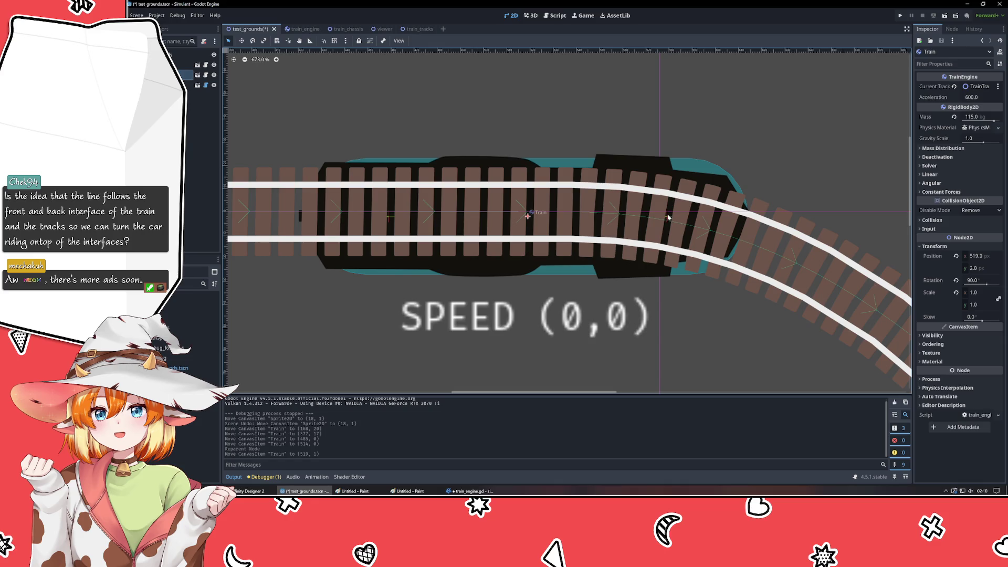
# - Undo an accidental tracks shift and move the train down beside the curve
pyautogui.moveTo(667, 218); pyautogui.dragTo(668, 227)
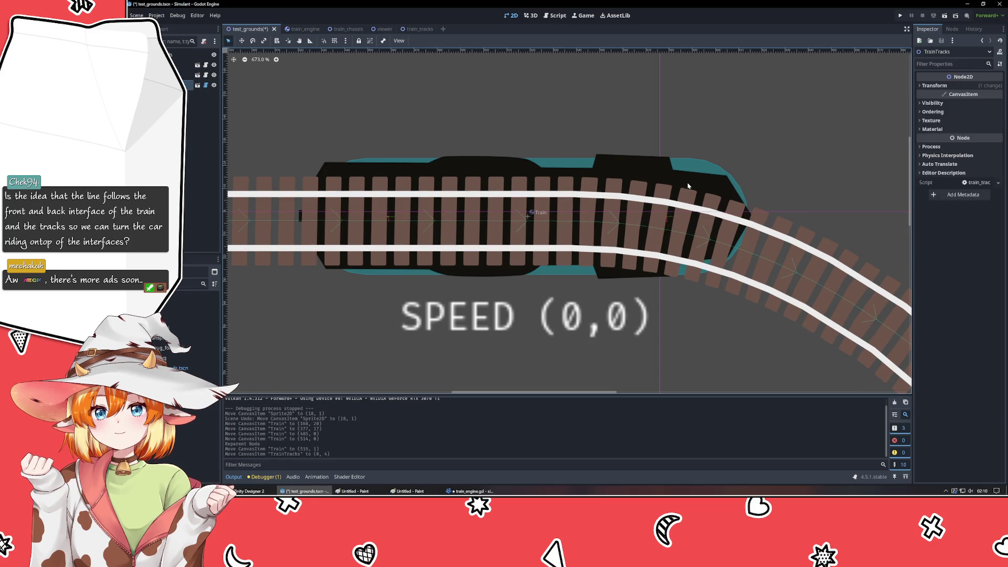
pyautogui.hotkey('ctrl', 'z')
pyautogui.moveTo(697, 179)
pyautogui.mouseDown()
pyautogui.moveTo(702, 162)
pyautogui.moveTo(759, 167)
pyautogui.moveTo(871, 204)
pyautogui.moveTo(875, 268)
pyautogui.mouseUp()
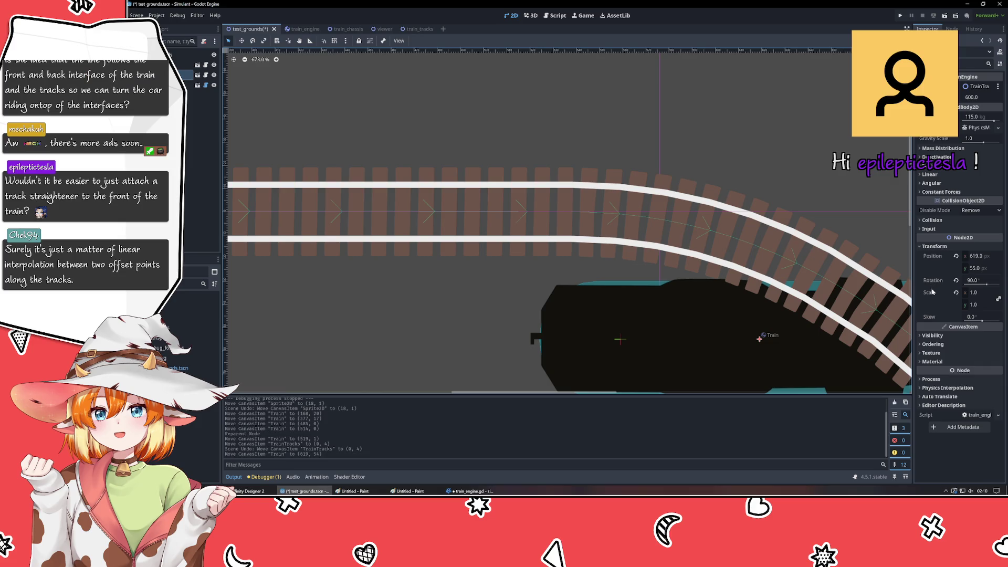
# - Undo the trial moves to restore the Train to (163, 0), then return to VSCodium
pyautogui.hotkey('ctrl', 'z')
pyautogui.hotkey('ctrl', 'z')
pyautogui.hotkey('ctrl', 'z')
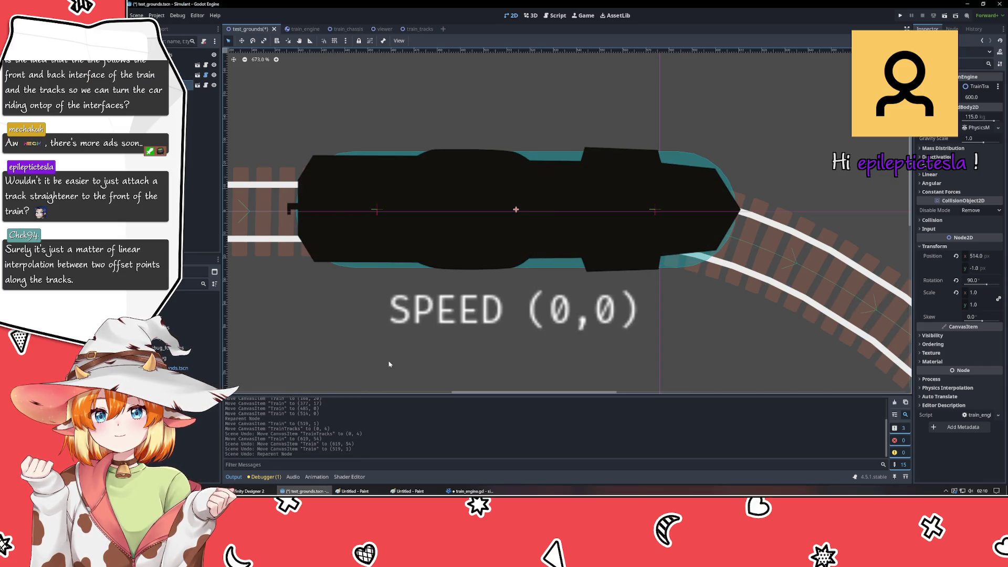
pyautogui.scroll(-1, 389, 364)
pyautogui.hotkey('ctrl', 'z')
pyautogui.hotkey('ctrl', 'z')
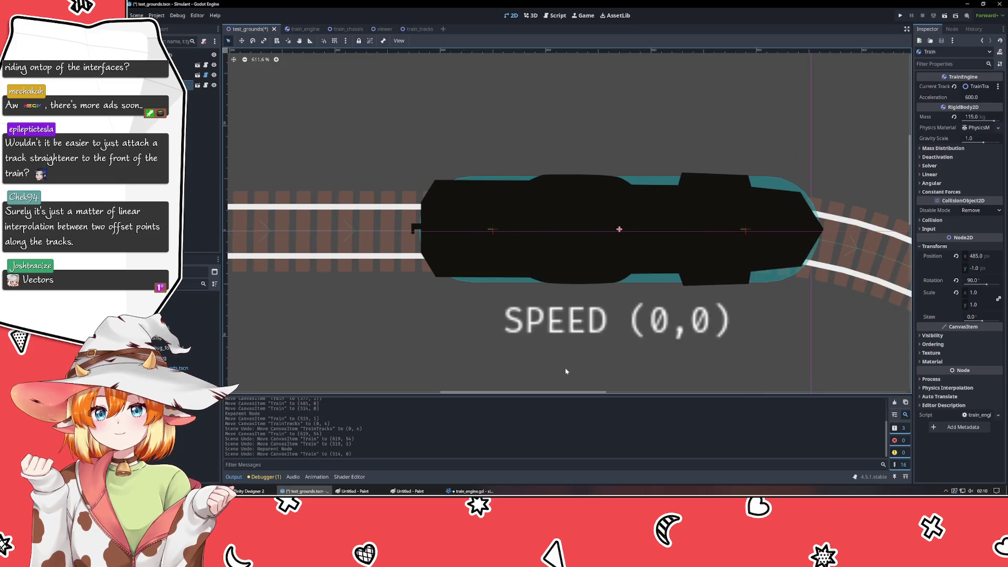
pyautogui.scroll(1, 566, 371)
pyautogui.hotkey('ctrl', 'z')
pyautogui.scroll(-3, 533, 369)
pyautogui.hotkey('ctrl', 'z')
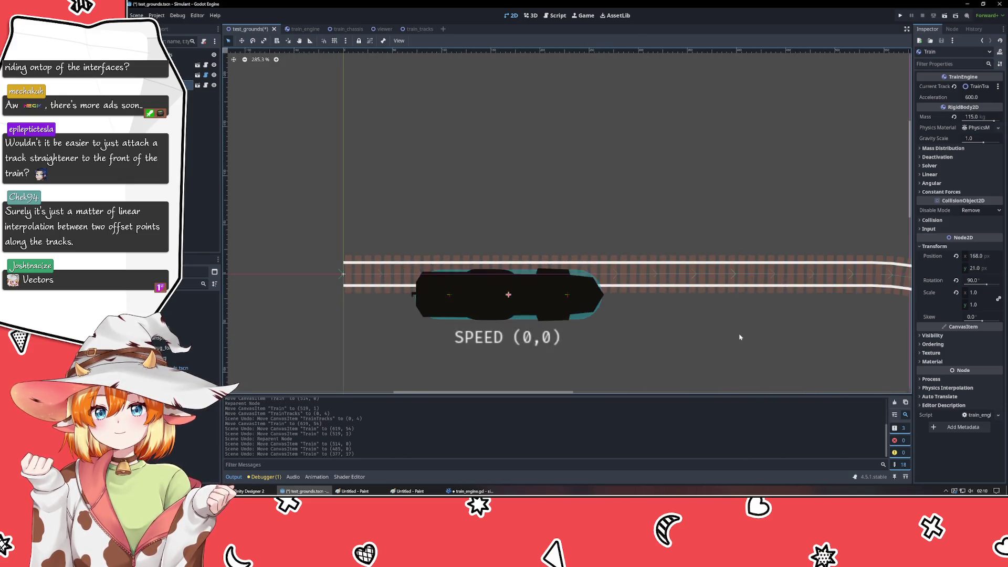
pyautogui.scroll(2, 465, 362)
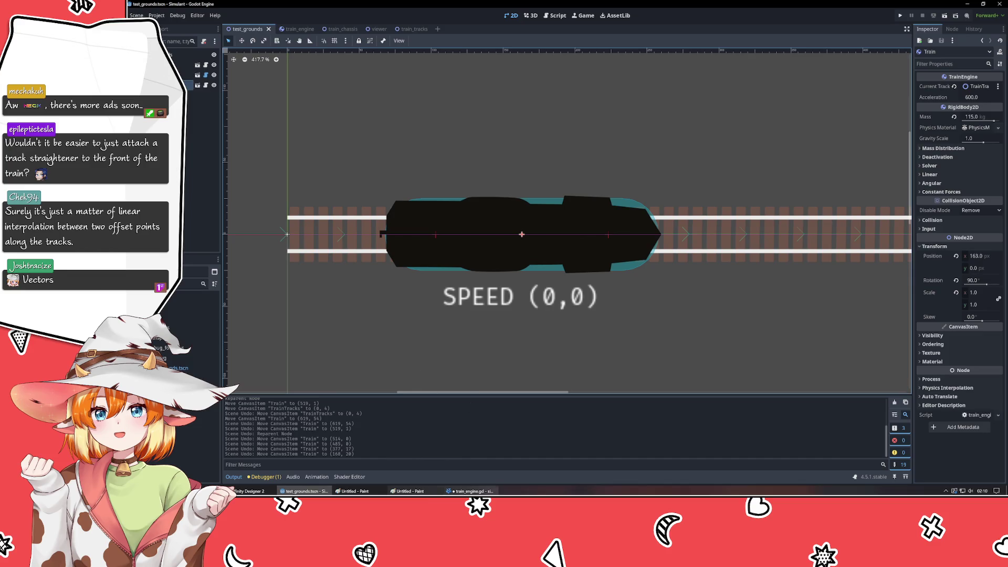
pyautogui.click(452, 491)
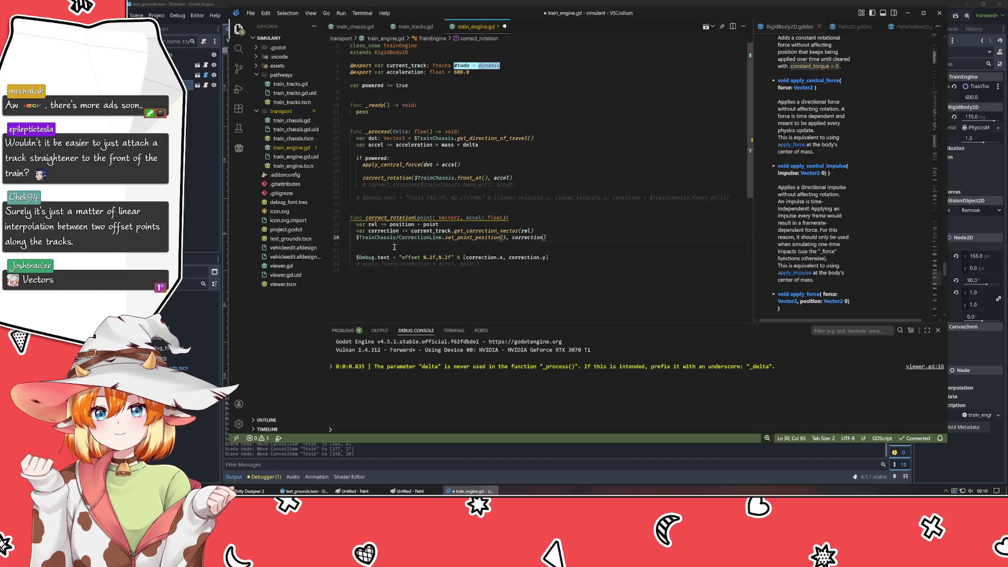
# - Review the sampling and return lines of get_correction_vector in train_tracks.gd
pyautogui.click(424, 32)
pyautogui.moveTo(356, 158); pyautogui.dragTo(504, 171)
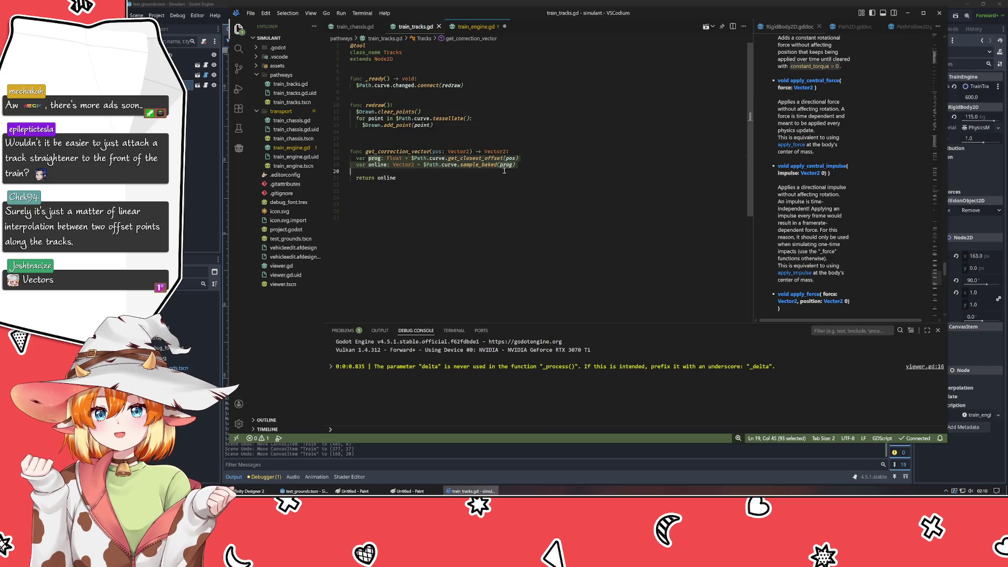
pyautogui.click(525, 165)
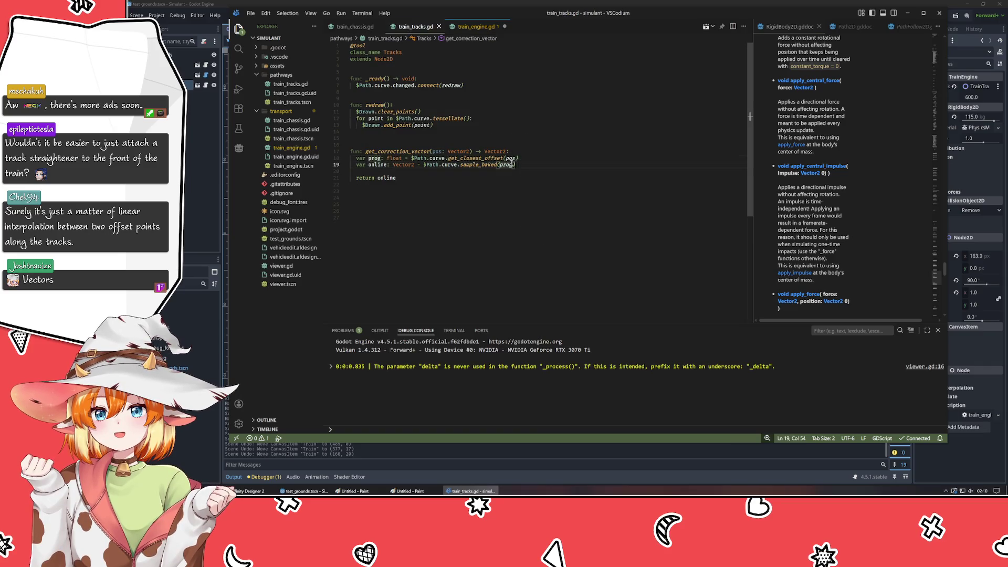
pyautogui.press('Down')
pyautogui.press('Down')
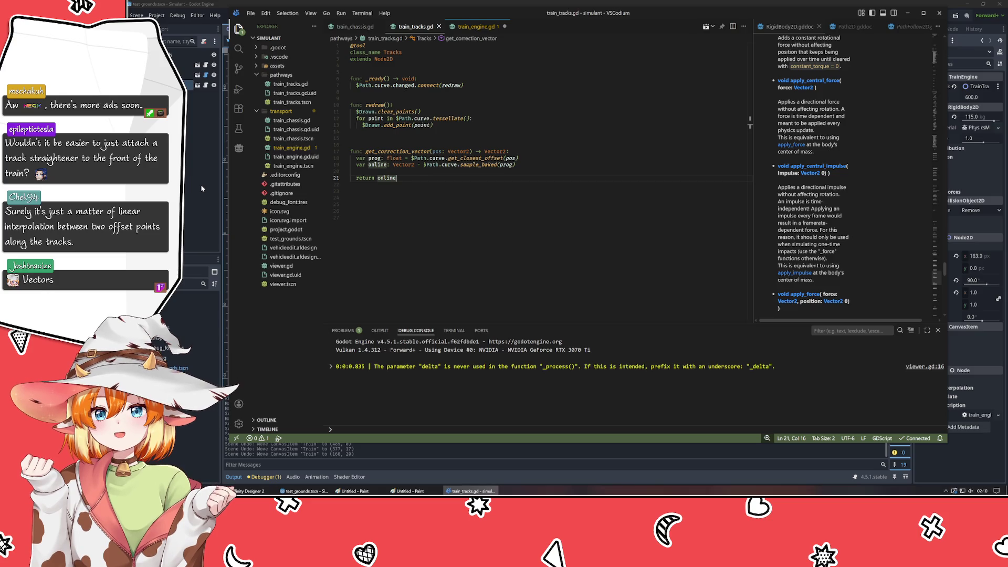
pyautogui.click(417, 203)
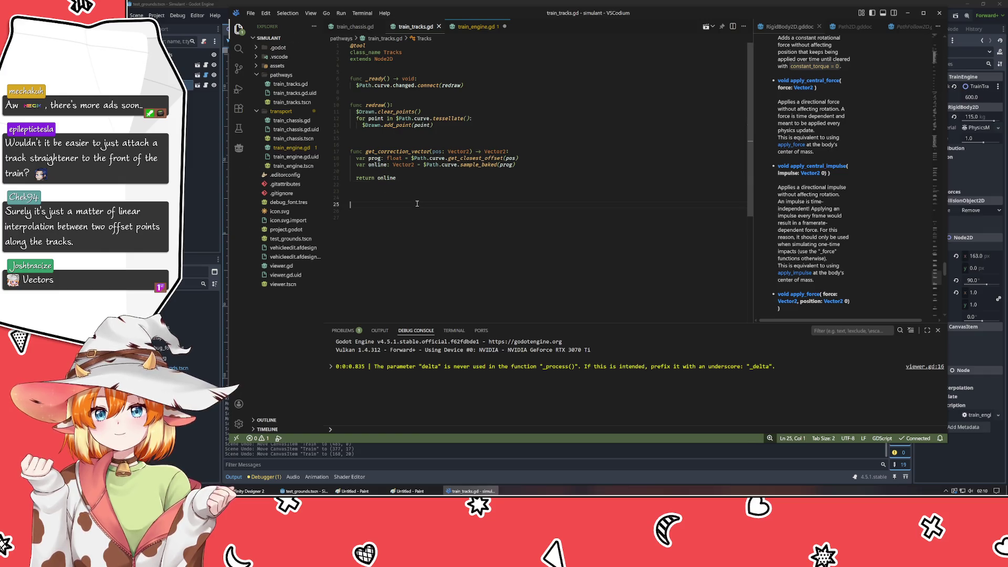
# - In train_engine.gd, delete 'position' on line 28, undo it, and run the game with F5
pyautogui.click(470, 26)
pyautogui.click(461, 303)
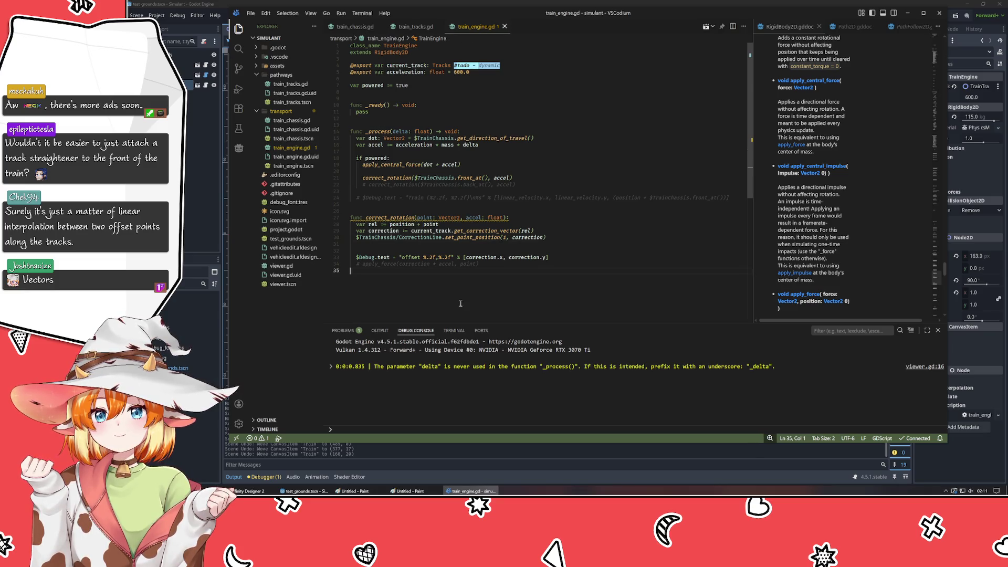
pyautogui.click(583, 256)
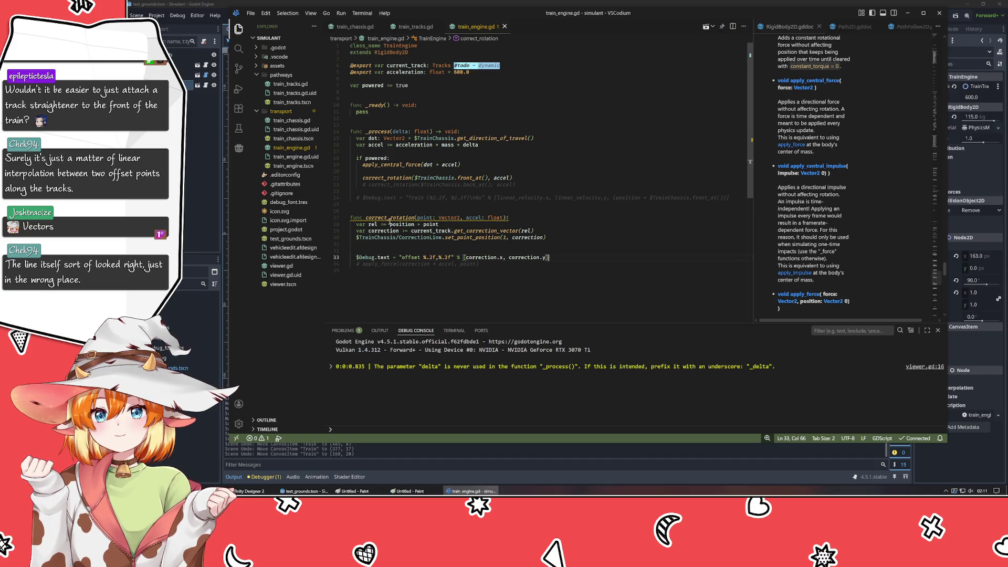
pyautogui.doubleClick(401, 224)
pyautogui.press('BackSpace')
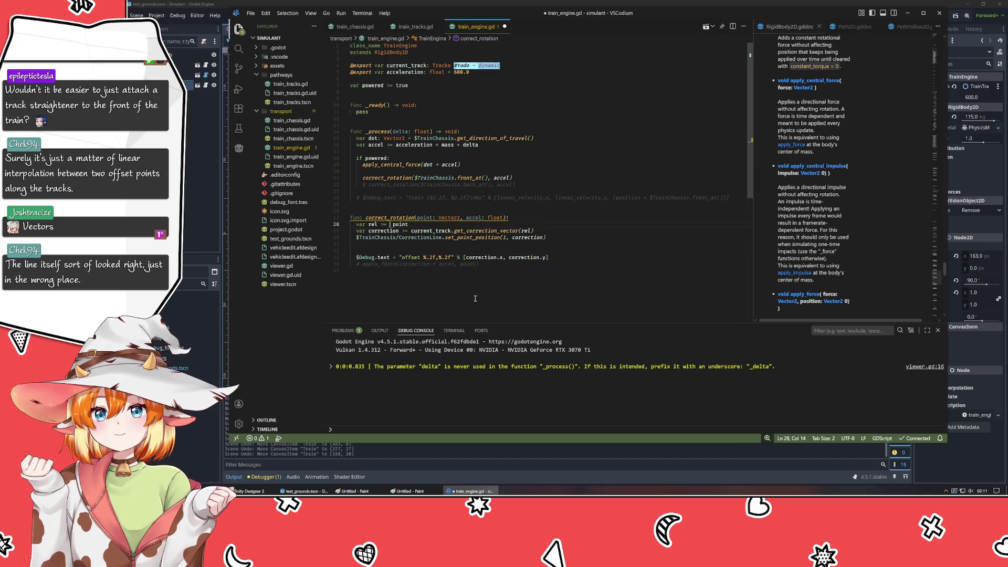
pyautogui.press('Delete')
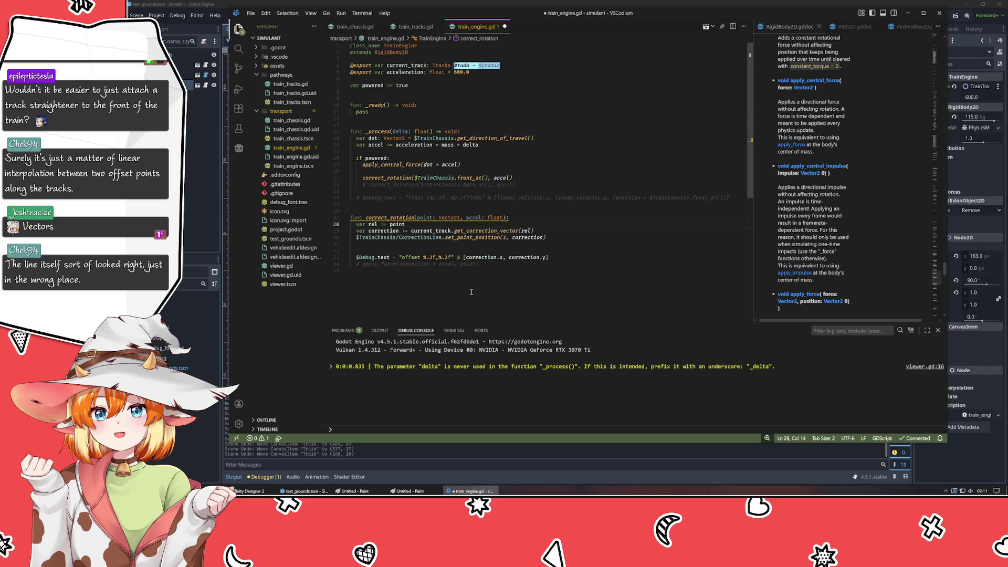
pyautogui.hotkey('ctrl', 'z')
pyautogui.hotkey('ctrl', 'z')
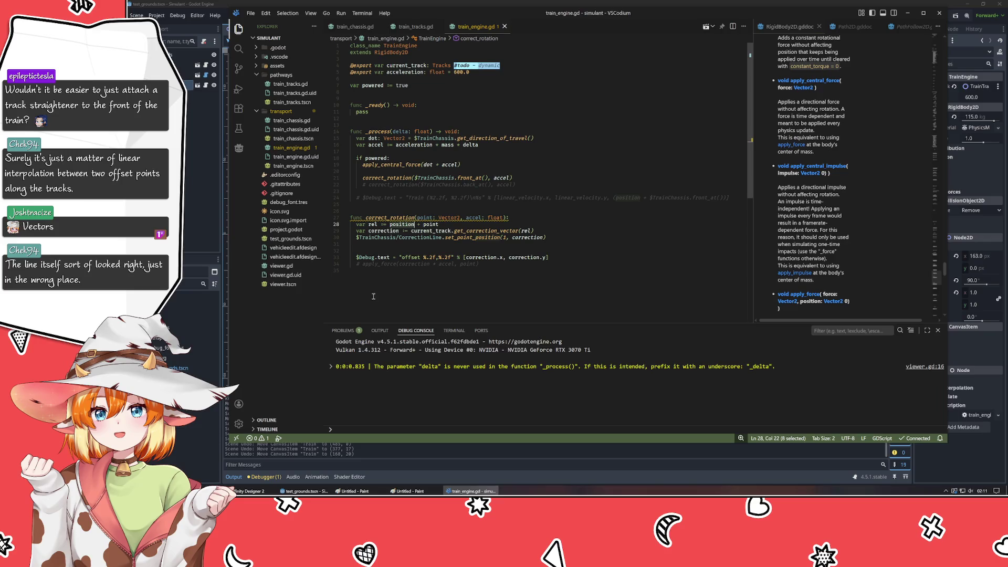
pyautogui.hotkey('alt', 'Tab')
pyautogui.press('F5')
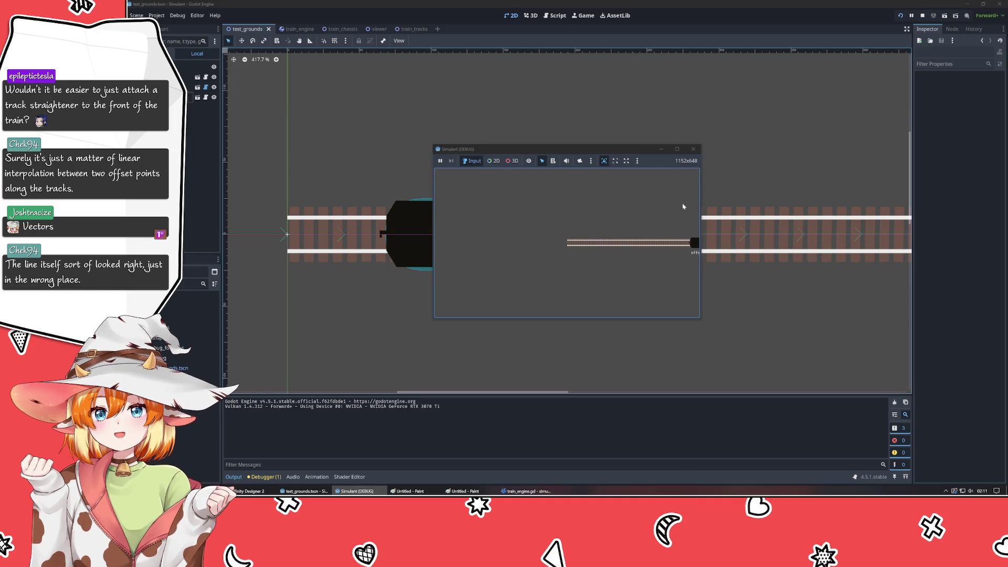
# - Close the test game, undo the Train's trial drags back to (163, 0), and switch to VSCodium
pyautogui.click(692, 150)
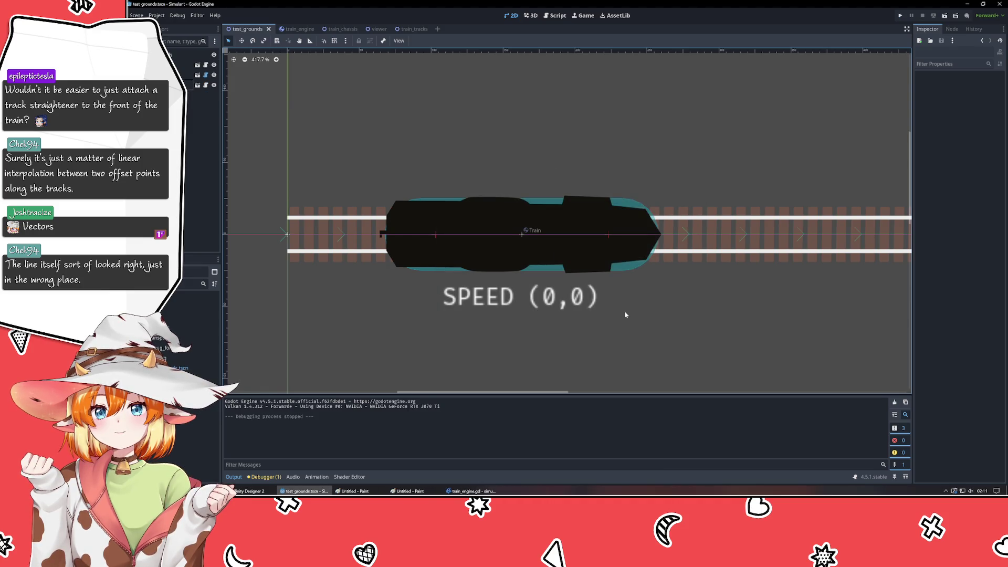
pyautogui.moveTo(609, 244); pyautogui.dragTo(596, 279)
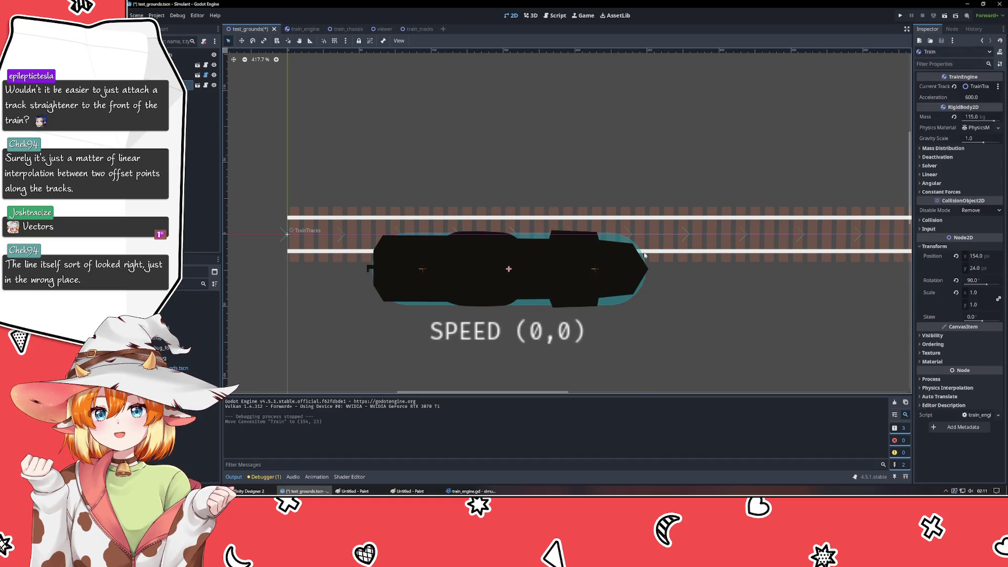
pyautogui.moveTo(592, 297); pyautogui.dragTo(599, 262)
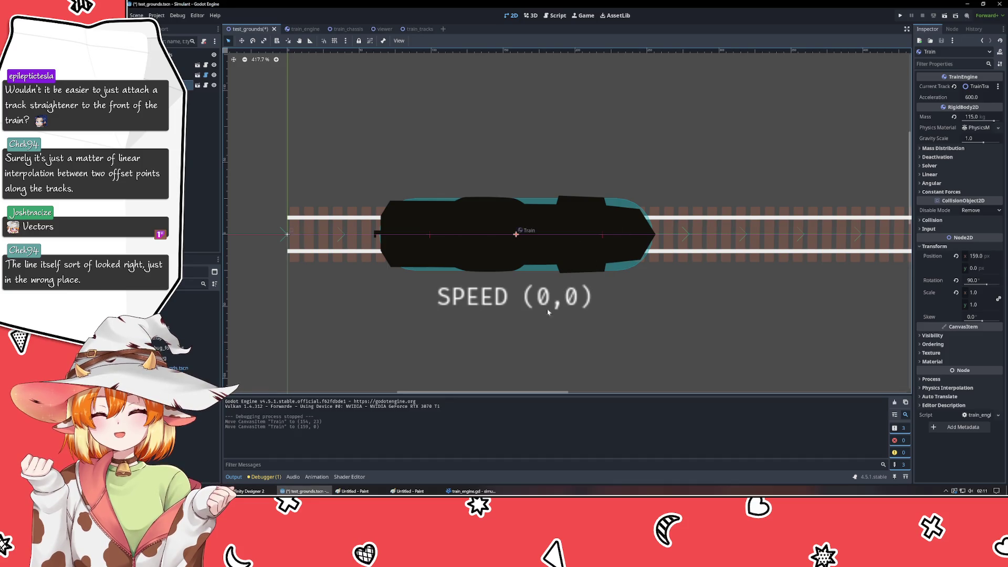
pyautogui.hotkey('ctrl', 'z')
pyautogui.hotkey('ctrl', 'z')
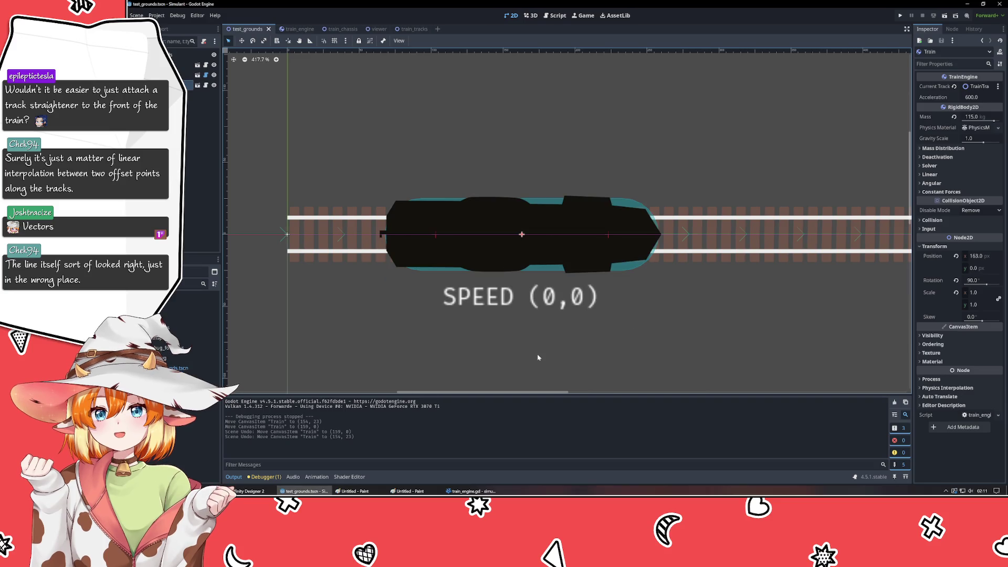
pyautogui.click(537, 357)
pyautogui.moveTo(538, 353); pyautogui.dragTo(392, 335)
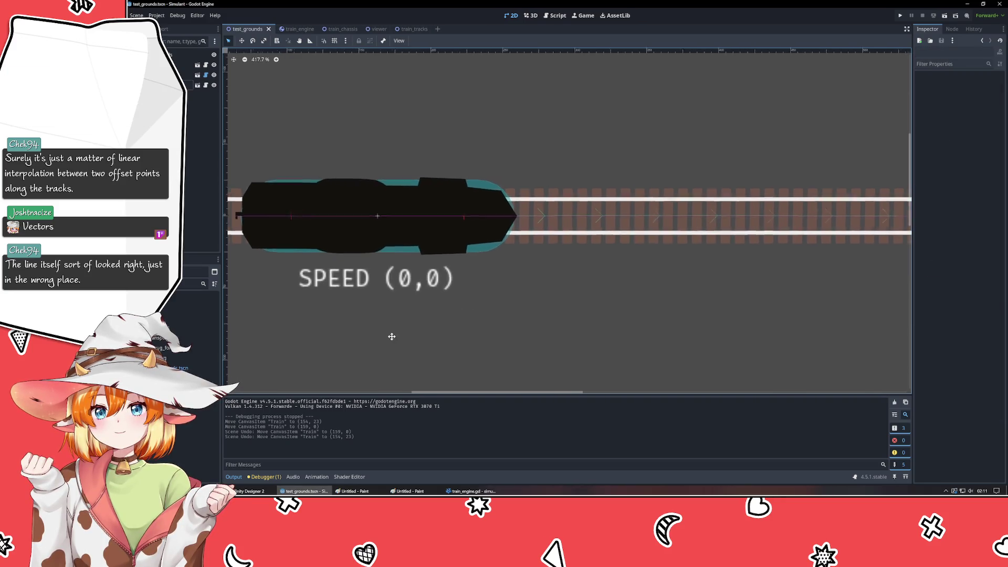
pyautogui.hotkey('alt', 'Tab')
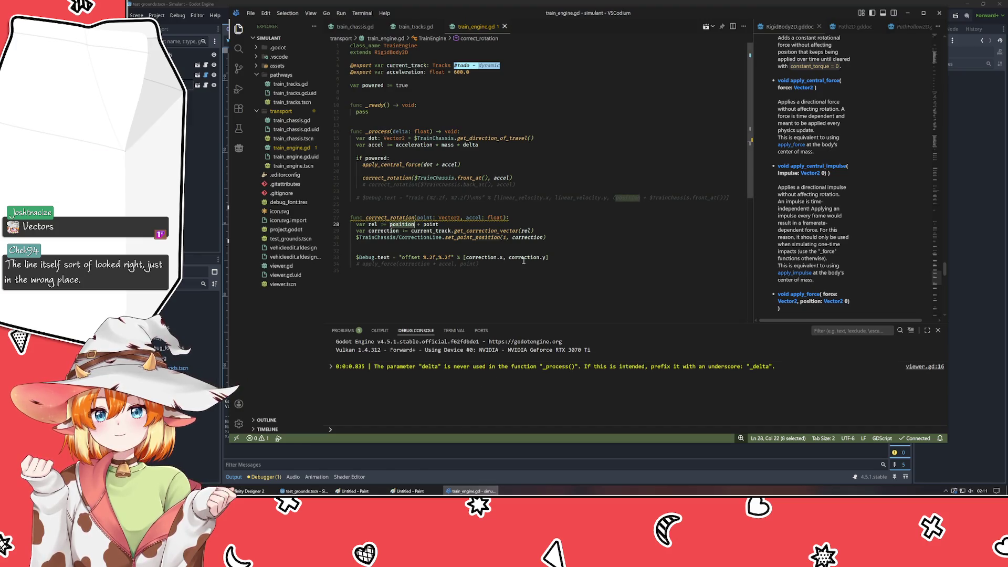
# - Run the Simulant game with F5 from train_engine.gd to watch the magenta correction line
pyautogui.click(524, 265)
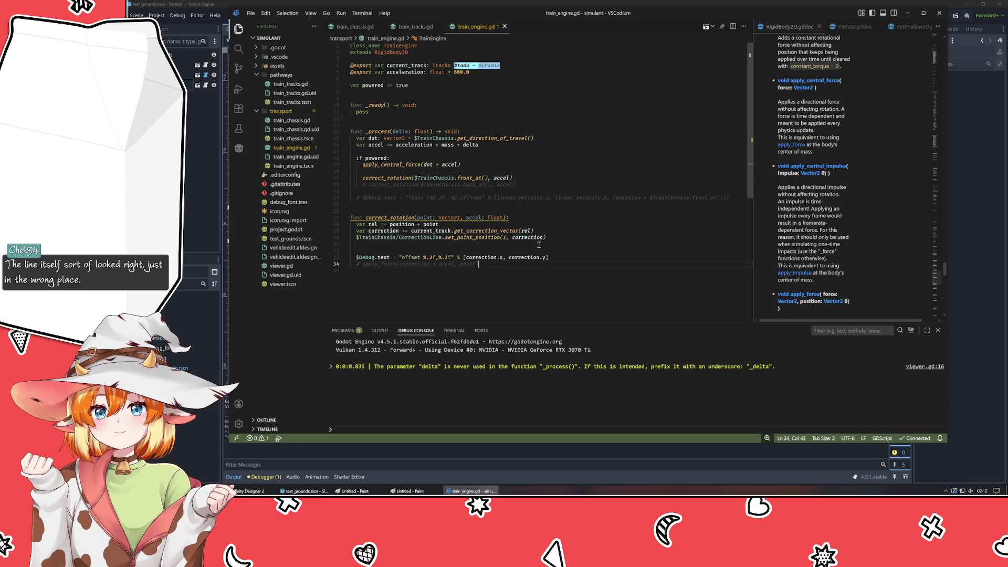
pyautogui.hotkey('alt', 'Tab')
pyautogui.press('F5')
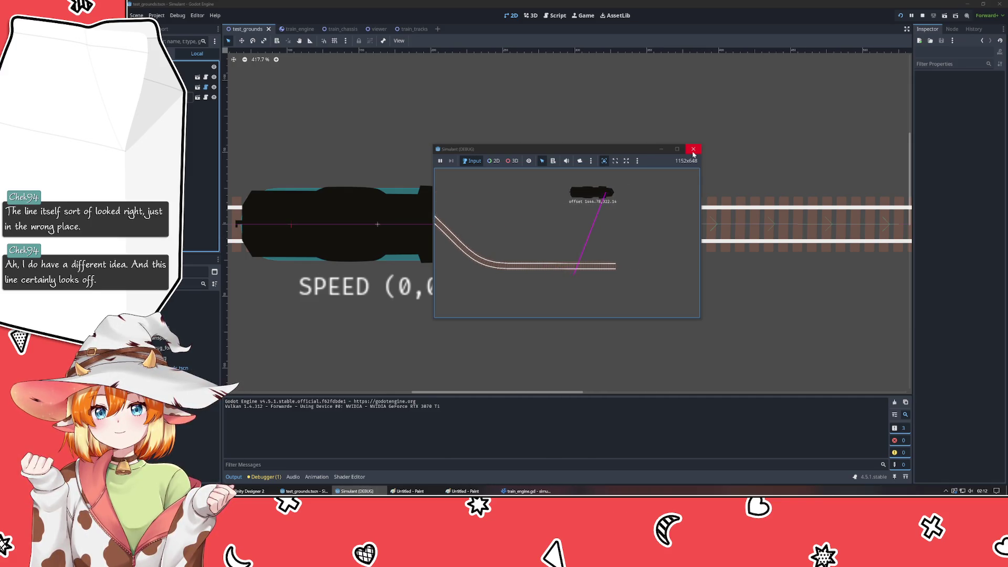
# - Close the game, drag the Train left to x -60, then save and run with F5
pyautogui.click(693, 154)
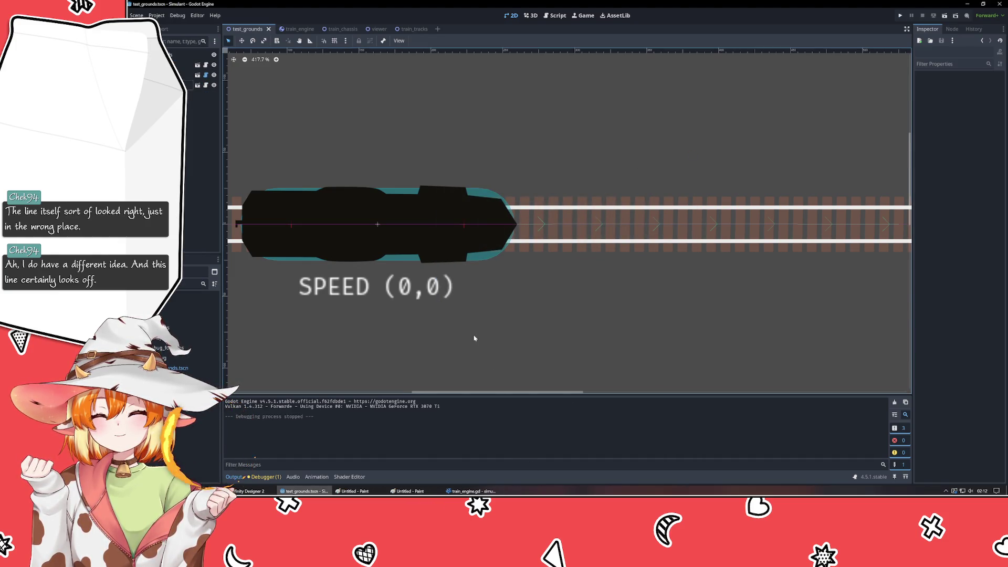
pyautogui.moveTo(486, 331); pyautogui.dragTo(653, 330)
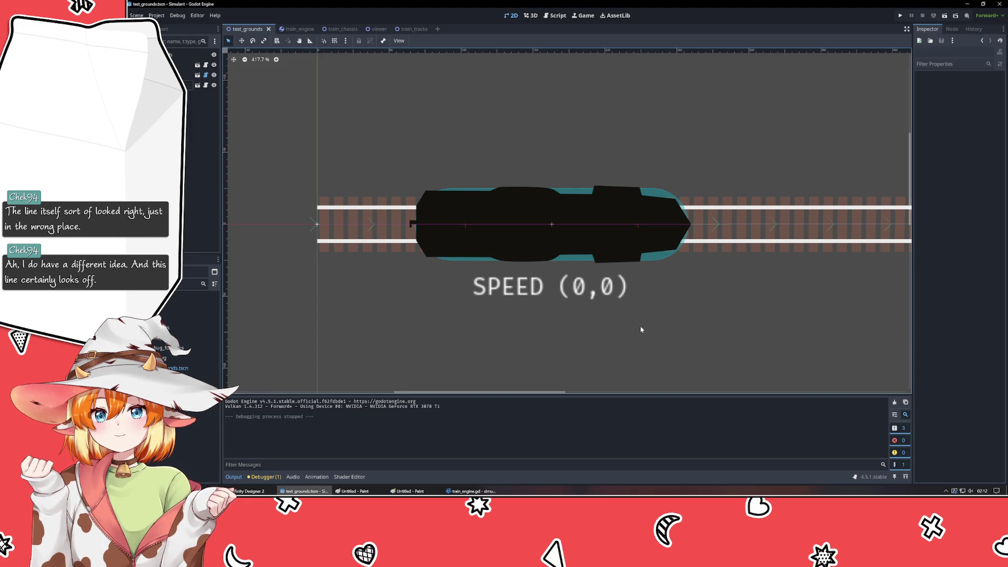
pyautogui.moveTo(555, 242); pyautogui.dragTo(234, 244)
pyautogui.moveTo(455, 307); pyautogui.dragTo(596, 317)
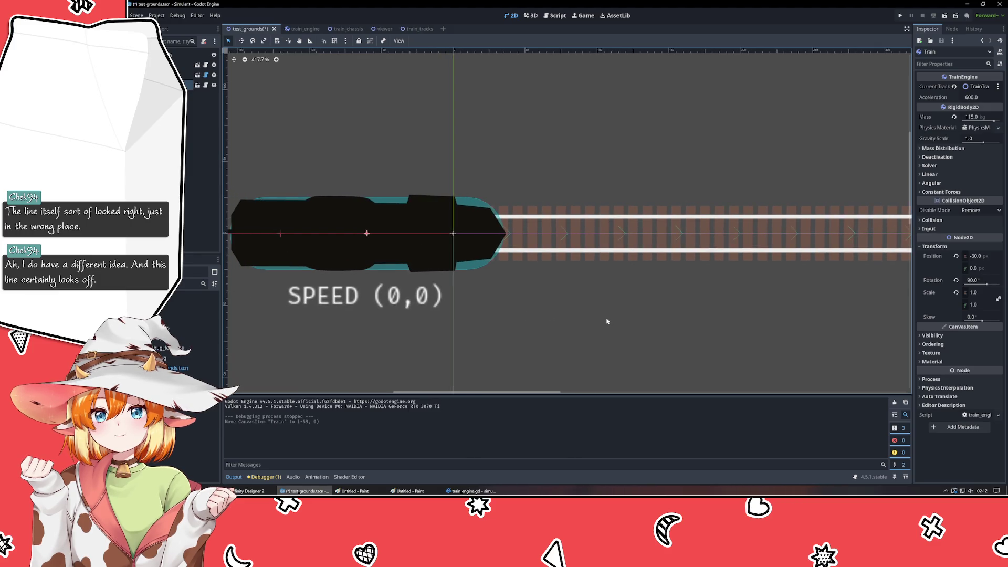
pyautogui.press('F5')
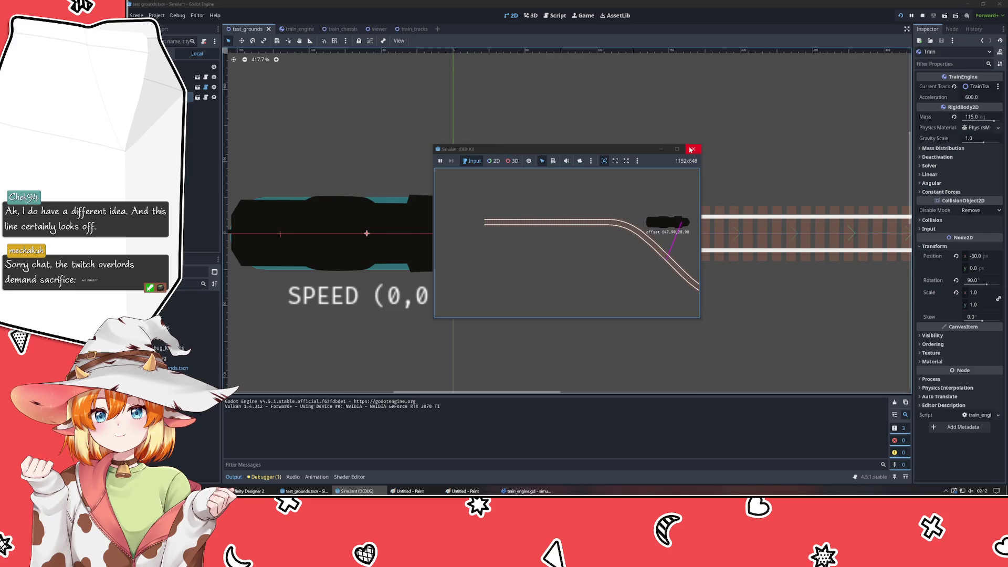
# - Close the test run, bring the curving track into view, and return to VSCodium
pyautogui.click(692, 150)
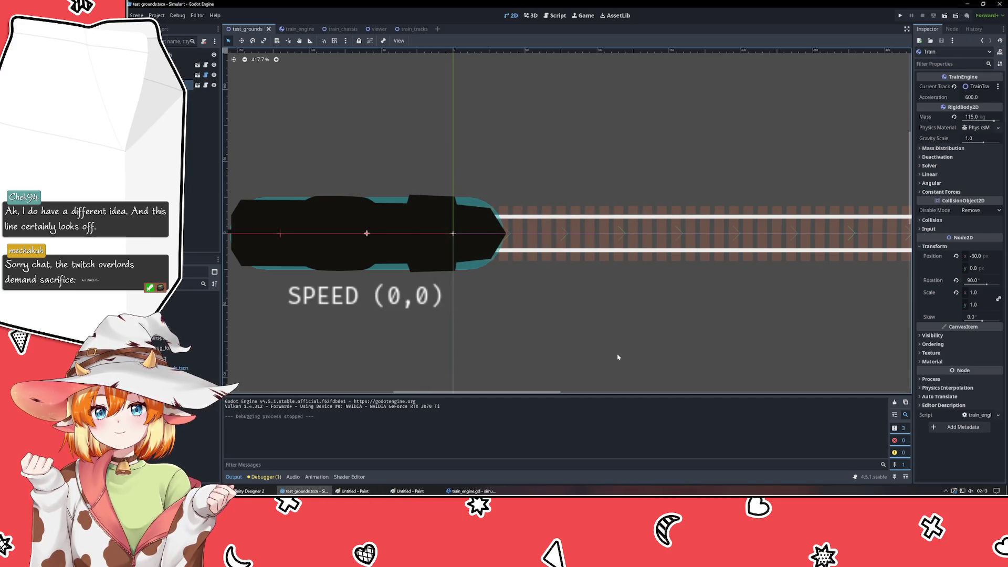
pyautogui.scroll(-5, 617, 357)
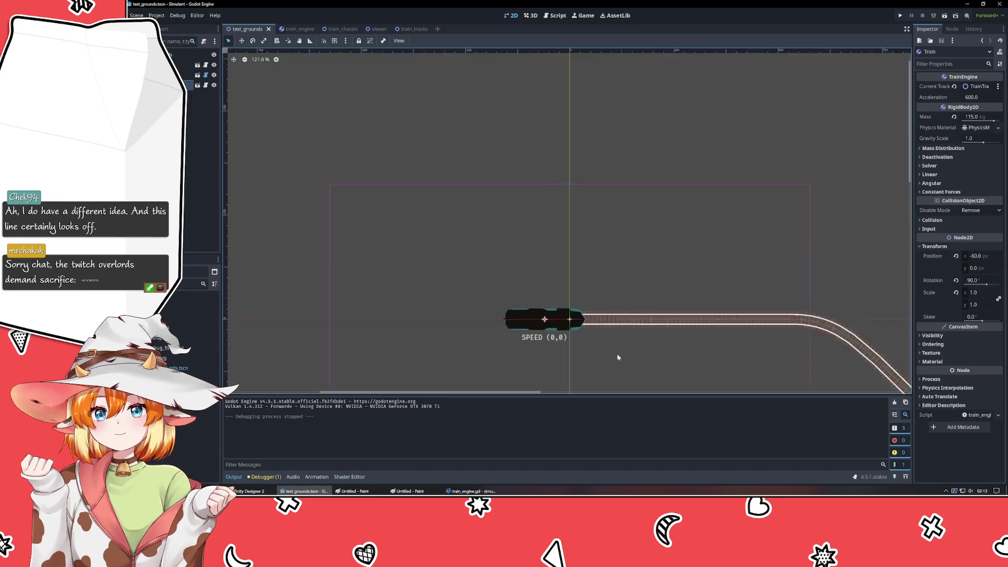
pyautogui.moveTo(618, 356); pyautogui.dragTo(596, 307)
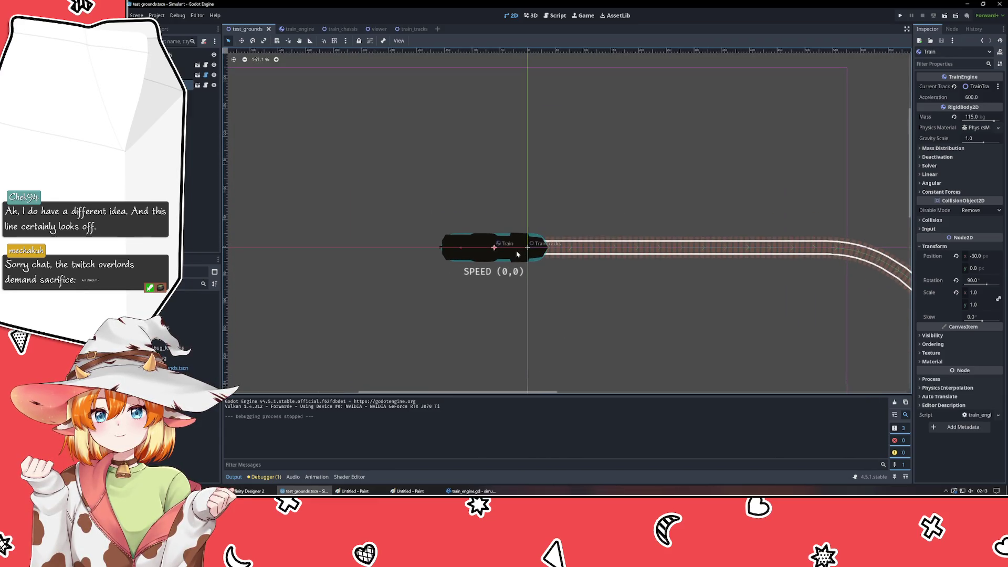
pyautogui.click(471, 491)
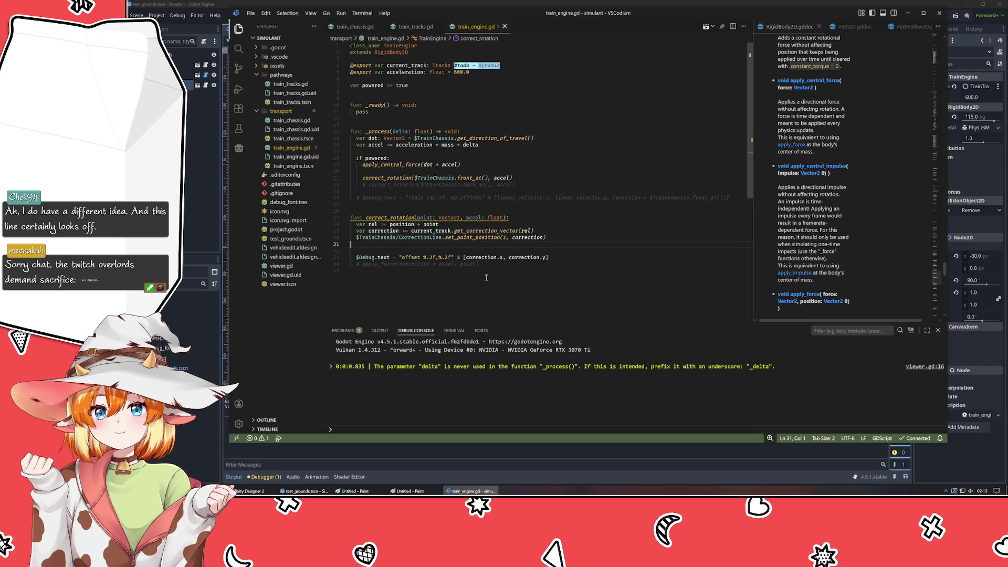
# - Put the cursor at the end of line 28, then switch back to Godot's test_grounds scene
pyautogui.click(458, 224)
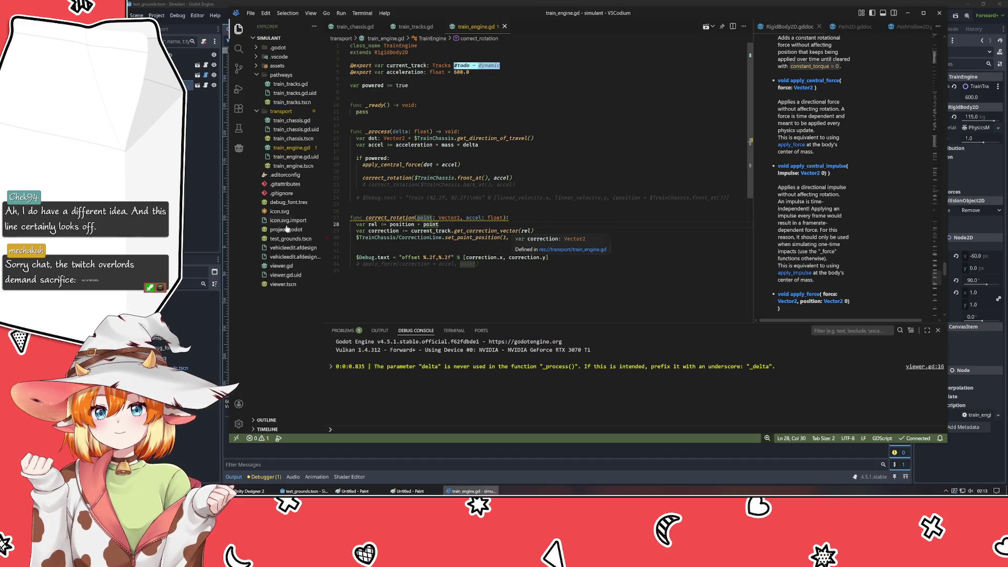
pyautogui.hotkey('alt', 'Tab')
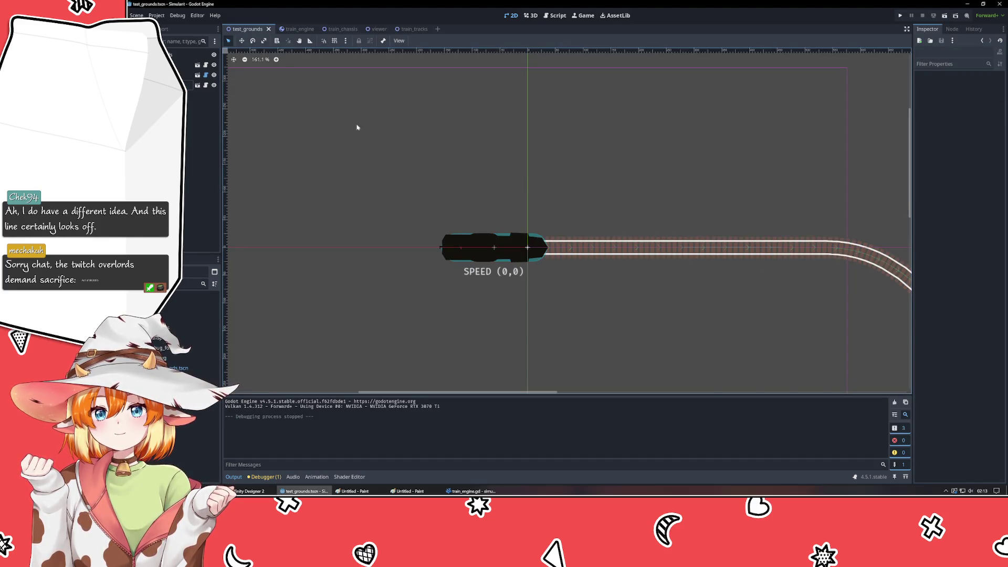
# - Set the Train node's rotation to 0 in the Inspector, then save and run with F5
pyautogui.click(189, 85)
pyautogui.click(982, 256)
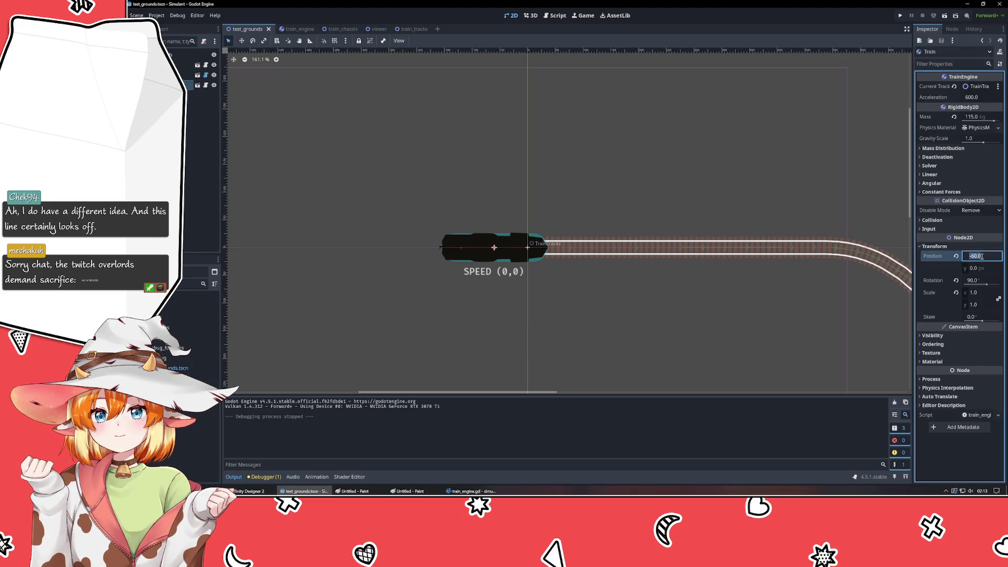
pyautogui.click(976, 280)
pyautogui.write('0')
pyautogui.press('Return')
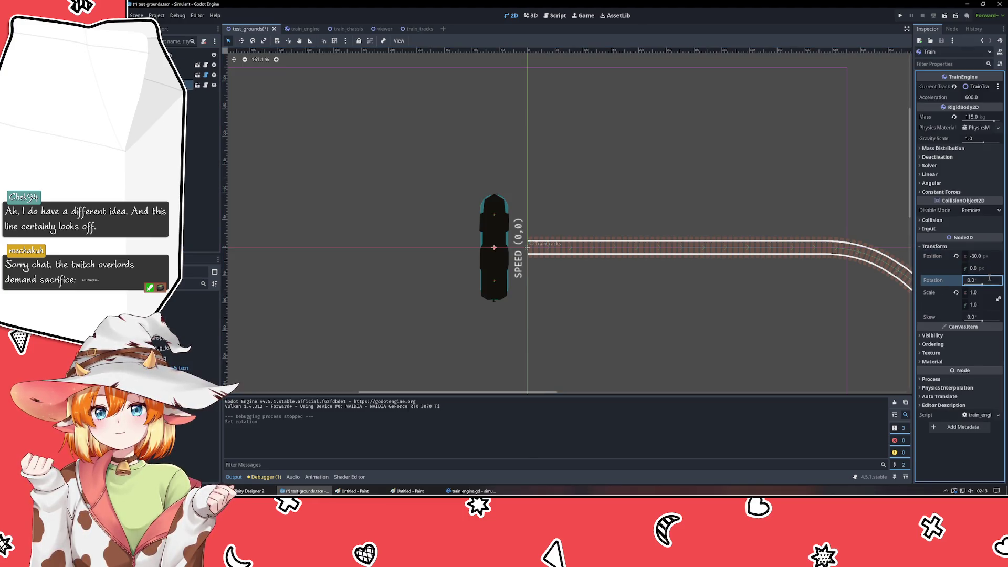
pyautogui.click(649, 334)
pyautogui.press('F5')
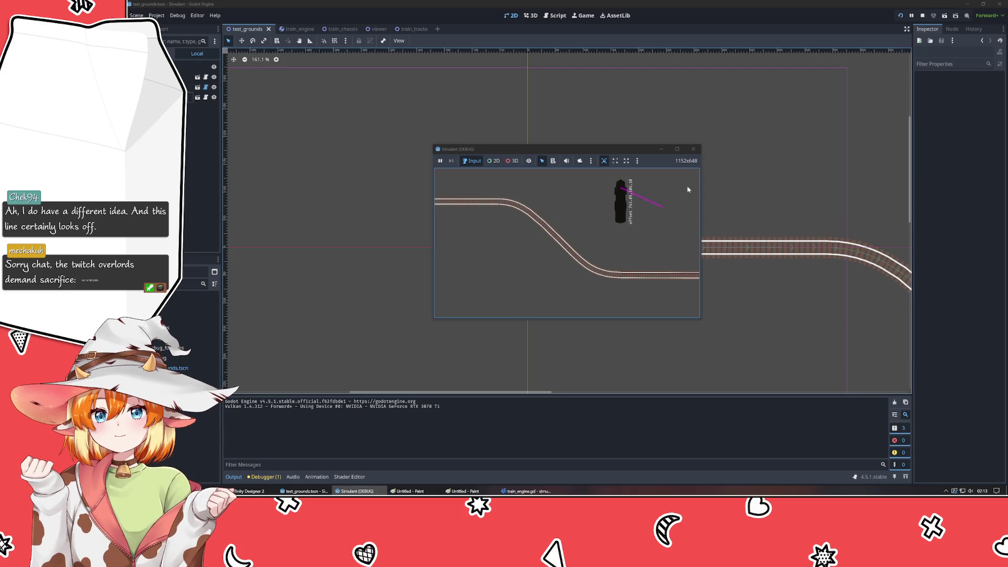
# - Close the test game, pan back toward the train, and return to VSCodium
pyautogui.click(693, 148)
pyautogui.scroll(-5, 742, 322)
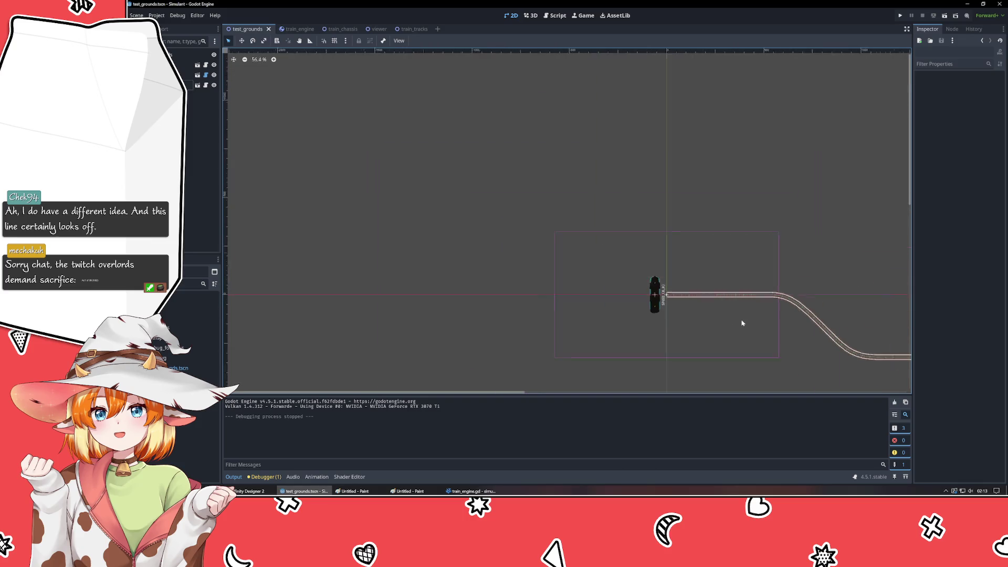
pyautogui.moveTo(742, 323)
pyautogui.mouseDown()
pyautogui.moveTo(581, 214)
pyautogui.moveTo(550, 237)
pyautogui.moveTo(474, 255)
pyautogui.mouseUp()
pyautogui.scroll(2, 550, 236)
pyautogui.click(471, 491)
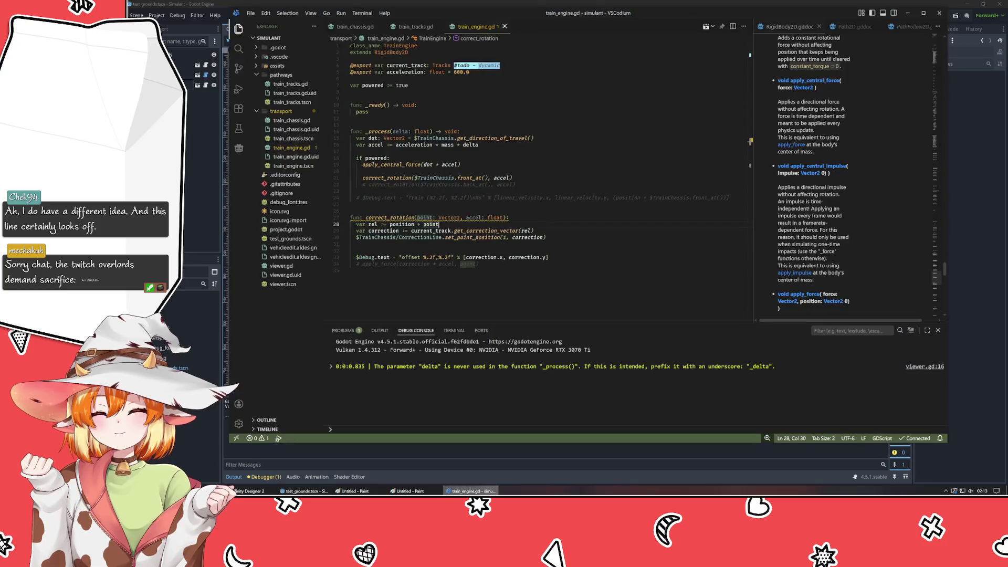
# - Open train_tracks.gd and inspect the get_closest_offset sampling in get_correction_vector
pyautogui.click(427, 251)
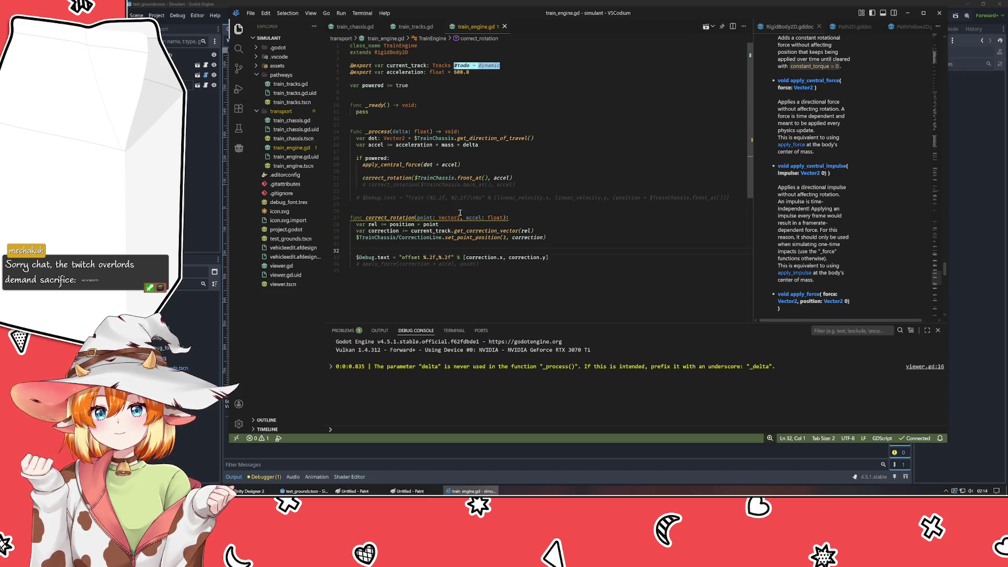
pyautogui.click(415, 26)
pyautogui.moveTo(362, 165); pyautogui.dragTo(519, 169)
pyautogui.click(520, 165)
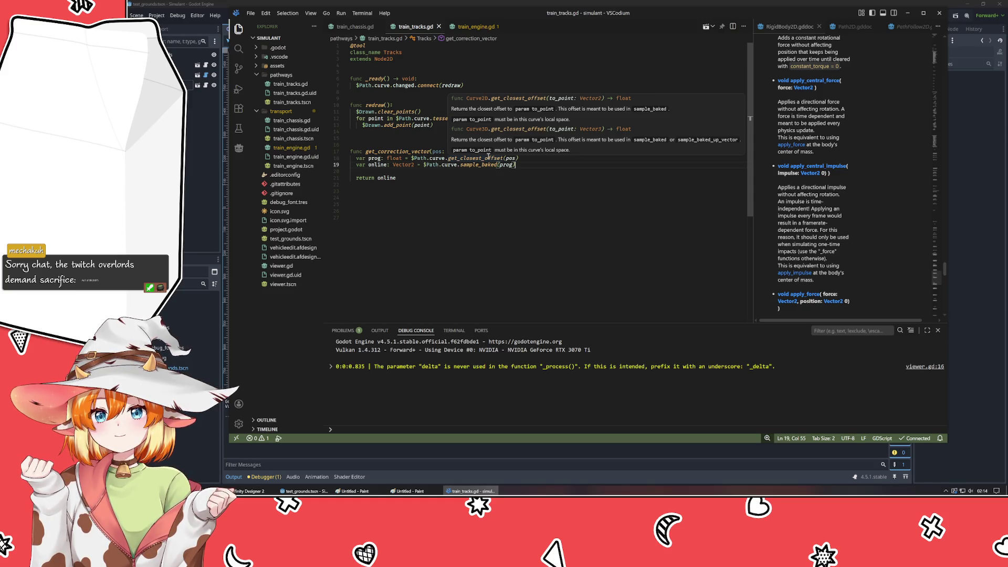
pyautogui.click(462, 222)
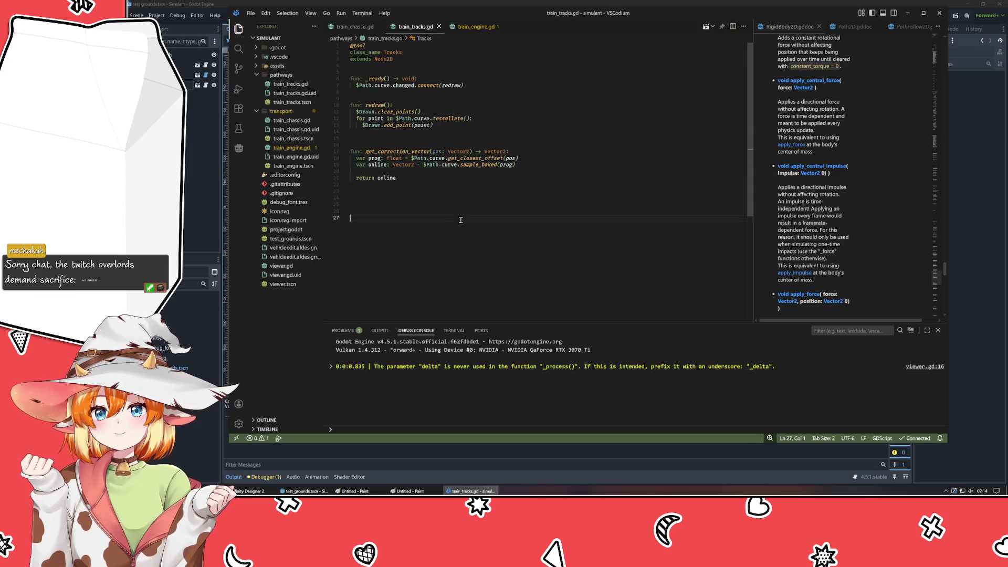